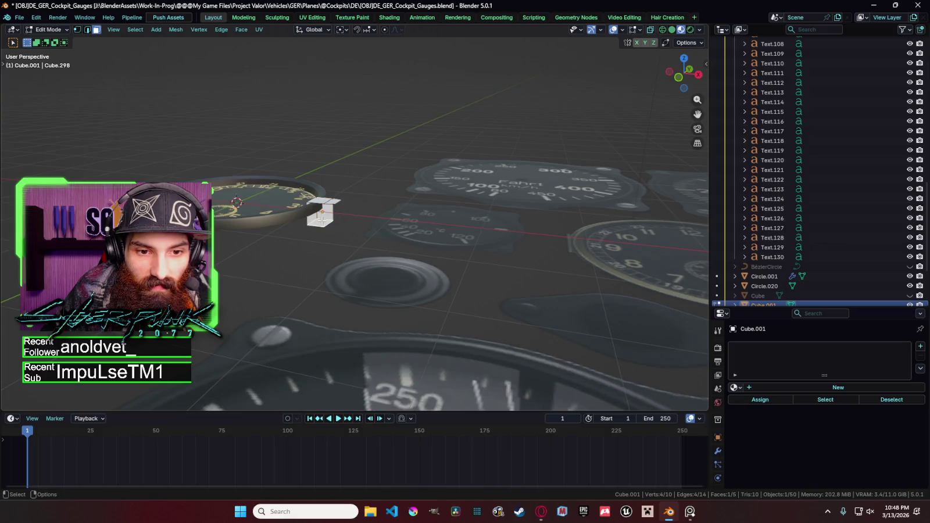
Step: Delete the stray vertices and return to object mode in top view
key(x)
click(315, 219)
key(grave)
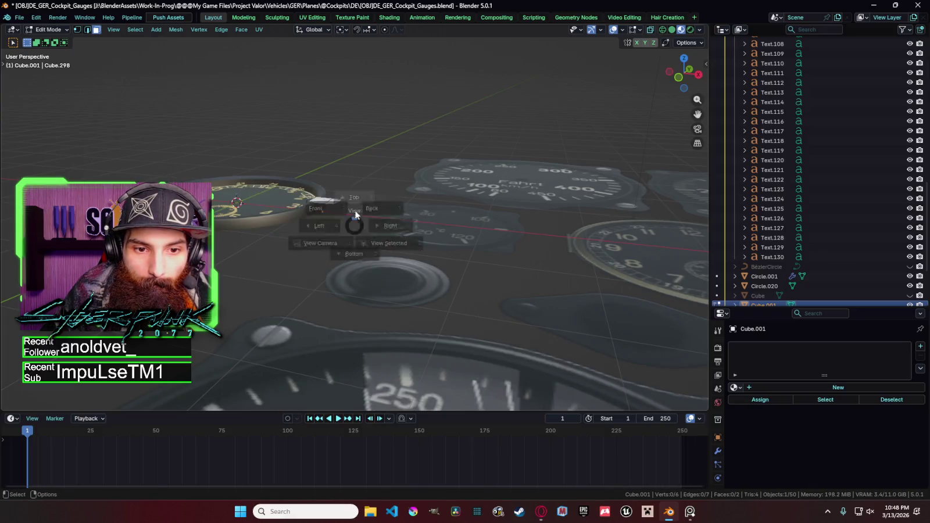
click(356, 198)
key(Tab)
Step: Link the clock gauge's De_Gauge_LightMetal material onto the lug Cube.001
mouse_move(358, 220)
middle_down()
mouse_move(370, 99)
mouse_move(376, 212)
middle_up()
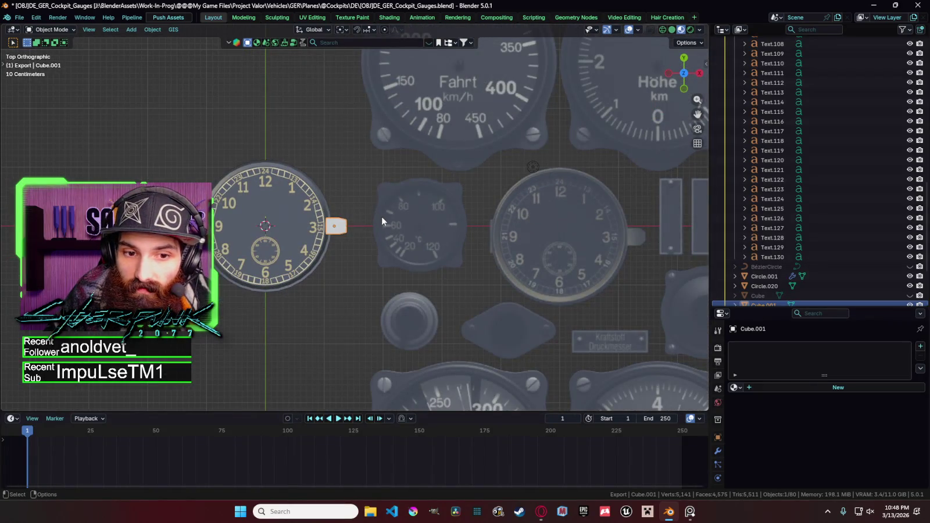
shift+click(327, 212)
key(ctrl+l)
click(327, 209)
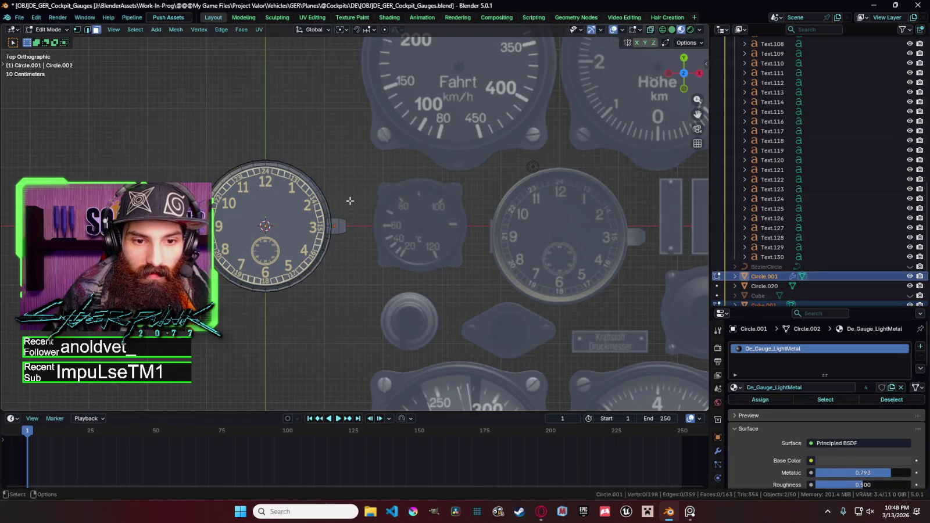
click(348, 233)
middle_drag(348, 200, 345, 151)
Step: Raise the lug 0.06582 m along Z, then view it from the right side
key(g)
key(z)
click(497, 160)
key(KP_3)
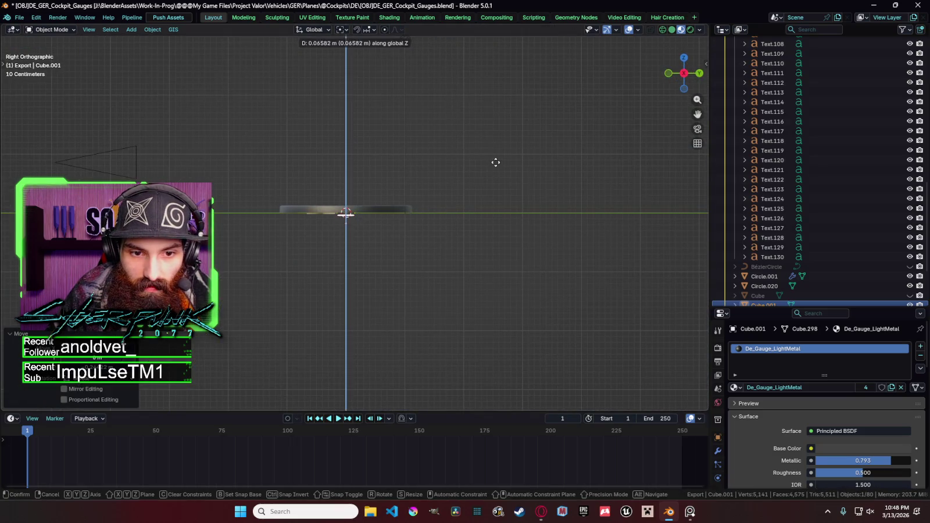
Step: Extrude all of the lug's faces to thicken it
key(Tab)
key(a)
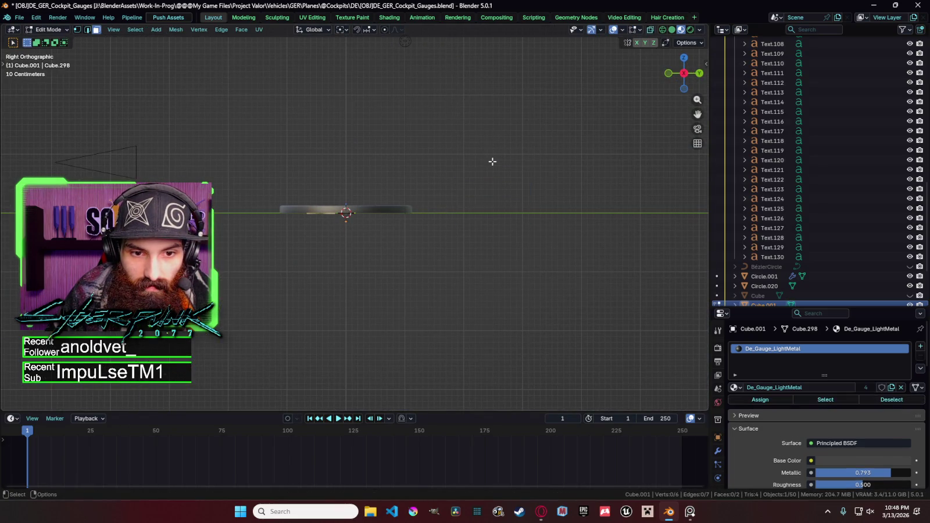
key(e)
click(494, 165)
key(Tab)
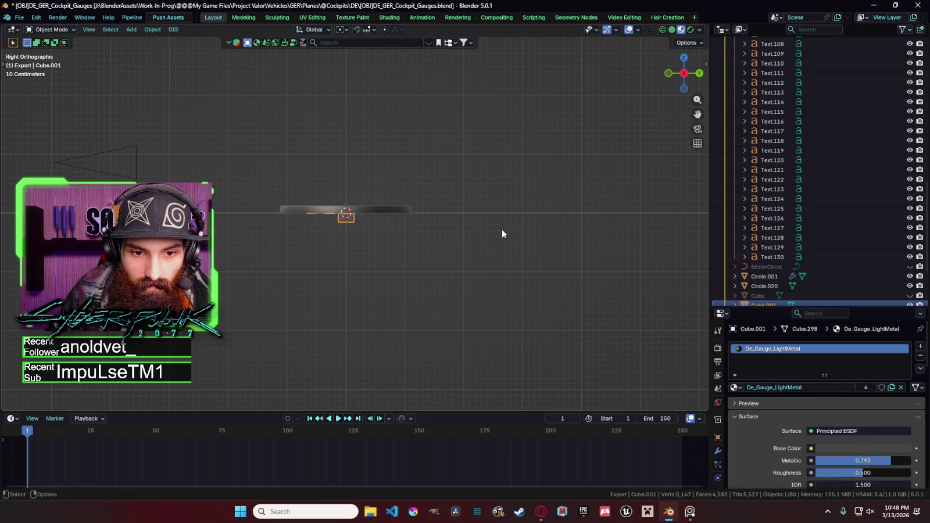
Step: Move the lug's geometry up along Z to the dial's height
key(Tab)
key(g)
key(z)
click(503, 219)
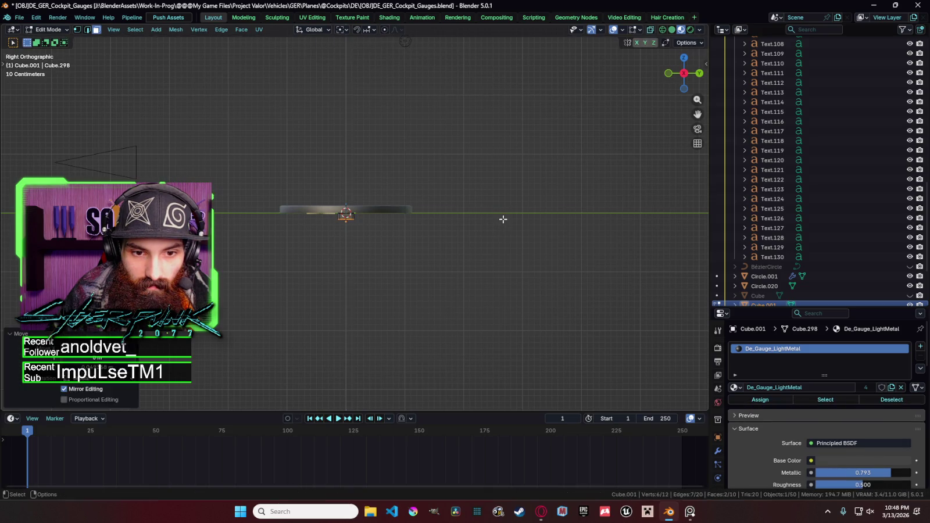
key(Tab)
key(KP_7)
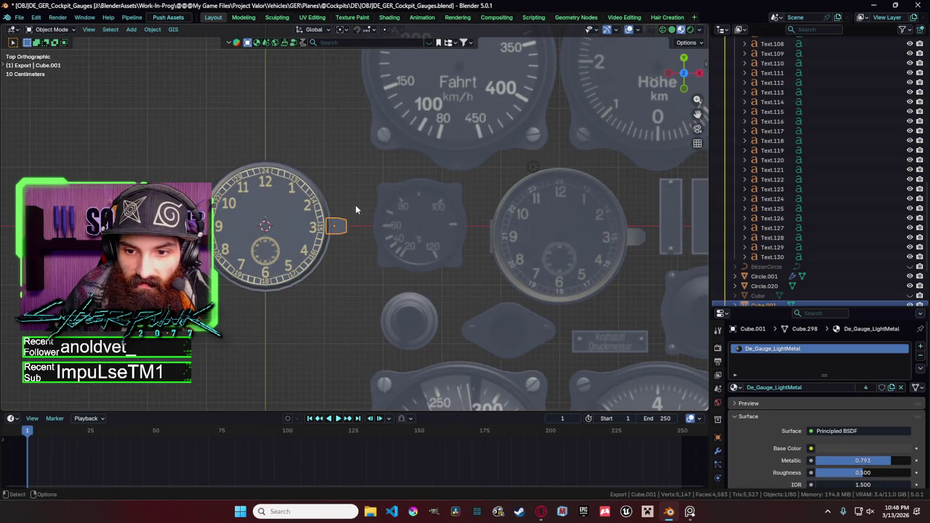
Step: Scale the lug's vertices down twice in edit mode, using wireframe to reach them
key(Tab)
key(z)
click(344, 207)
key(shift+z)
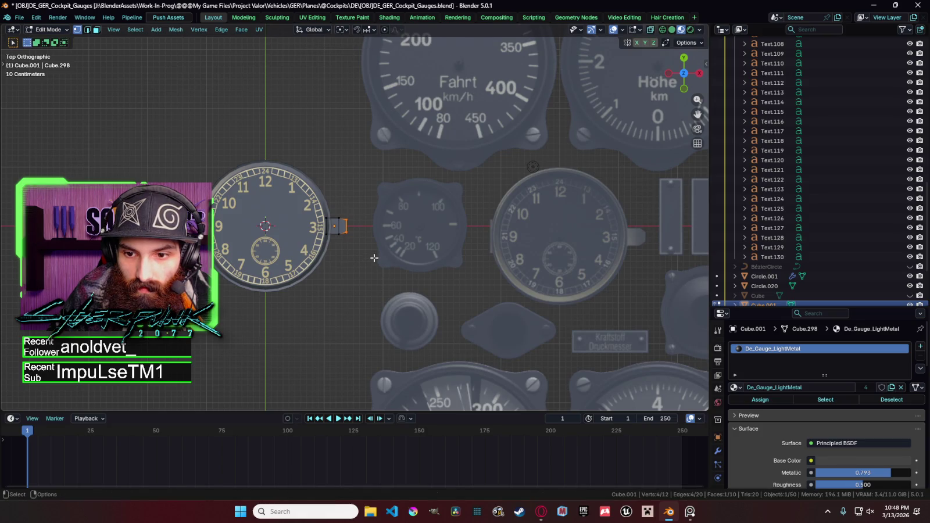
key(s)
click(369, 255)
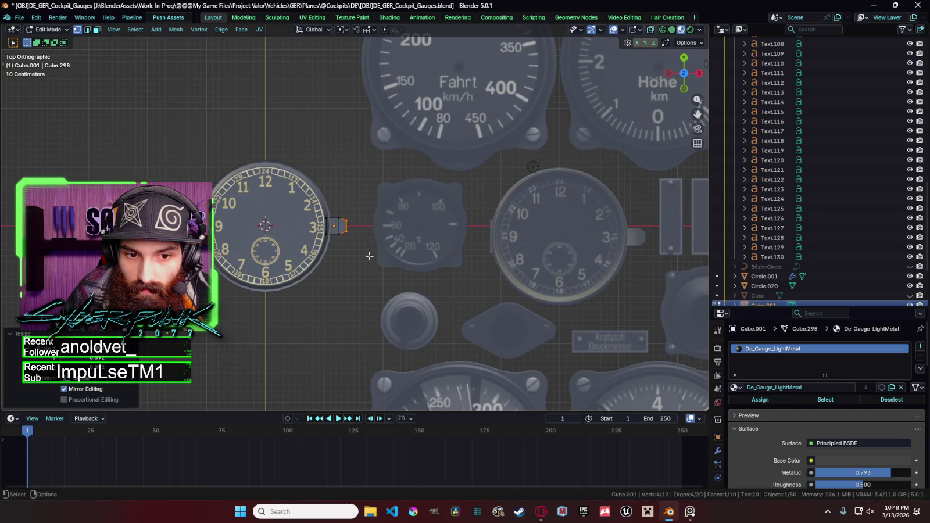
key(s)
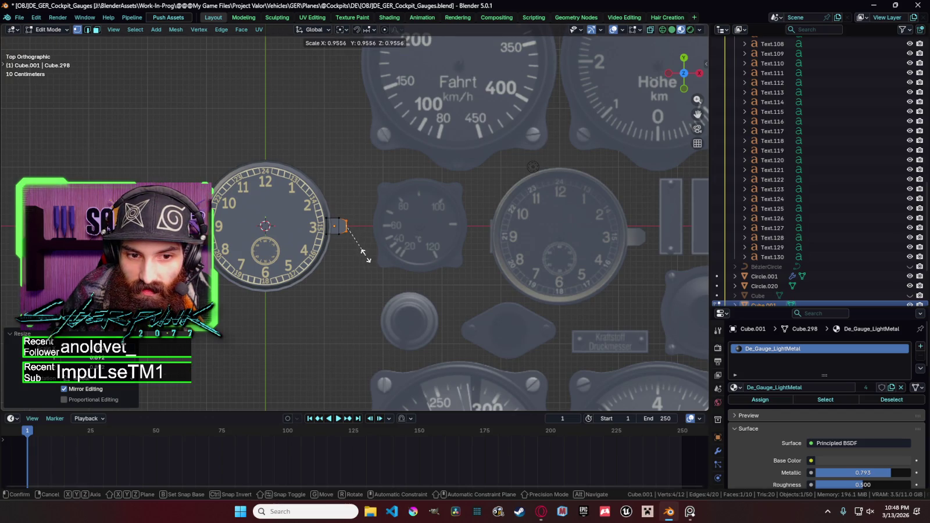
click(361, 256)
key(Tab)
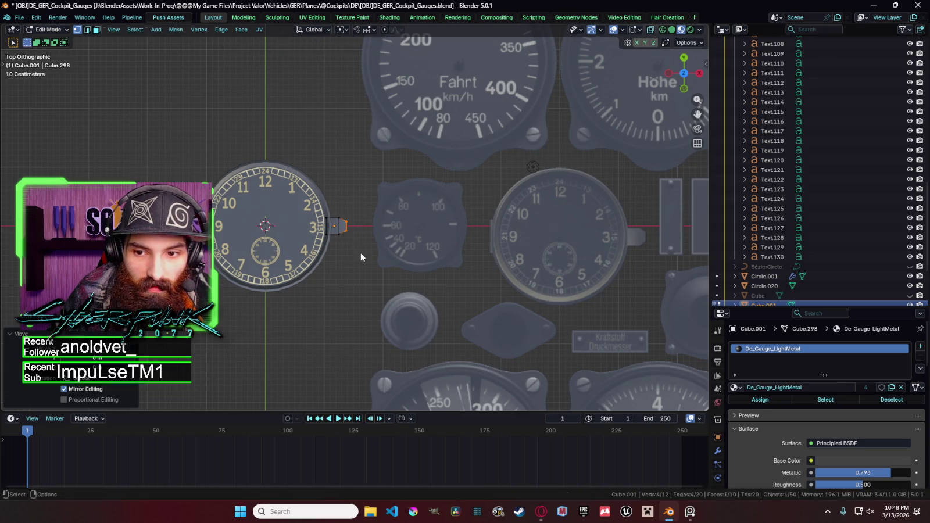
Step: Narrow the lug by scaling its geometry along the Y axis
key(s)
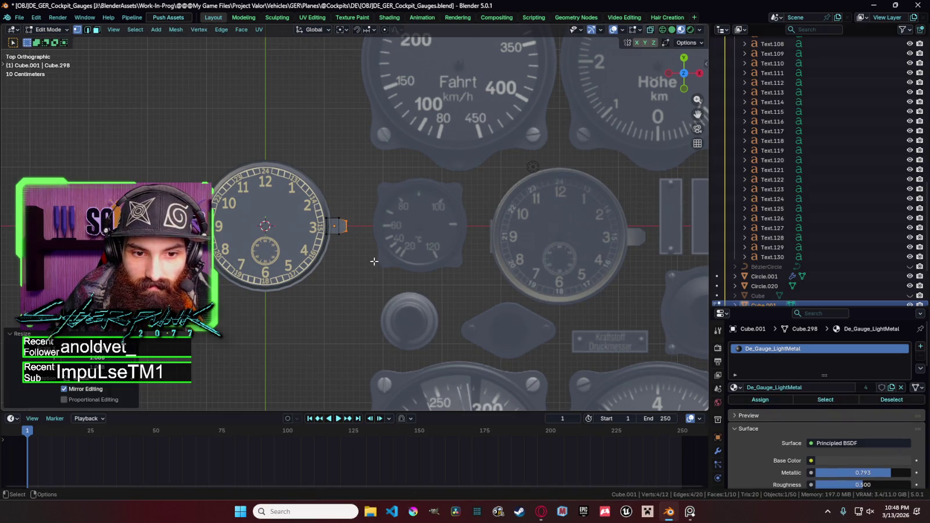
right_click(375, 253)
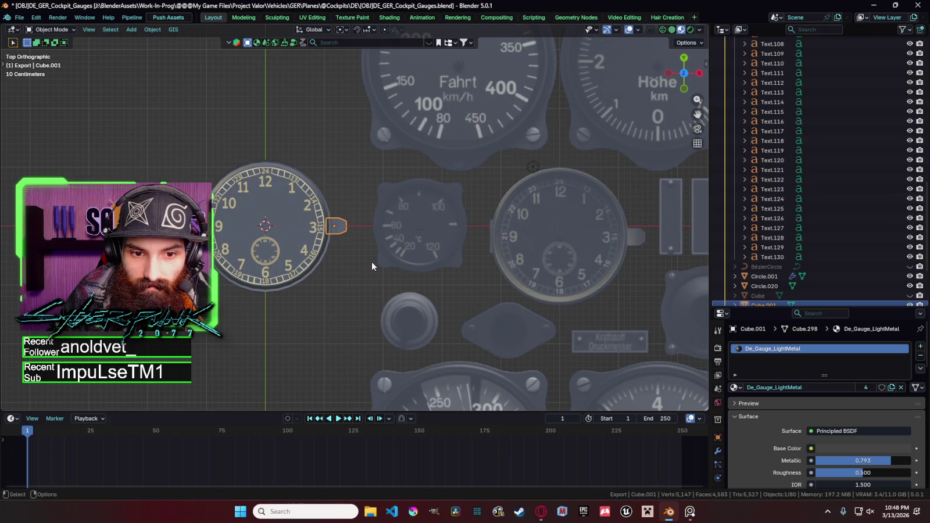
click(370, 263)
click(338, 225)
key(Tab)
key(s)
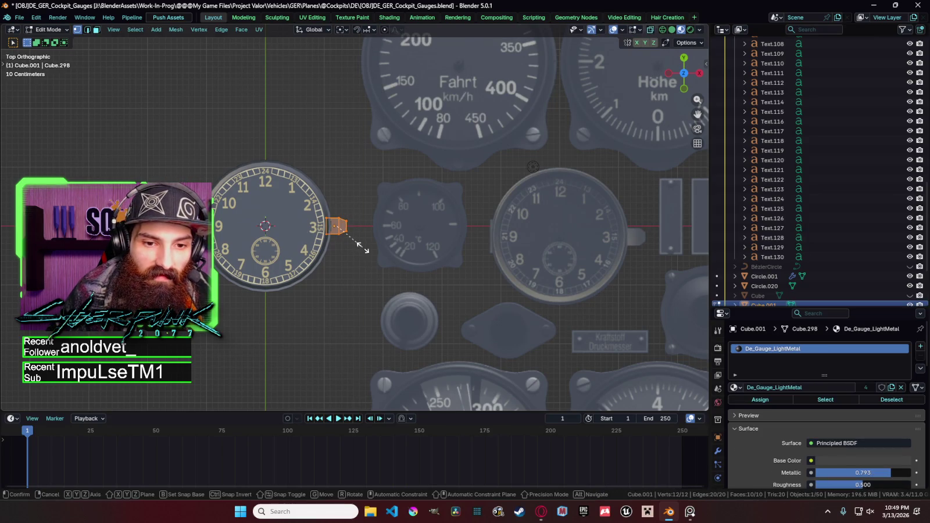
key(y)
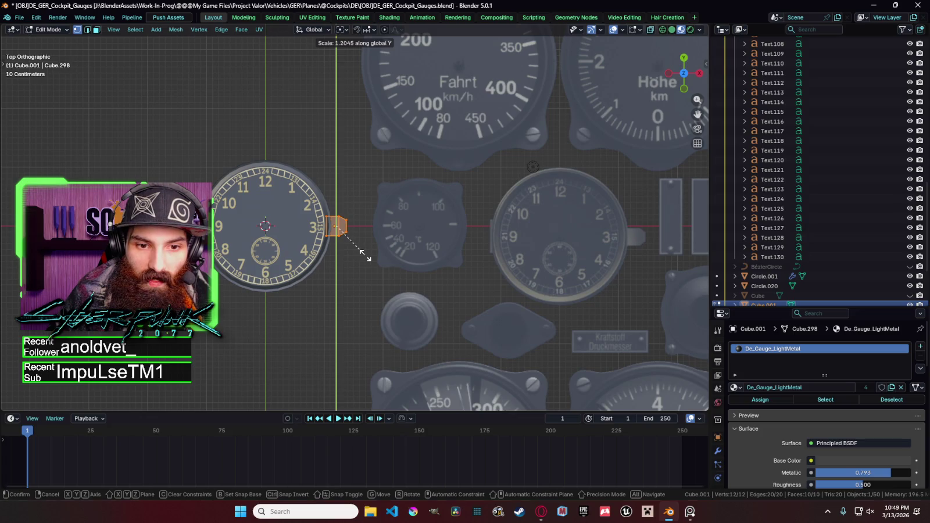
click(365, 254)
Step: Box-select the lug's vertices in wireframe and scale them smaller
key(z)
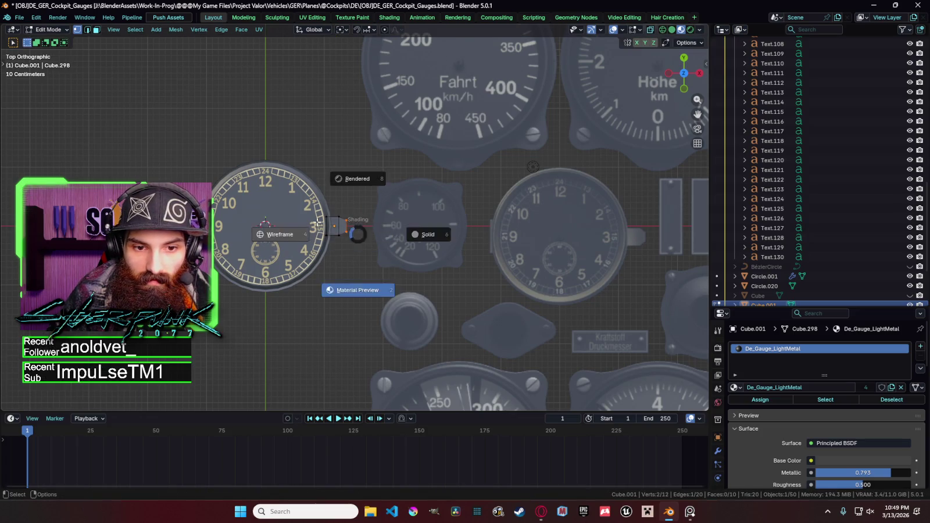
drag(360, 241, 345, 216)
key(z)
key(s)
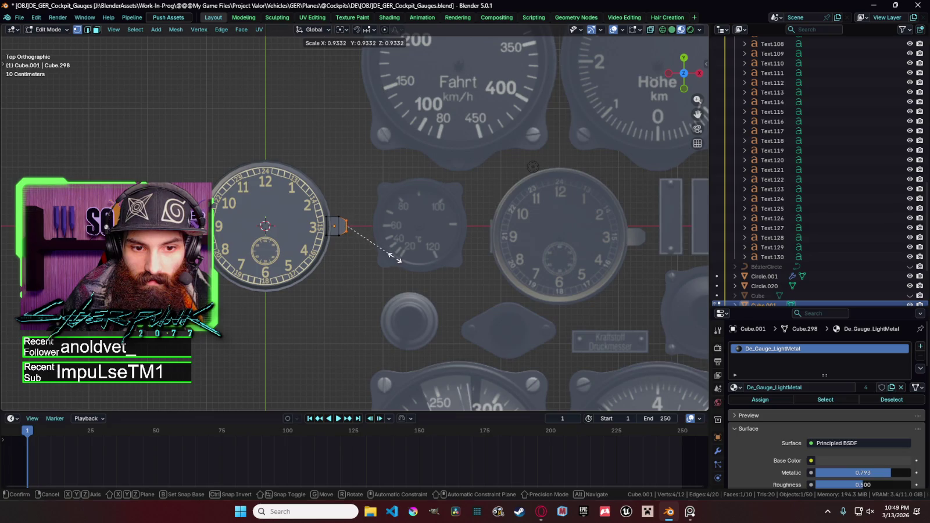
click(393, 256)
key(Tab)
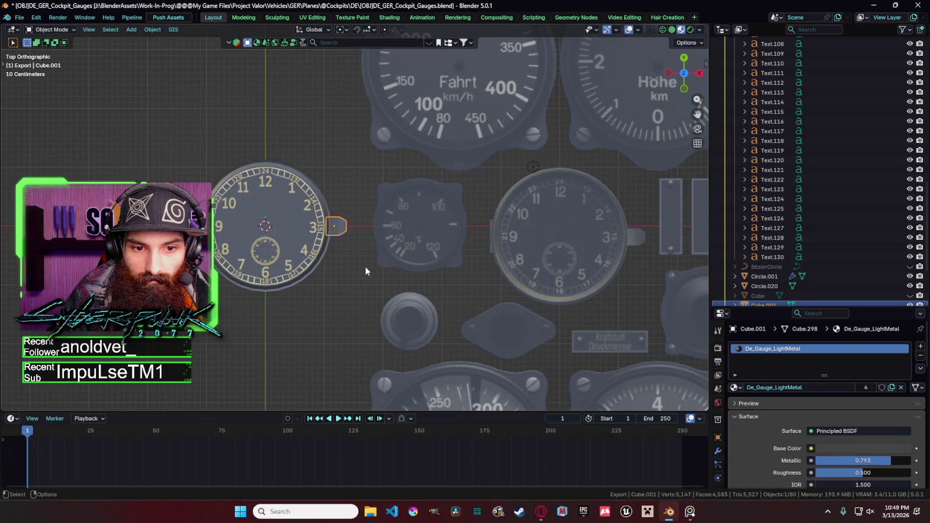
Step: Scale the lug geometry again into a small pointed tab on the rim
click(365, 271)
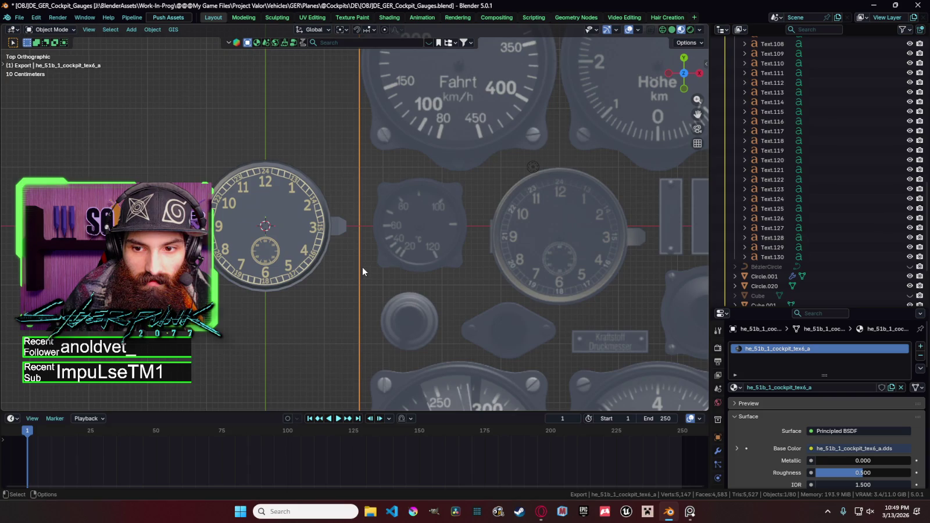
click(345, 228)
key(Tab)
key(s)
click(393, 237)
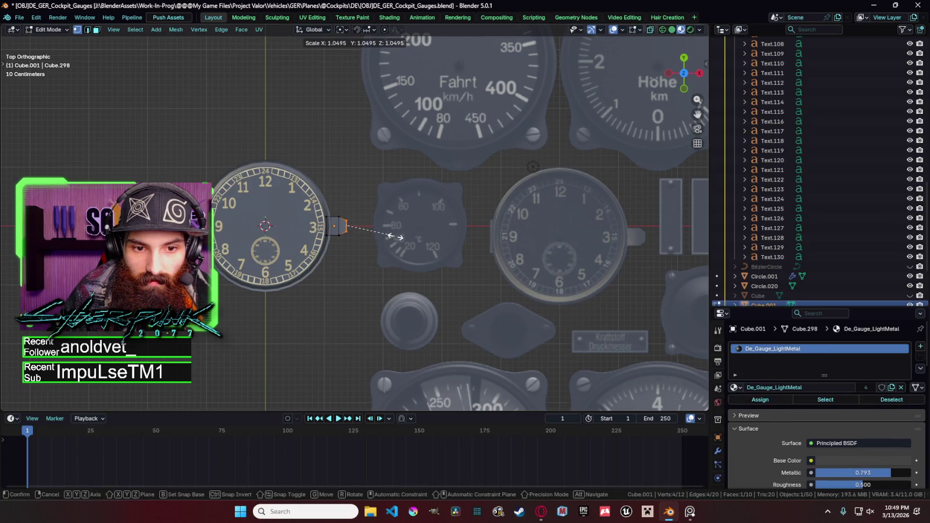
key(Tab)
click(359, 167)
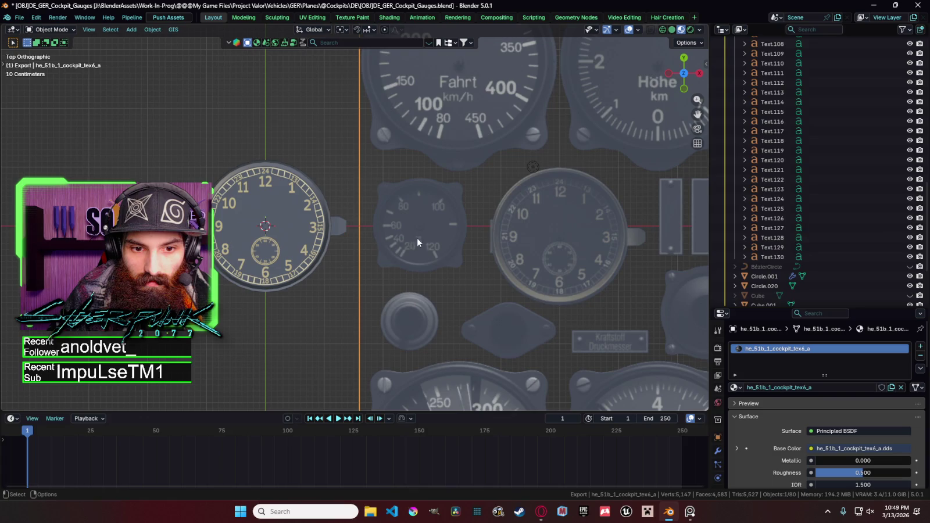
click(342, 231)
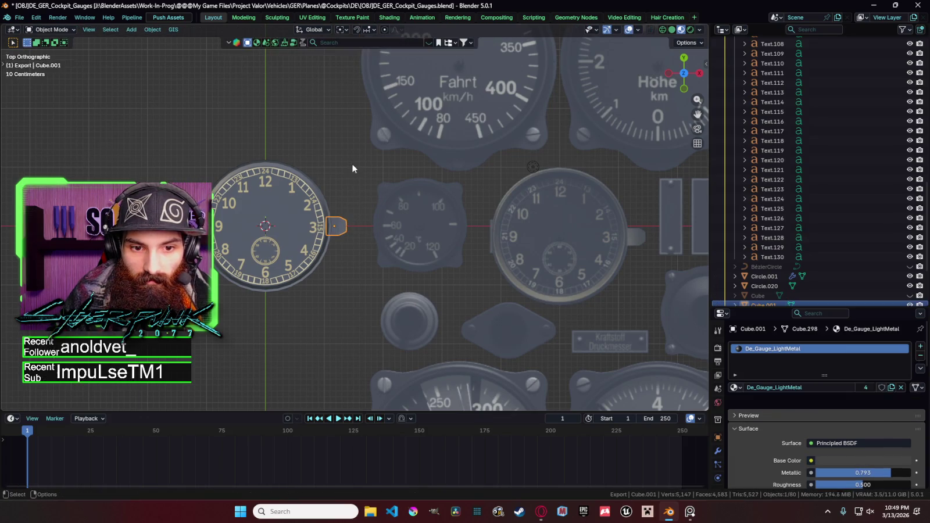
click(362, 187)
scroll(364, 193, down, 3)
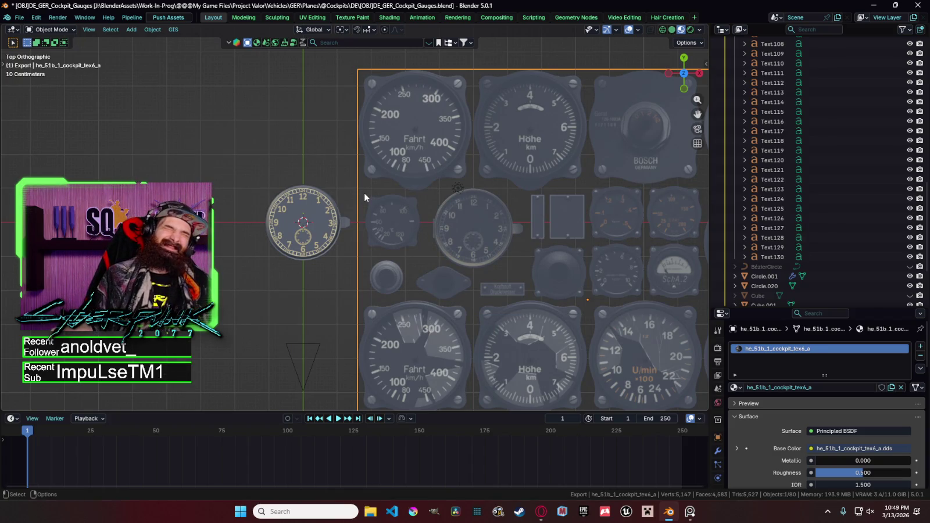
scroll(337, 215, up, 2)
scroll(337, 228, up, 2)
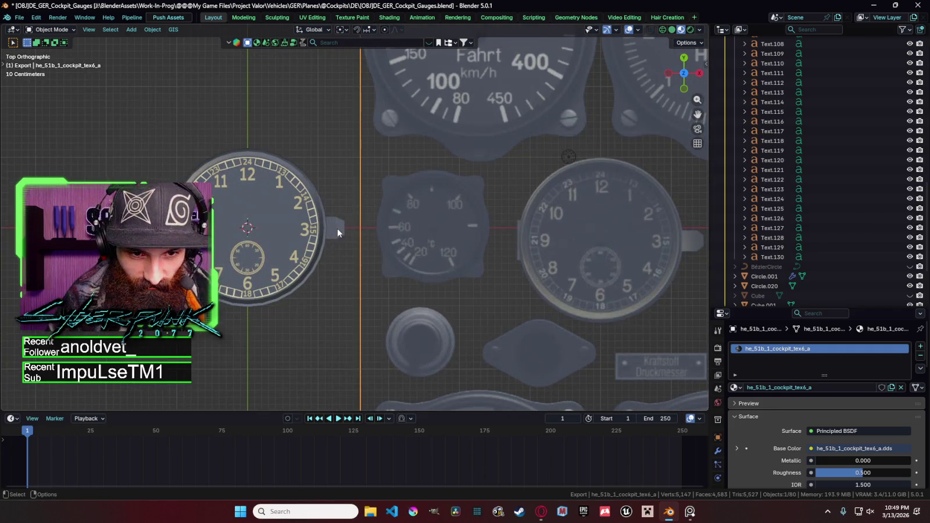
scroll(336, 239, down, 1)
click(341, 235)
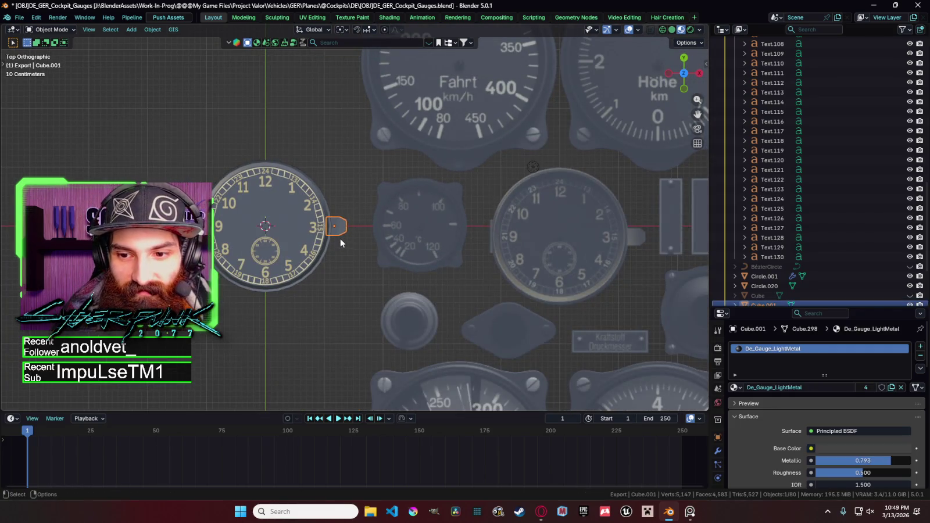
scroll(757, 407, down, 5)
scroll(759, 409, down, 5)
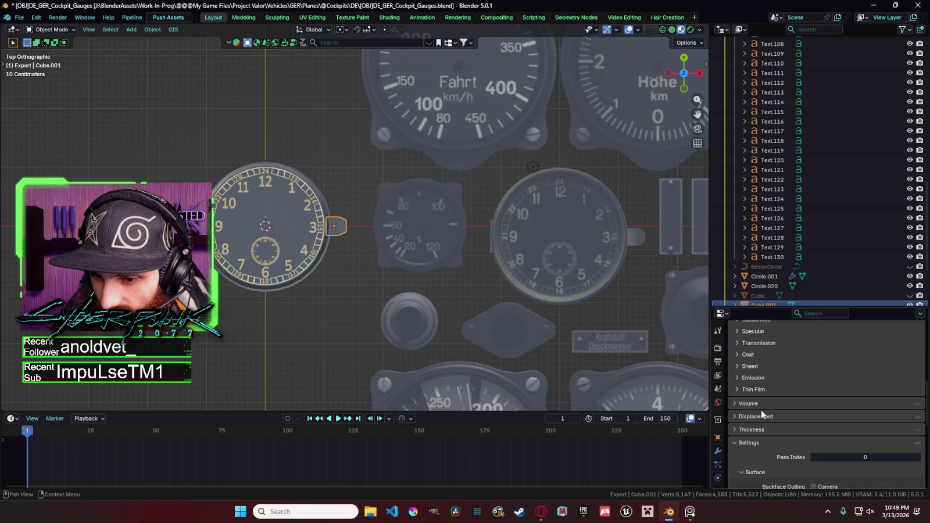
scroll(751, 419, down, 4)
scroll(727, 434, down, 2)
scroll(749, 437, up, 5)
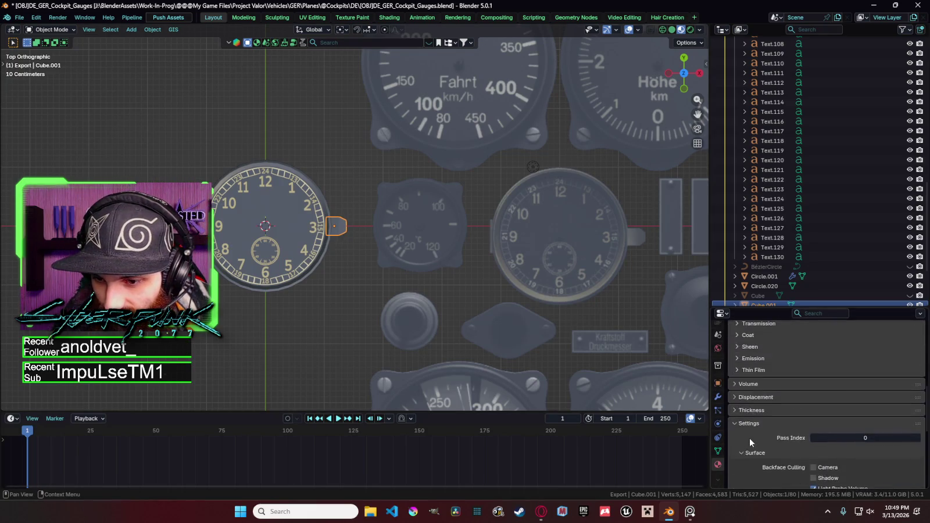
scroll(749, 437, up, 5)
scroll(751, 444, up, 5)
scroll(749, 439, down, 5)
scroll(751, 434, down, 5)
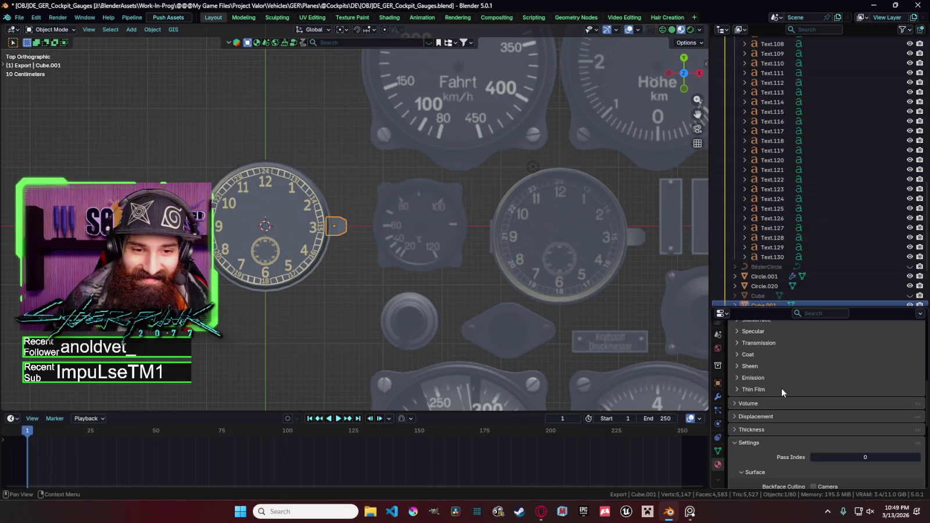
mouse_move(300, 194)
middle_down()
mouse_move(350, 165)
mouse_move(452, 166)
mouse_move(440, 125)
mouse_move(404, 141)
middle_up()
click(350, 166)
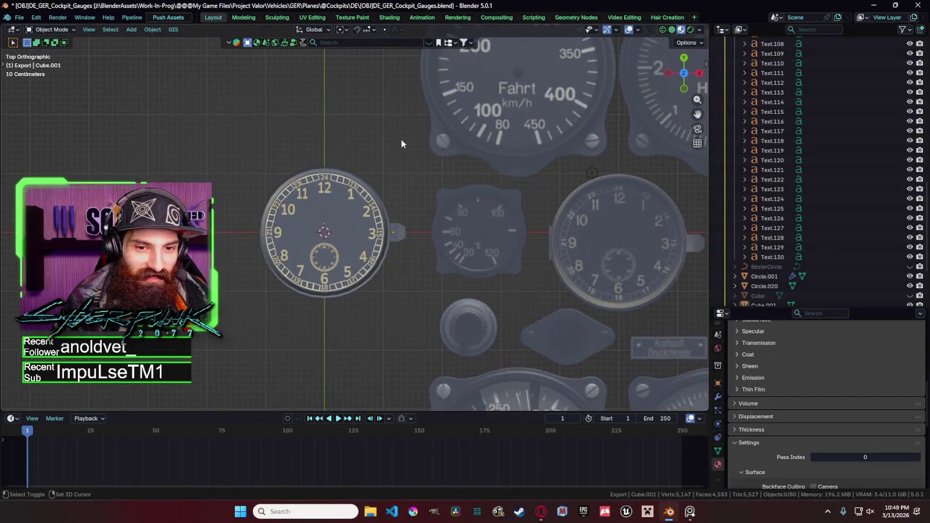
Step: Bring up the Shift+A add menu to reach the Mesh primitives
key(shift+a)
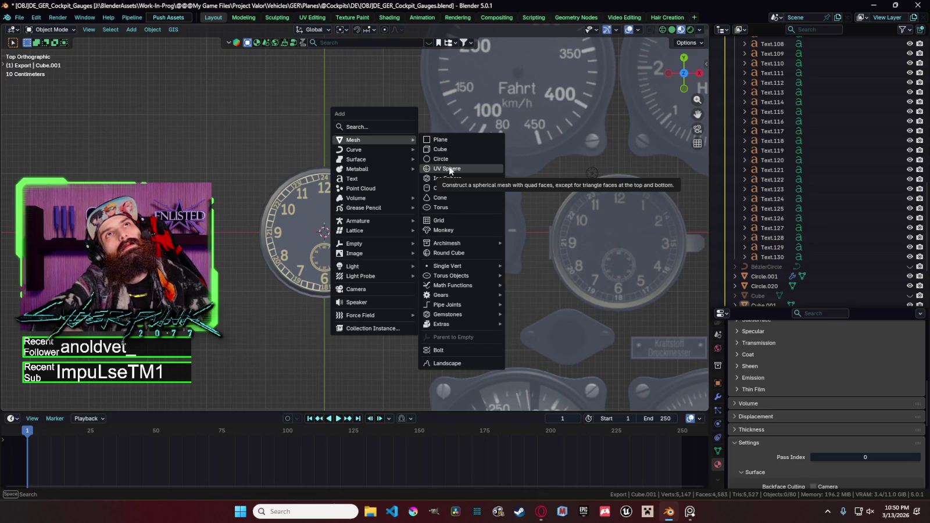
Step: Add a plane and squash it along Y and X into a thin strip
click(465, 139)
key(s)
key(x)
key(Escape)
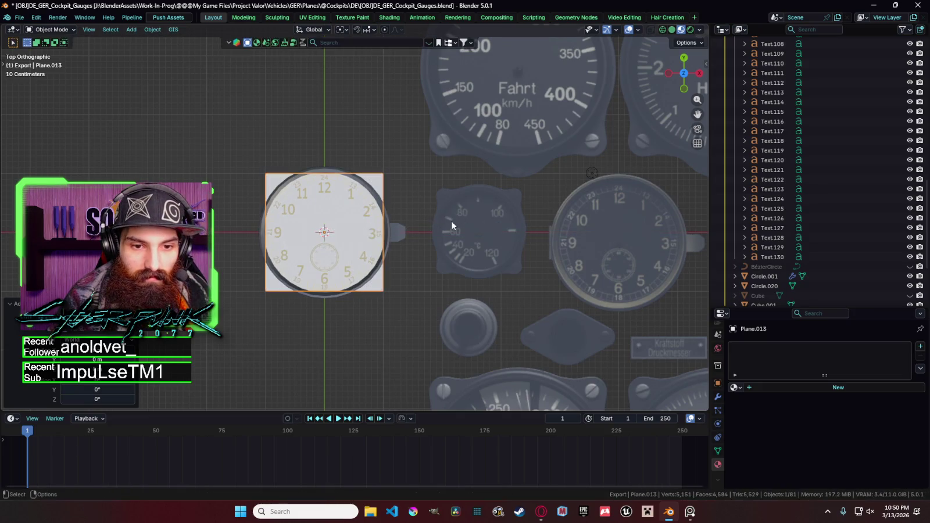
key(s)
key(y)
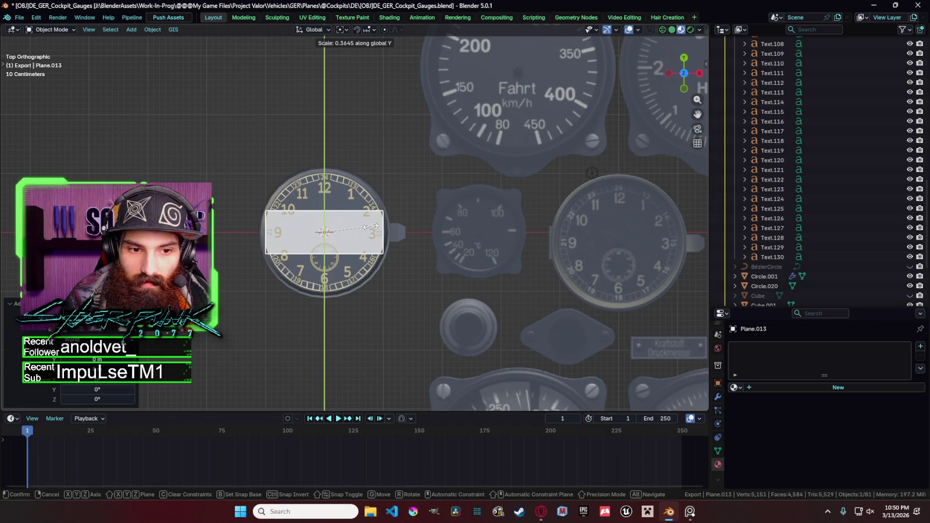
click(372, 226)
key(s)
key(x)
click(329, 228)
Step: Move the strip along X to the gauge's left rim beside the 9 numeral
key(g)
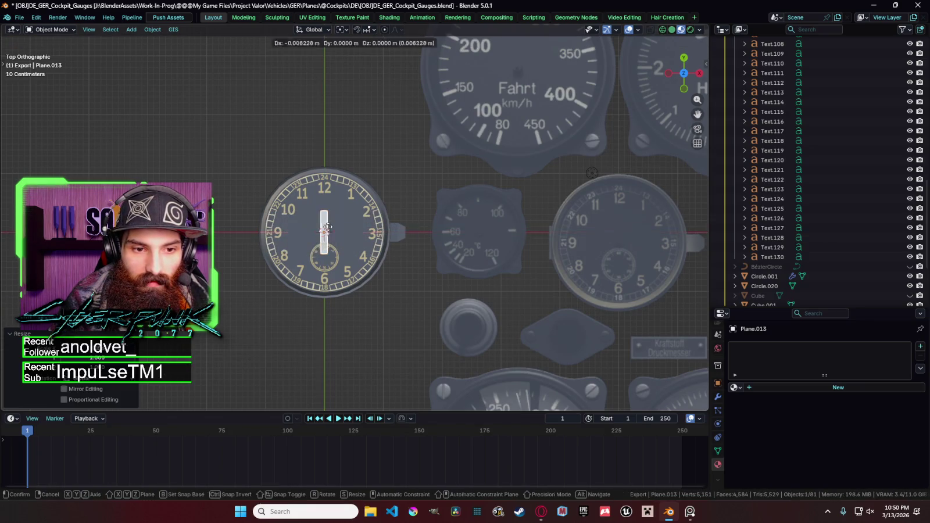
key(x)
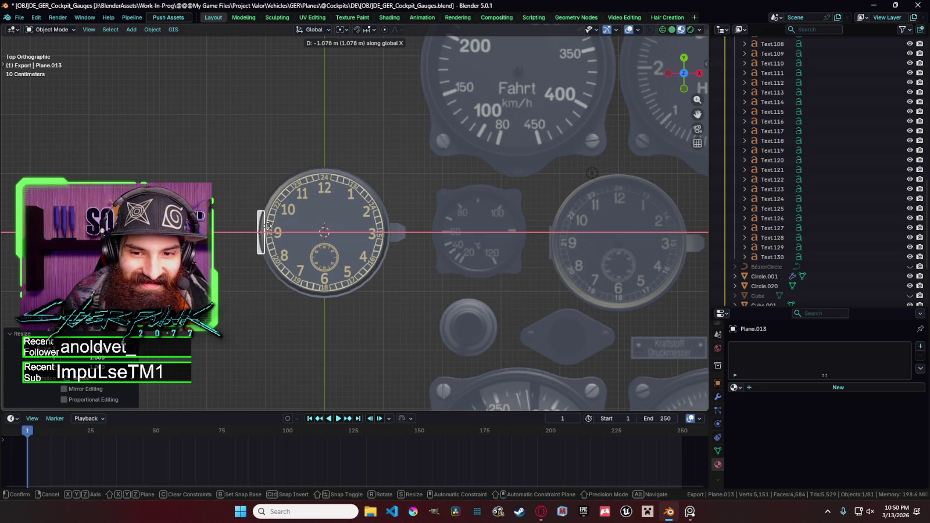
click(323, 234)
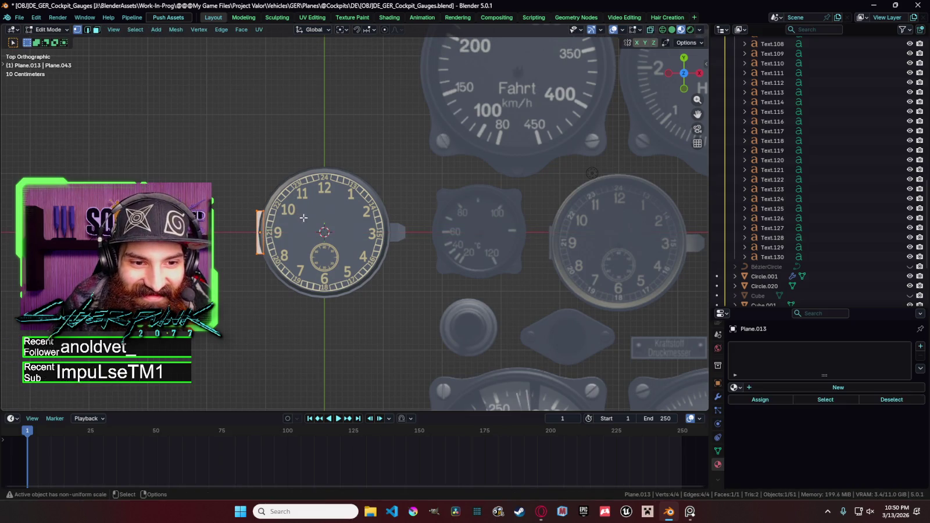
mouse_move(303, 211)
shift+middle_down()
mouse_move(381, 196)
mouse_move(394, 168)
shift+middle_up()
key(KP_7)
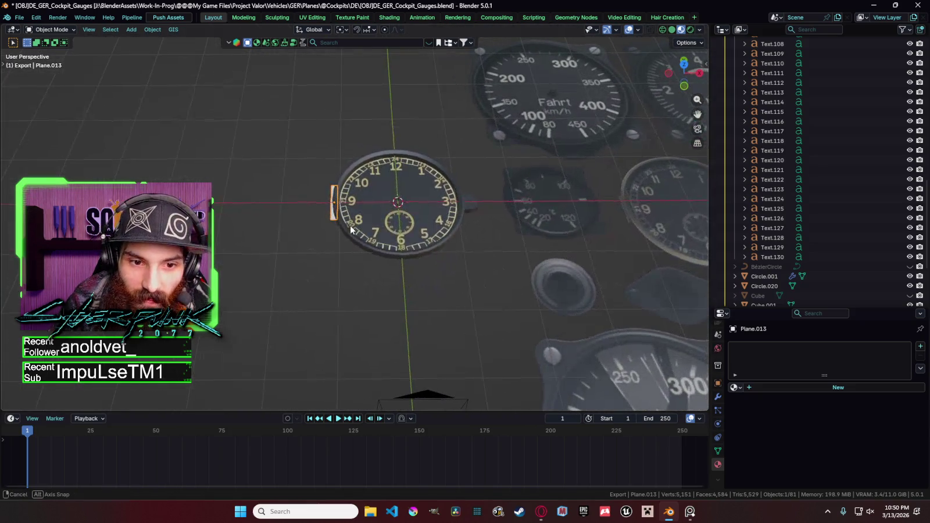
key(Tab)
scroll(387, 216, up, 2)
scroll(387, 215, up, 1)
key(Tab)
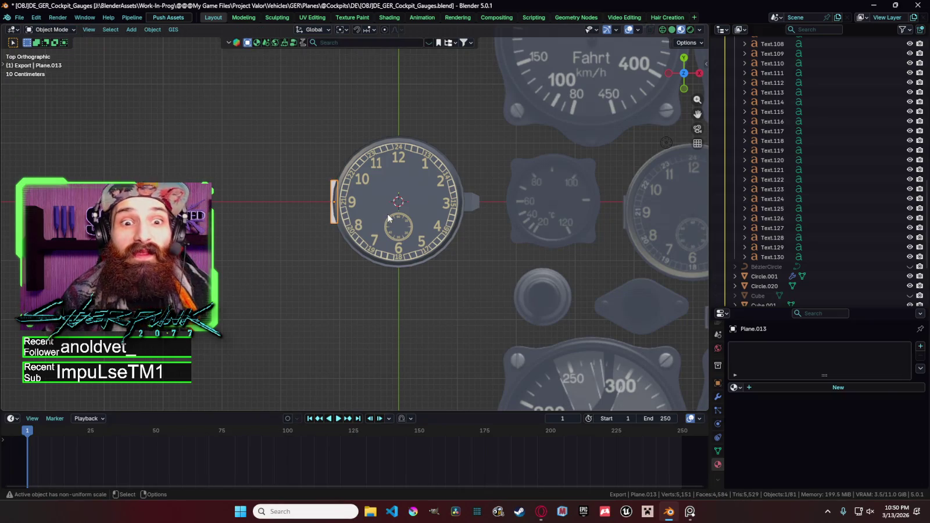
key(Tab)
key(Tab)
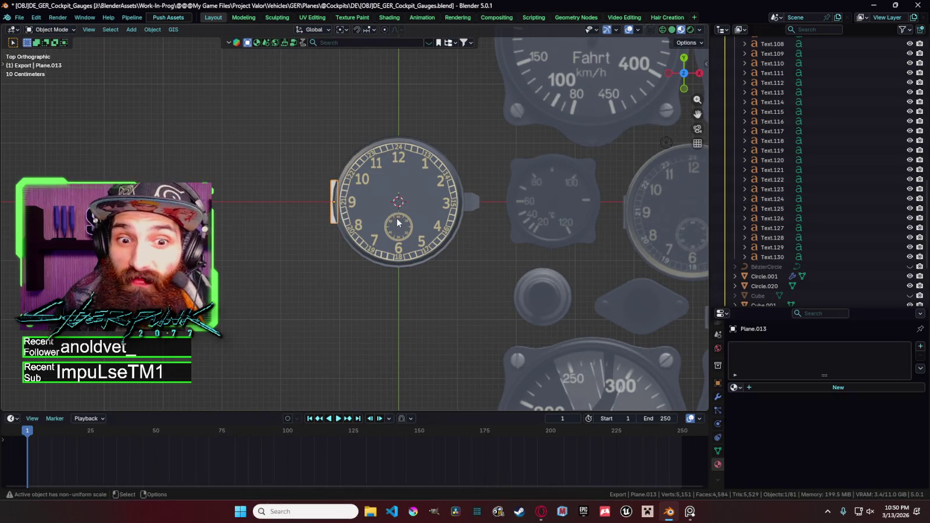
Step: Lengthen the strip by scaling it along the Y axis
key(s)
key(y)
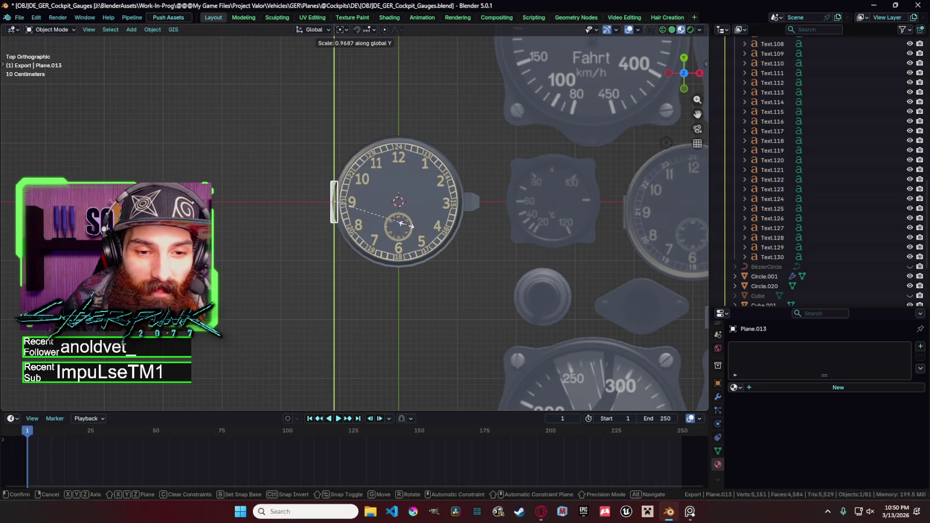
click(399, 224)
key(Tab)
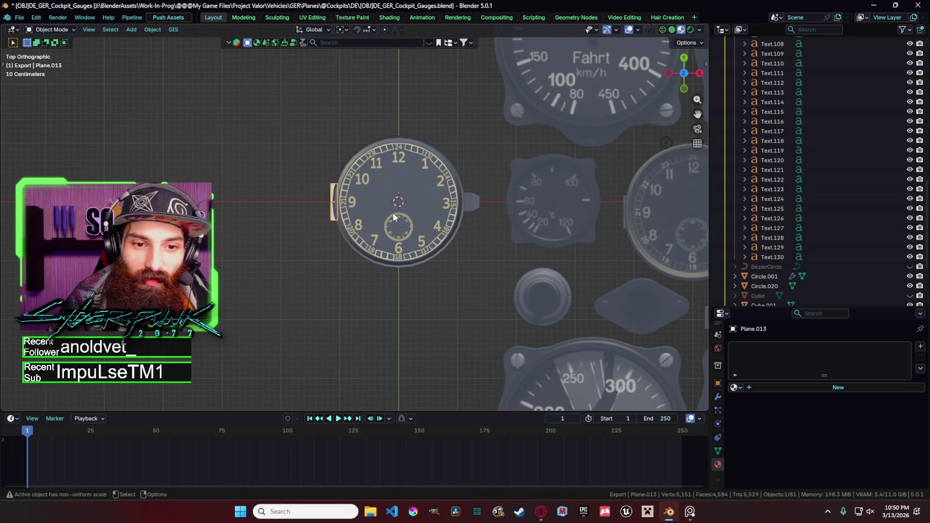
key(s)
key(Escape)
key(Tab)
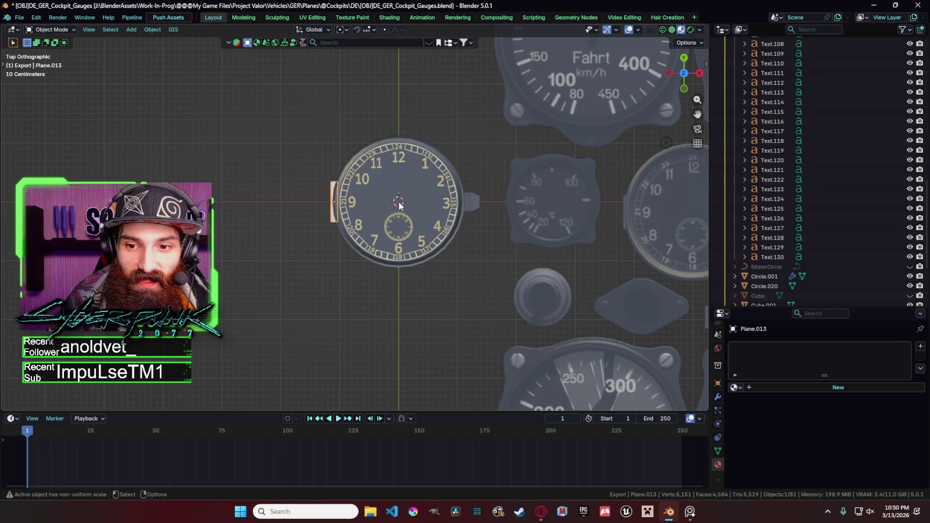
Step: Orbit around the gauge and select the strip's bottom corner vertex in edit mode
middle_drag(387, 220, 416, 179)
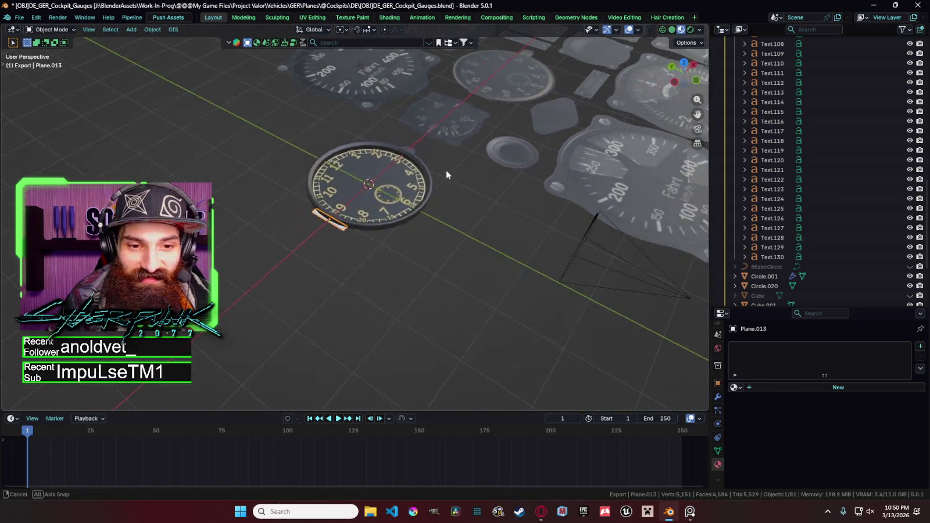
mouse_move(416, 179)
middle_down()
mouse_move(432, 106)
mouse_move(386, 216)
middle_up()
key(KP_7)
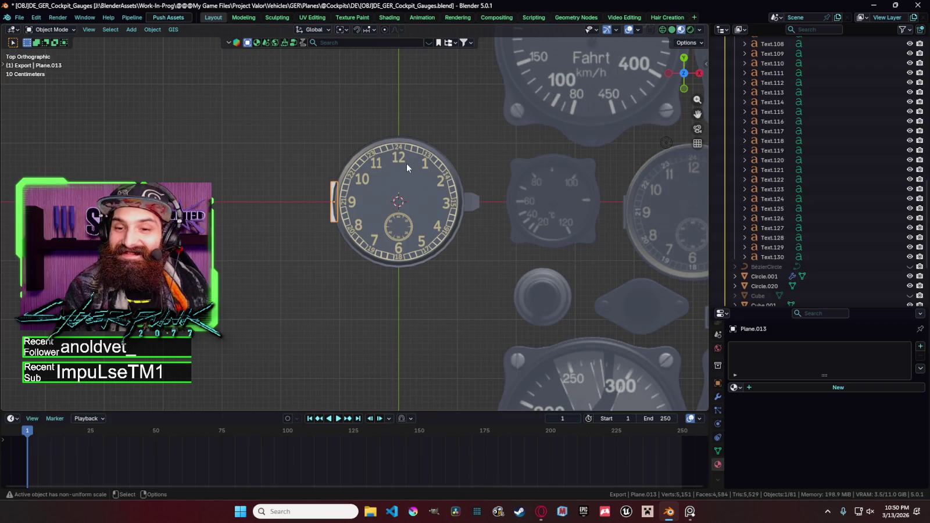
scroll(407, 163, up, 2)
middle_drag(407, 162, 438, 109)
key(Tab)
click(324, 231)
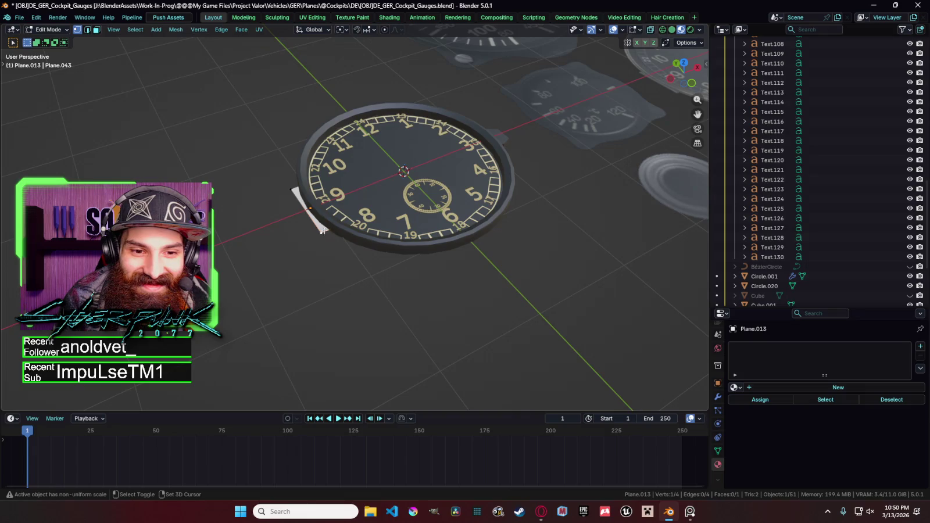
key(g)
key(Escape)
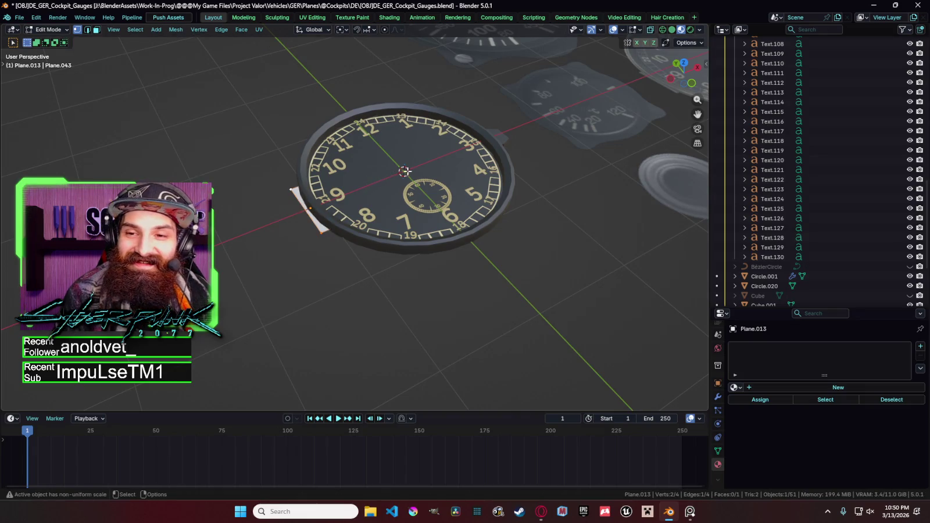
Step: Inspect the gauge and strip from top, right, left and front views
key(grave)
click(418, 137)
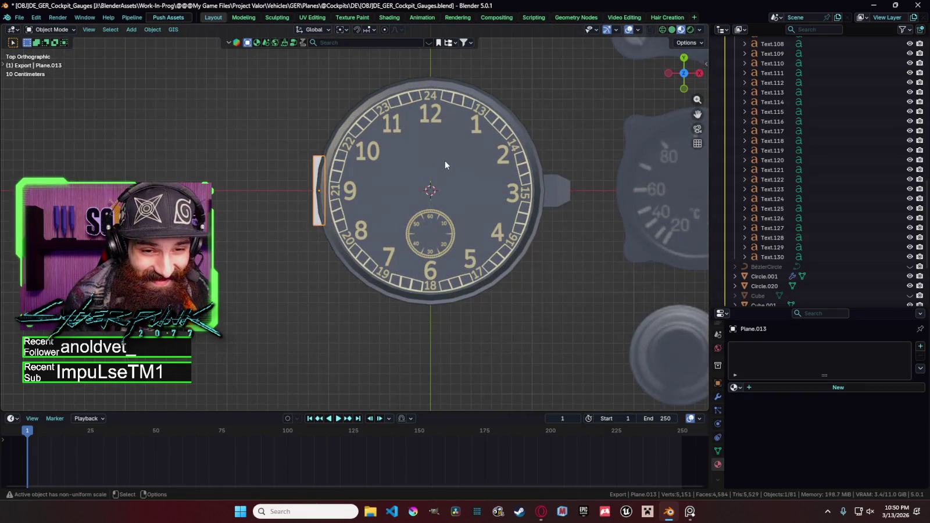
key(grave)
click(516, 173)
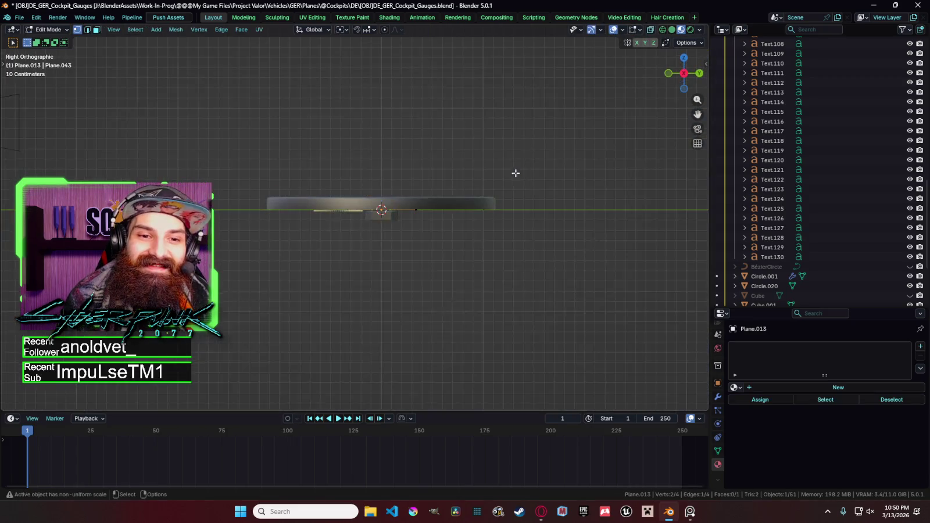
key(grave)
middle_drag(407, 171, 282, 112)
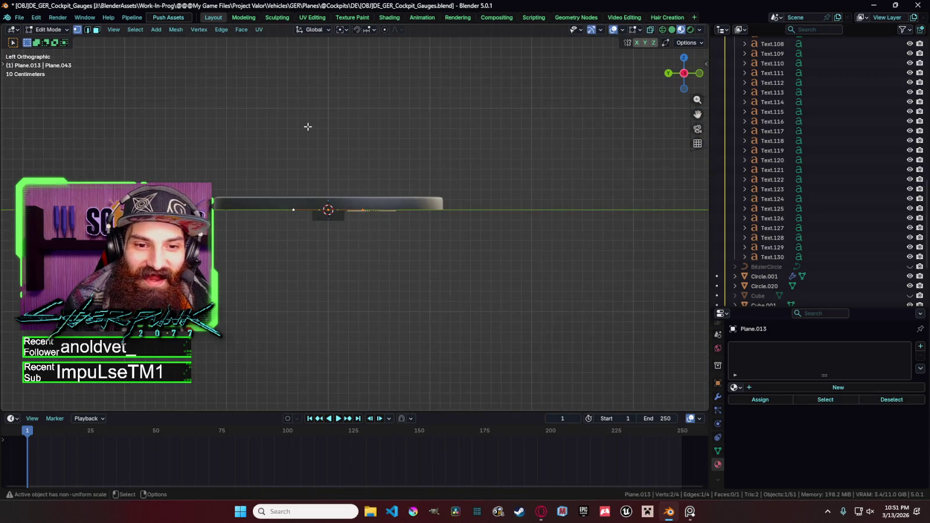
key(grave)
click(451, 93)
key(grave)
click(382, 79)
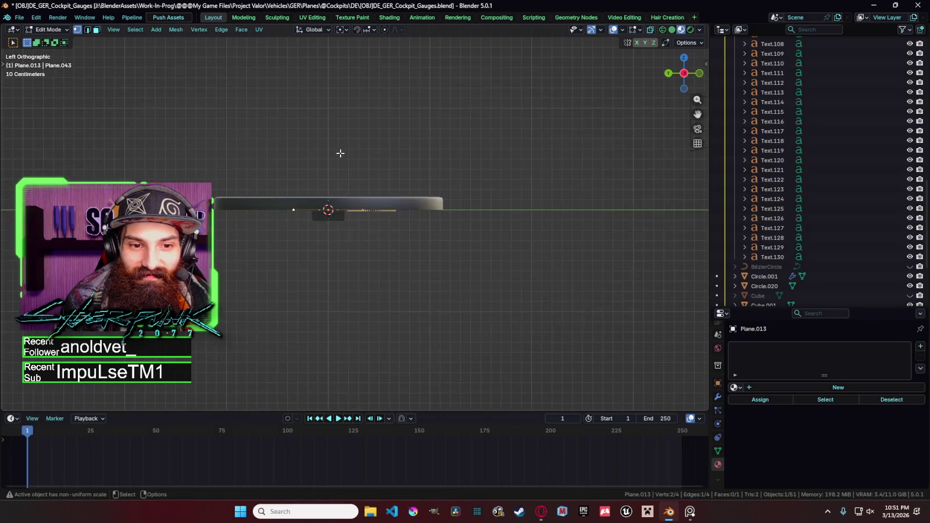
key(grave)
click(275, 122)
scroll(379, 191, up, 5)
Step: Extrude four edge segments from Plane.013 to form the strip's curved lip profile
key(e)
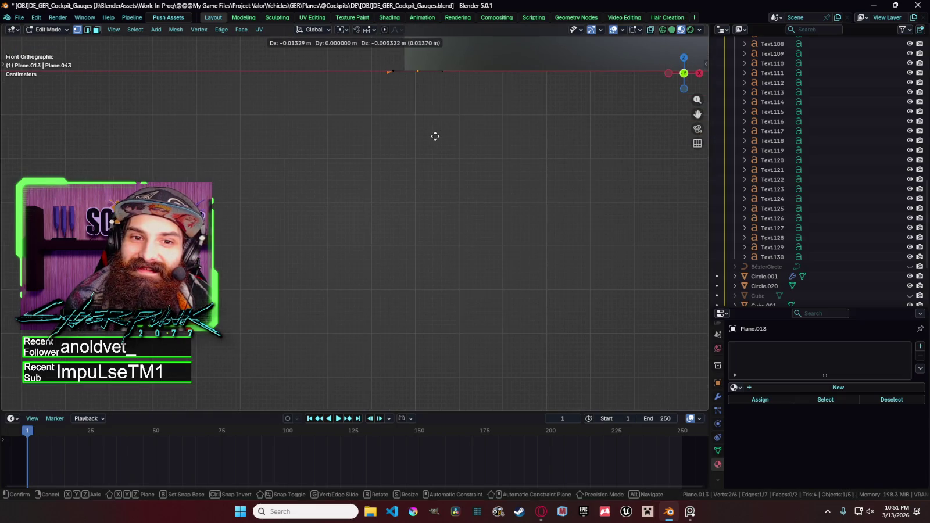
click(432, 137)
key(e)
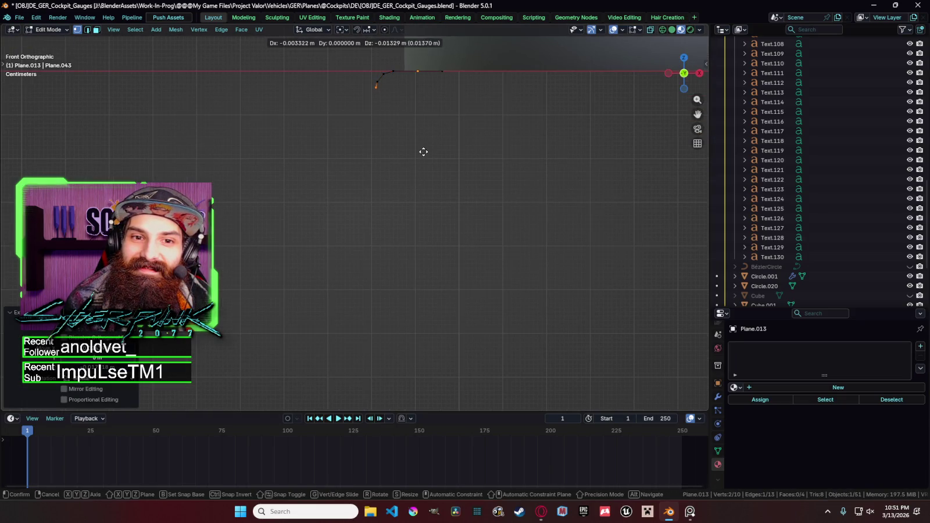
click(426, 156)
key(e)
click(432, 160)
key(e)
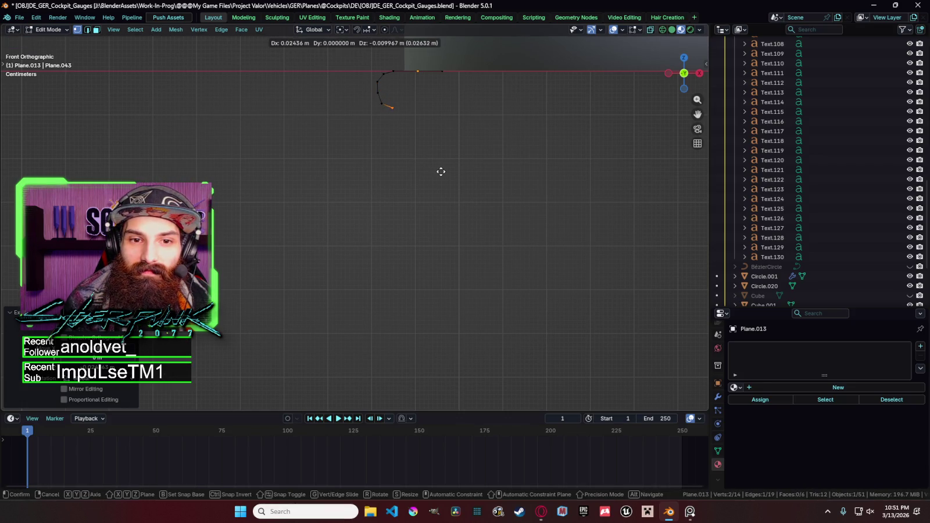
click(453, 171)
key(e)
click(459, 172)
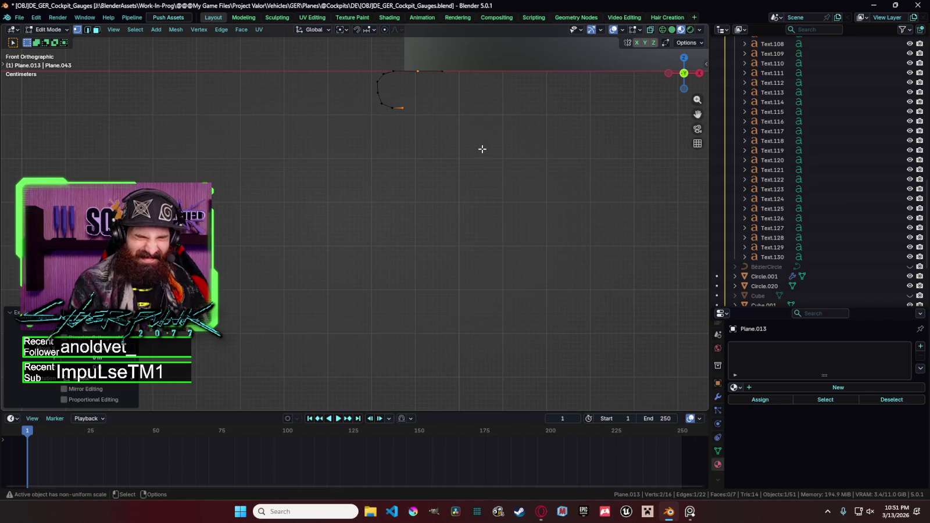
Step: Extrude the strip's end vertex along X into a long flat edge and reposition it
drag(458, 138, 367, 77)
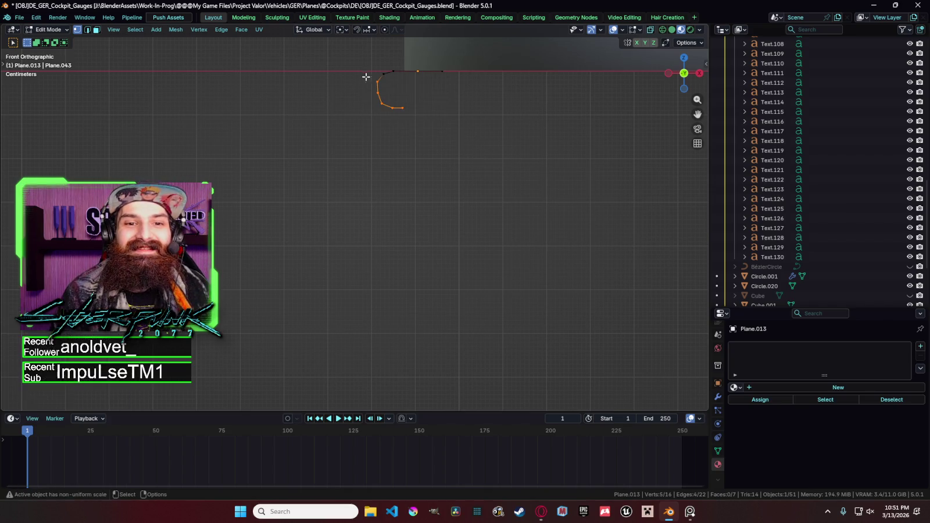
click(404, 108)
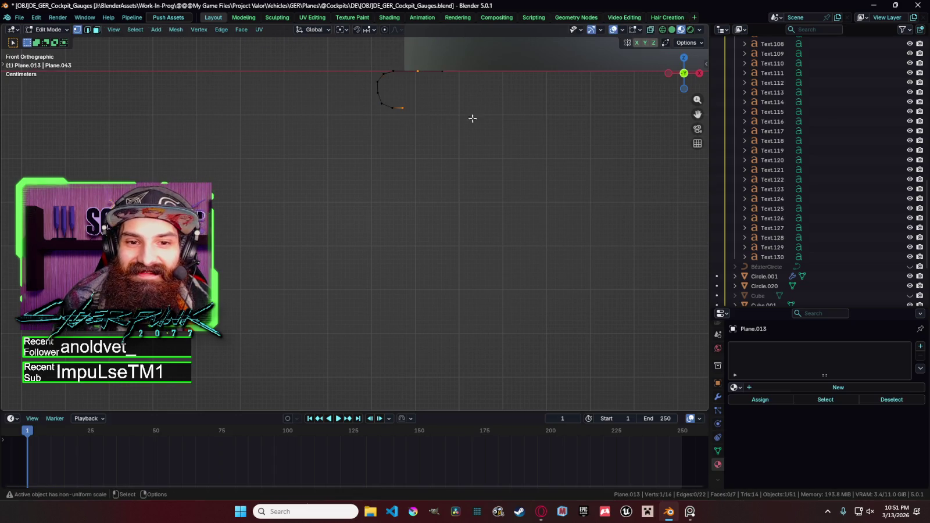
key(e)
key(x)
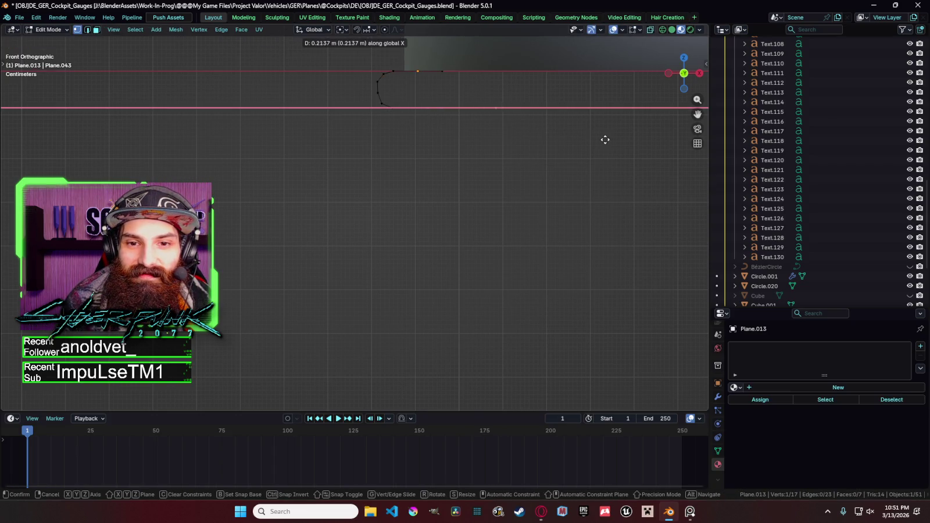
click(669, 156)
scroll(582, 174, down, 3)
key(g)
click(600, 188)
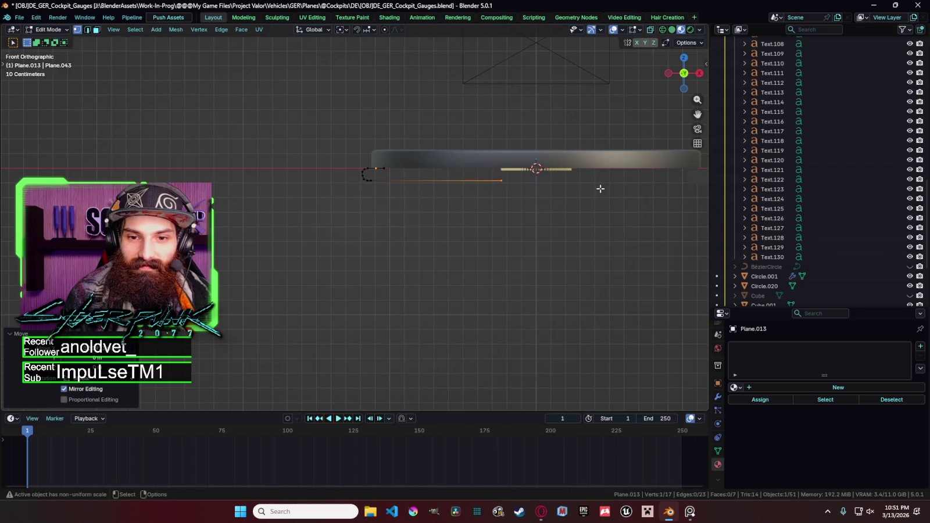
Step: Select more profile vertices and switch to see-through wireframe shading
drag(532, 201, 359, 170)
scroll(467, 186, up, 2)
key(g)
key(y)
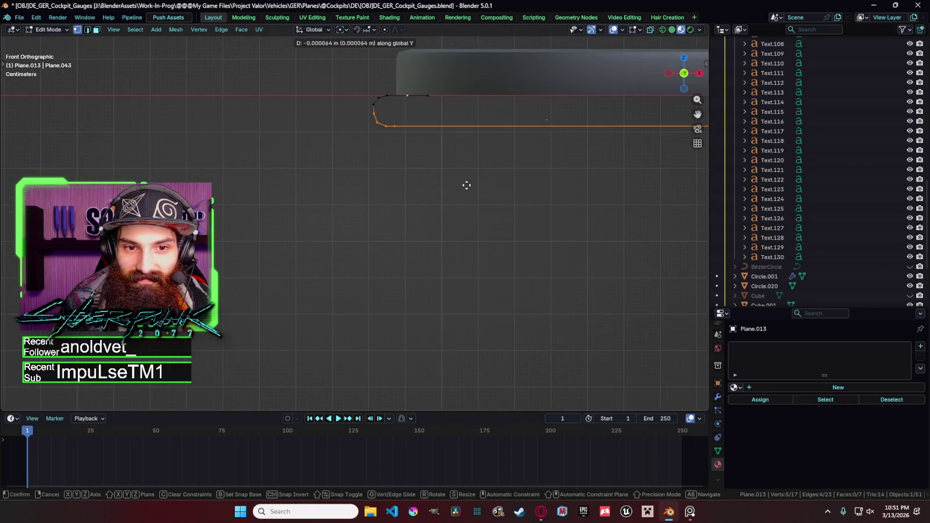
key(Escape)
key(z)
click(372, 174)
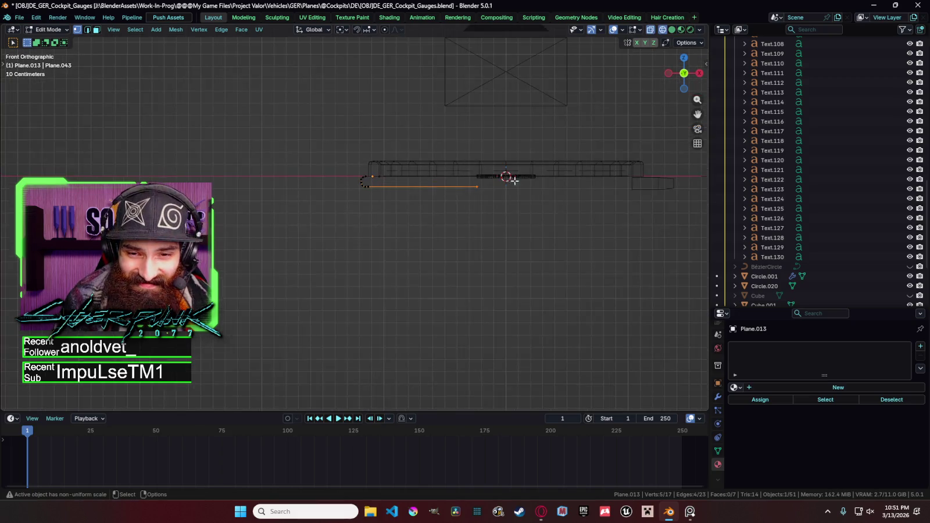
Step: Raise the selected profile vertices slightly along Z in material preview shading
drag(515, 178, 356, 209)
key(z)
click(395, 258)
scroll(431, 221, up, 2)
key(g)
key(z)
click(451, 184)
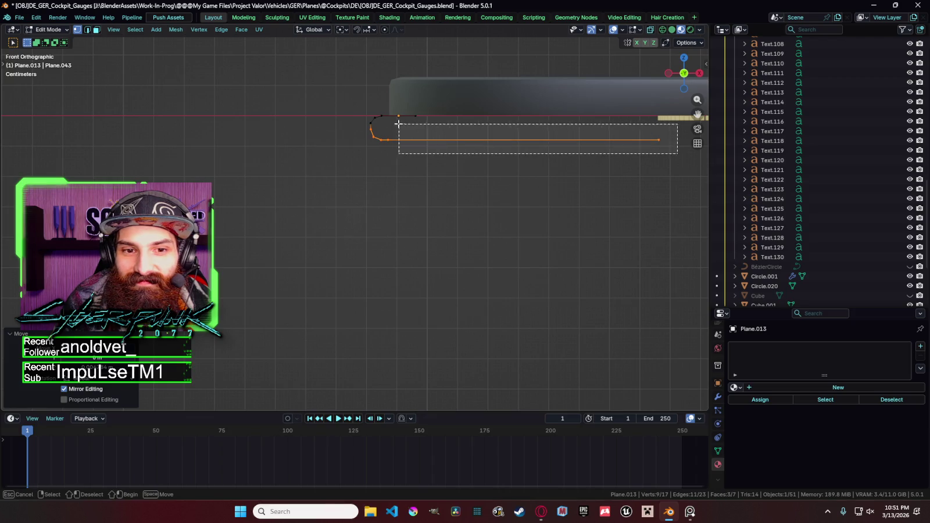
Step: Box-select the strip's end vertices in X-ray and nudge the long edge slightly upward
drag(678, 154, 362, 117)
key(shift+z)
drag(674, 152, 353, 118)
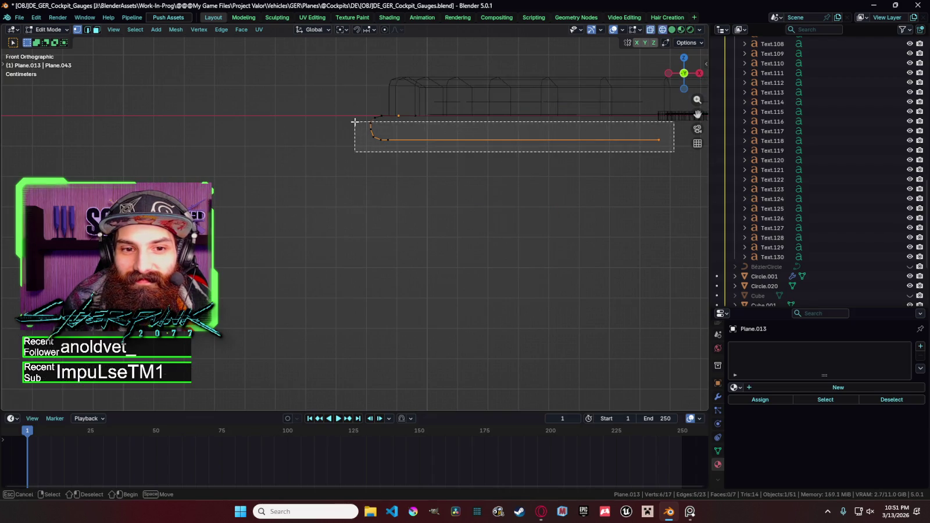
key(shift+z)
key(g)
click(391, 150)
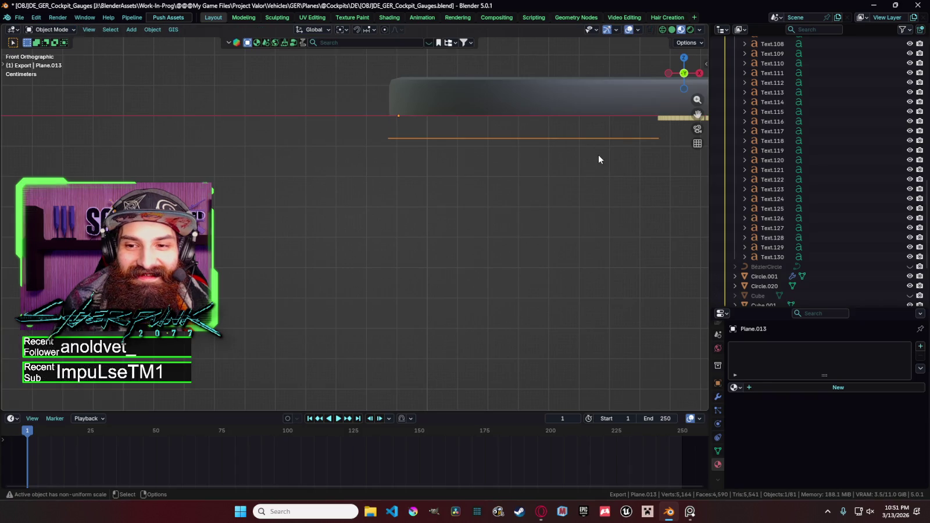
Step: Select the end vertex of Plane.013 in Edit Mode, viewed front-on in wireframe
key(z)
mouse_move(549, 198)
middle_down()
mouse_move(476, 182)
mouse_move(627, 139)
mouse_move(621, 149)
mouse_move(504, 164)
middle_up()
key(Tab)
click(483, 158)
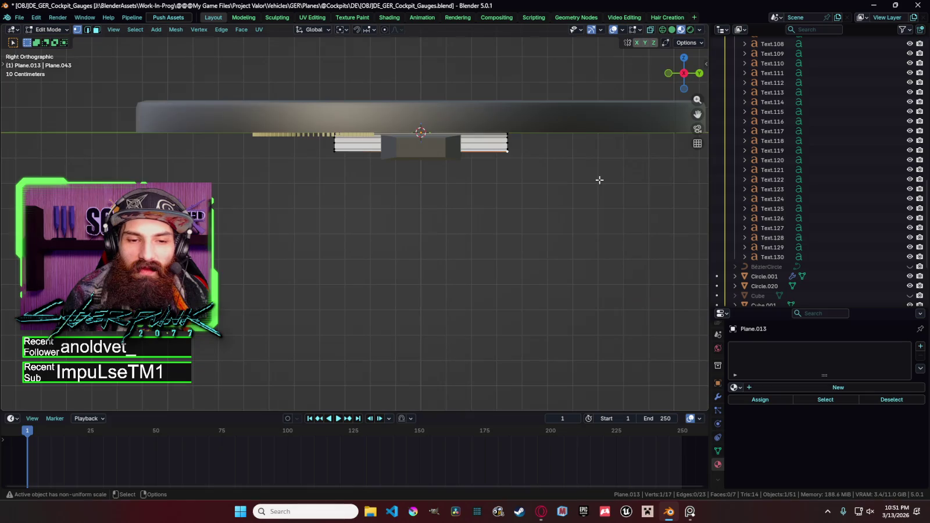
key(grave)
click(408, 143)
key(z)
click(438, 158)
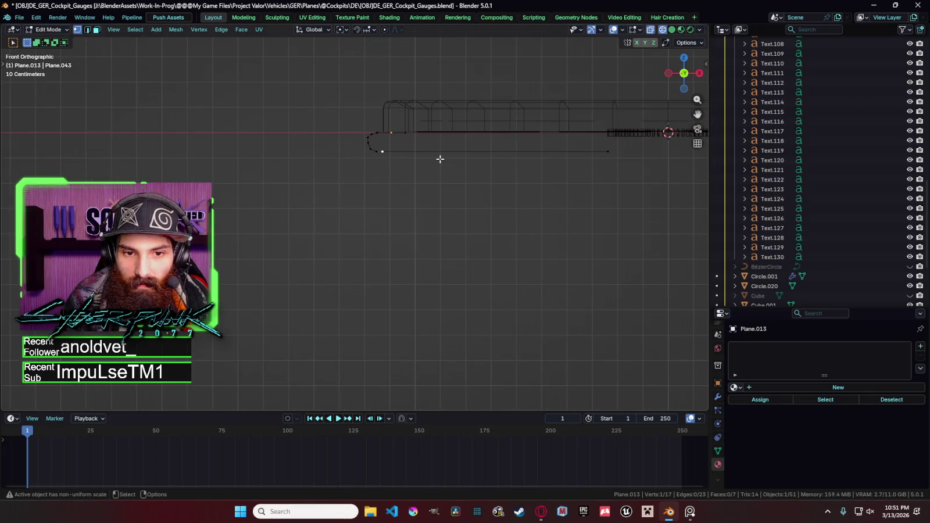
Step: Slide the end vertex along X twice to change the strip's length
key(g)
key(x)
click(666, 171)
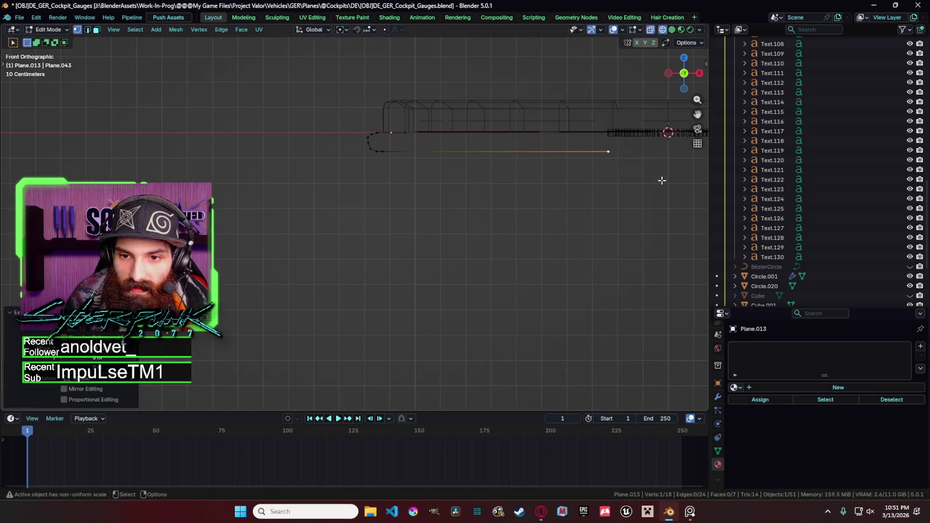
scroll(488, 211, up, 3)
scroll(503, 220, up, 2)
key(g)
key(x)
click(506, 221)
mouse_move(504, 219)
middle_down()
mouse_move(439, 214)
mouse_move(503, 222)
mouse_move(474, 222)
middle_up()
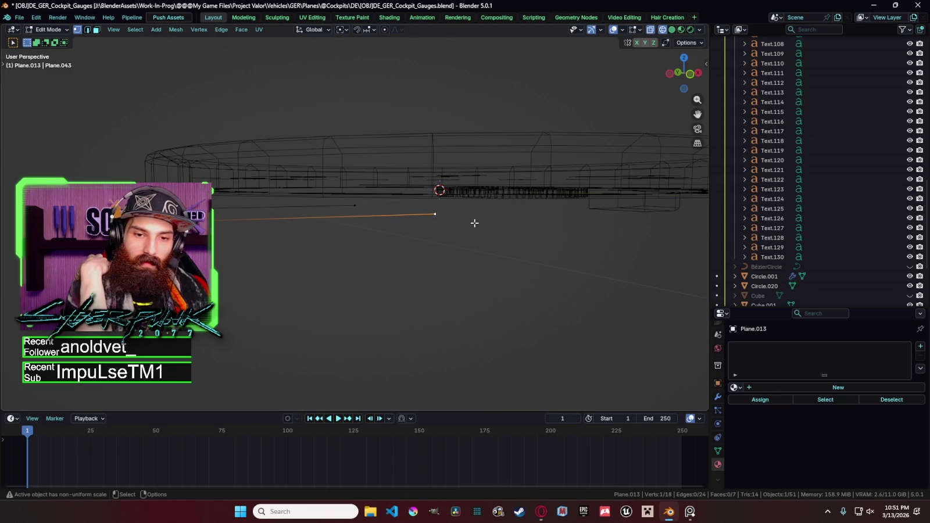
mouse_move(437, 229)
middle_down()
mouse_move(546, 204)
mouse_move(405, 208)
mouse_move(574, 171)
middle_up()
Step: Extrude the strip's end vertex along X, after undoing a stray first attempt
key(KP_3)
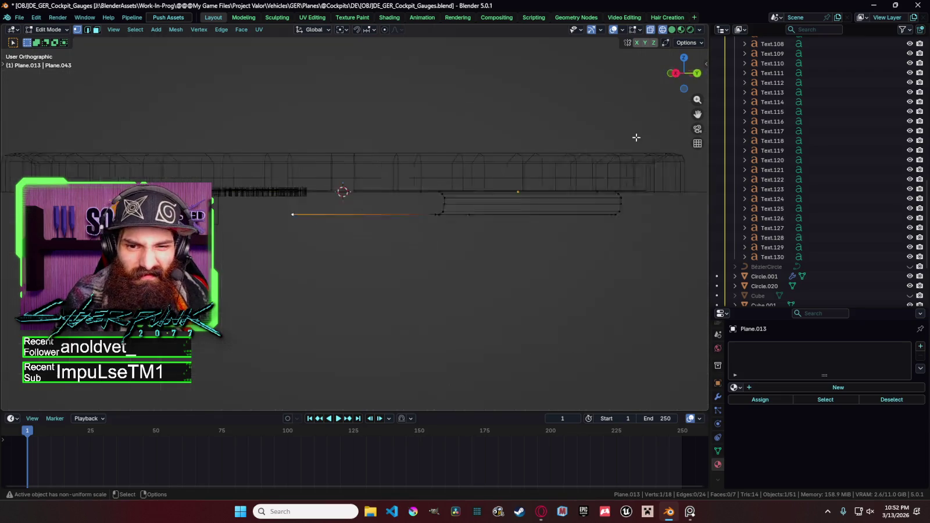
mouse_move(556, 207)
middle_down()
mouse_move(584, 220)
mouse_move(7, 229)
mouse_move(640, 227)
middle_up()
middle_drag(243, 214, 247, 214)
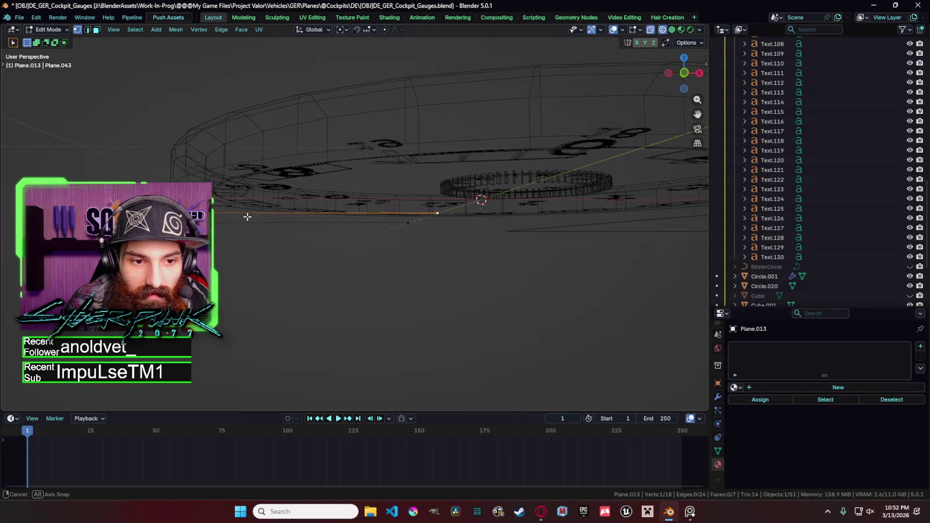
key(e)
right_click(256, 207)
key(ctrl+z)
key(e)
key(x)
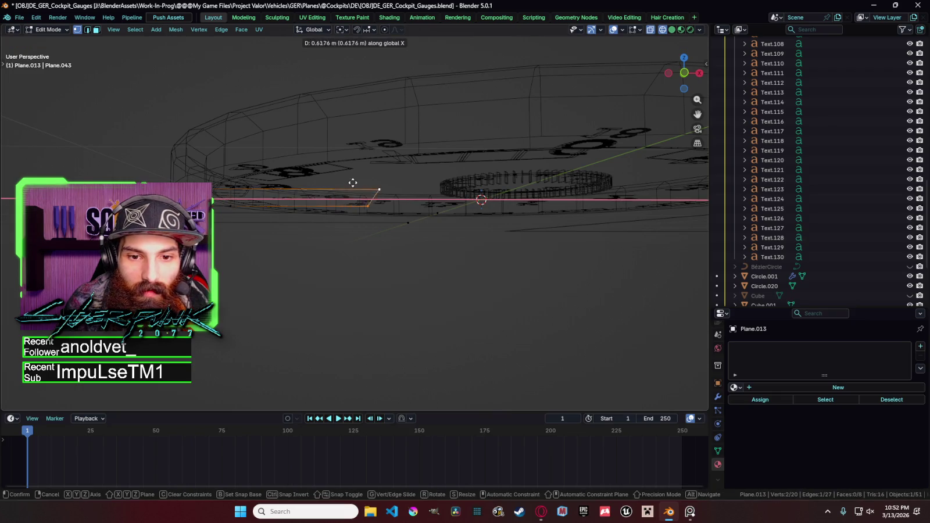
click(403, 187)
mouse_move(404, 187)
middle_down()
mouse_move(434, 223)
mouse_move(436, 214)
middle_up()
Step: Circle-select the strip's top and bottom edge vertices and fill them with a face
click(398, 215)
shift+click(399, 199)
shift+click(439, 215)
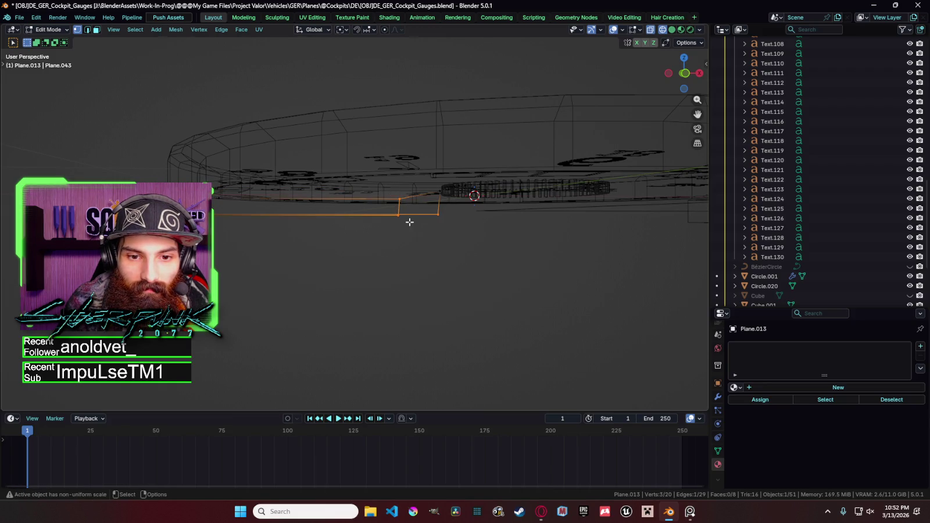
click(433, 211)
mouse_move(334, 226)
middle_down()
mouse_move(311, 229)
mouse_move(437, 210)
mouse_move(435, 193)
middle_up()
key(c)
click(435, 193)
drag(435, 193, 212, 190)
drag(436, 214, 215, 214)
key(Escape)
mouse_move(216, 215)
middle_down()
mouse_move(259, 208)
mouse_move(332, 239)
middle_up()
key(f)
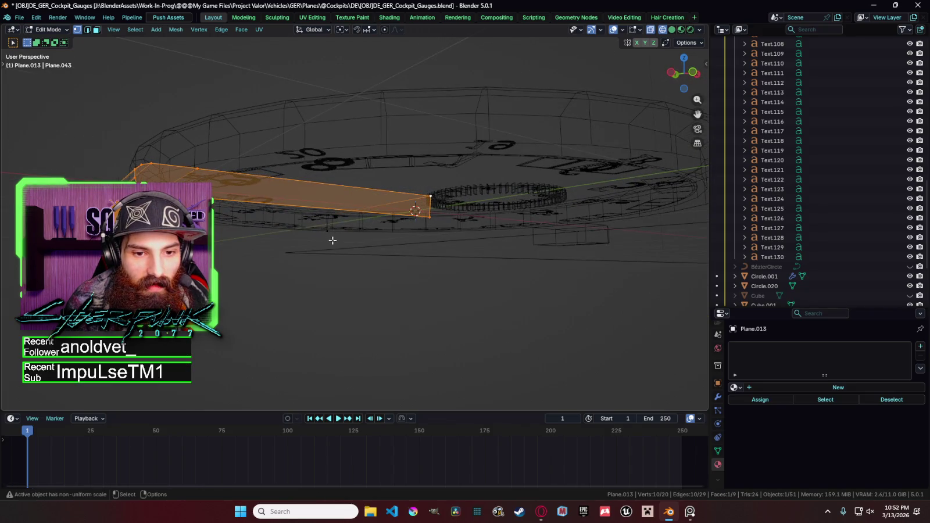
Step: Adjust the plate's vertex selection, leave Edit Mode, and reselect the plate object
click(329, 233)
key(c)
drag(257, 232, 198, 218)
key(Escape)
middle_drag(222, 260, 232, 256)
key(Tab)
click(222, 260)
click(174, 225)
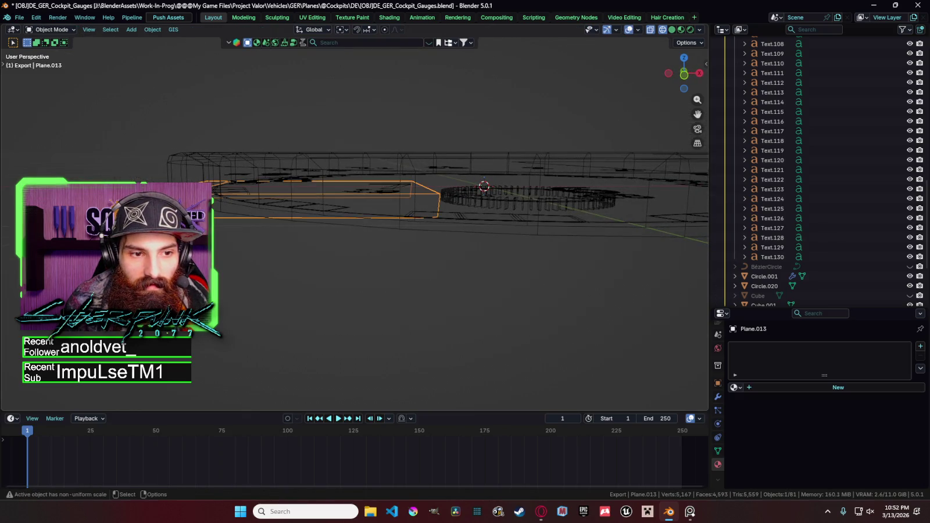
Step: Scale the plate to 0.6865 along Z and switch the viewport to Solid shading
key(s)
key(z)
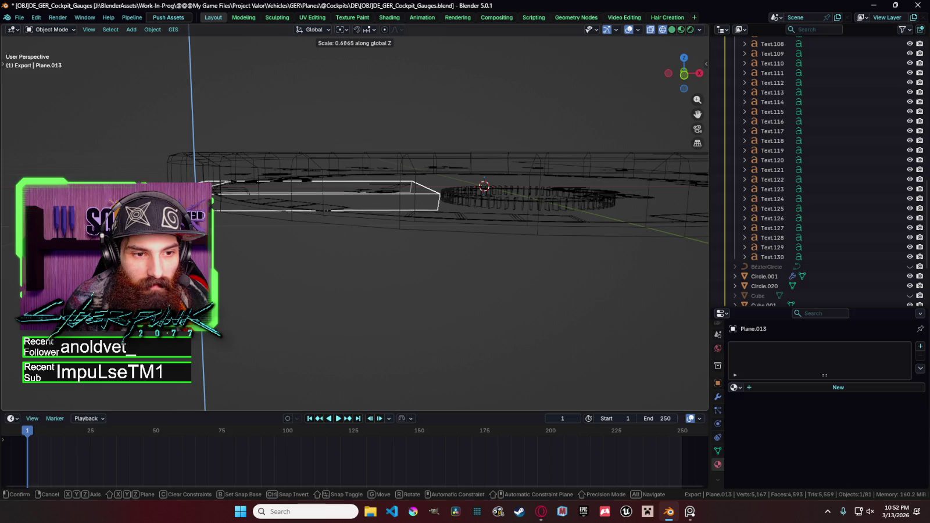
click(218, 249)
key(z)
click(276, 246)
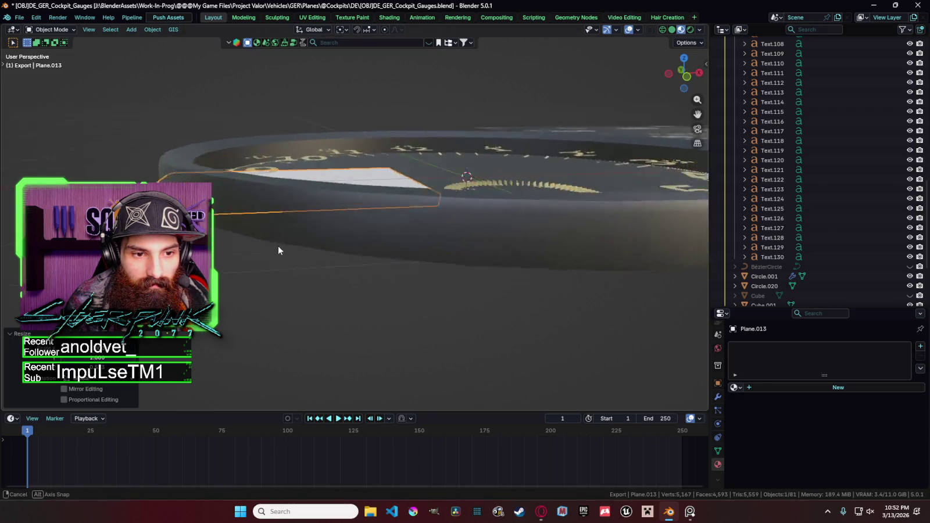
middle_drag(277, 246, 291, 245)
Step: Select the gauge body Circle.001, undo, and look down from Top view to pick overlapping objects
shift+click(219, 199)
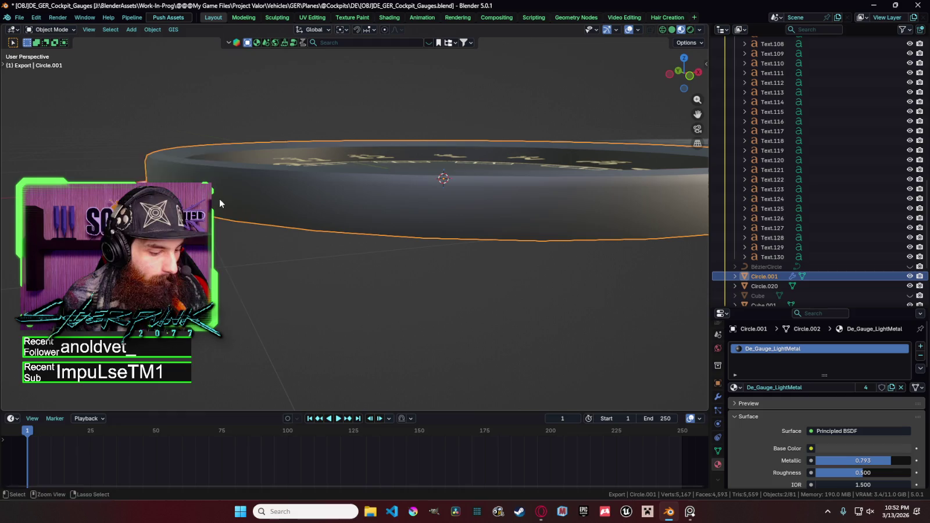
key(ctrl+z)
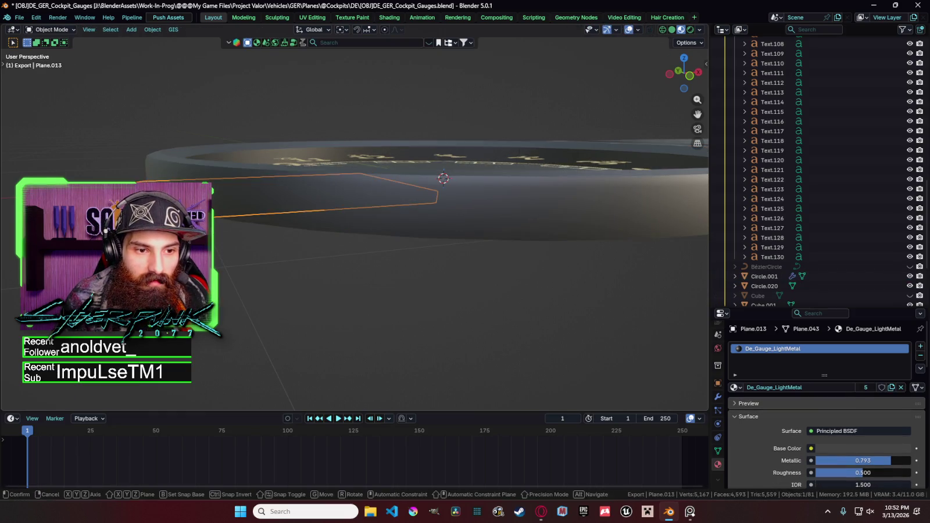
key(Tab)
key(KP_7)
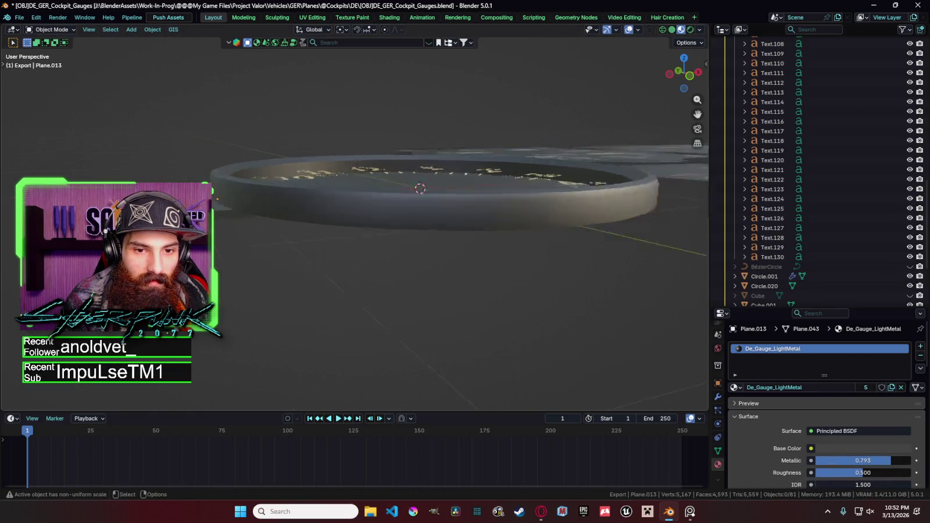
alt+click(274, 220)
Step: In Top view, select Plane.013 and scale it thinner along Y
click(273, 223)
scroll(307, 273, down, 3)
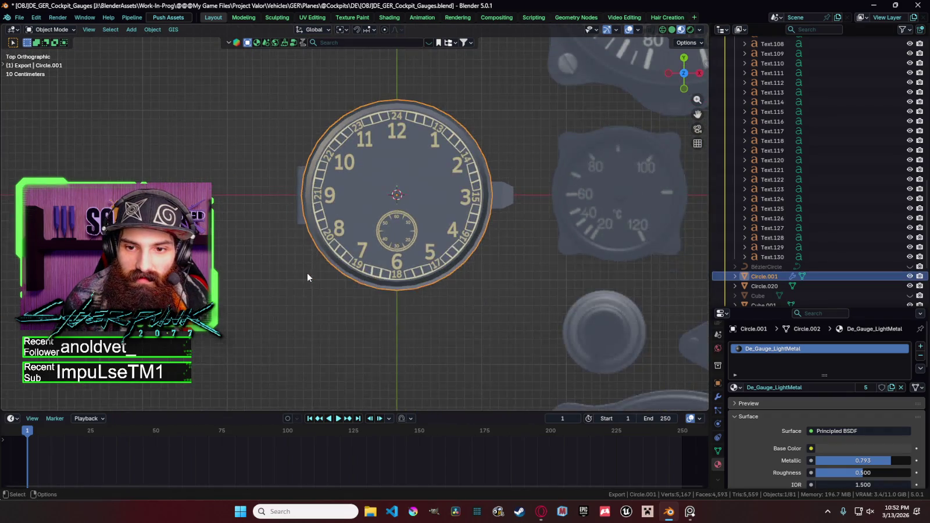
scroll(307, 272, down, 3)
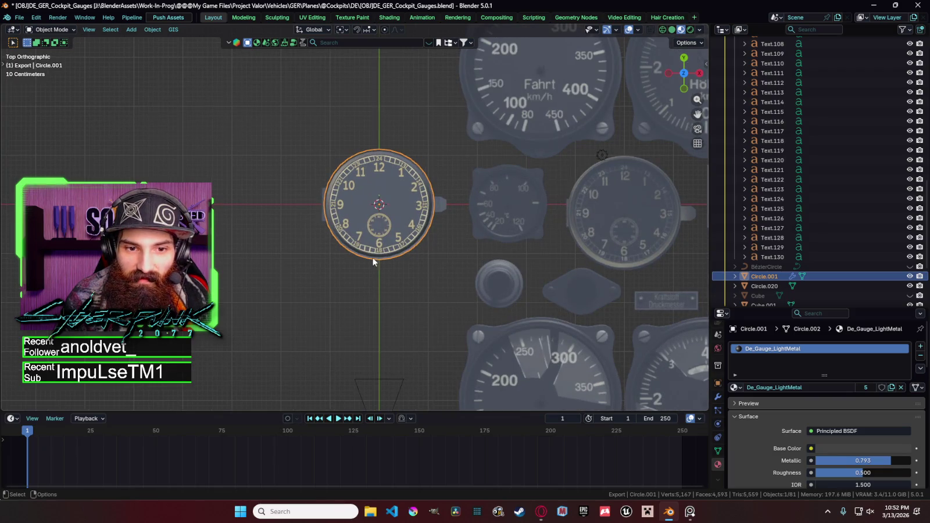
click(321, 218)
key(s)
key(z)
key(Escape)
key(s)
key(y)
click(399, 232)
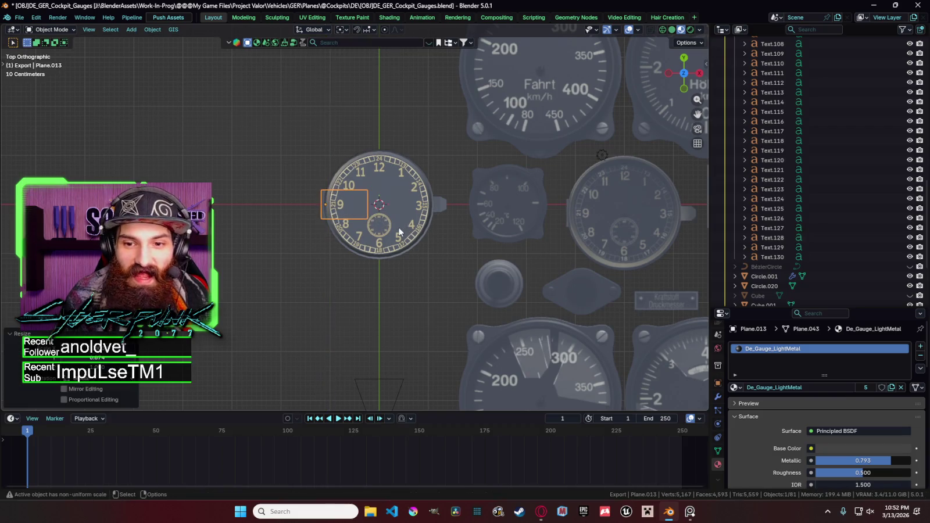
Step: Reselect the plate over the 9, switch to Front view, and enter Edit Mode in wireframe
click(435, 245)
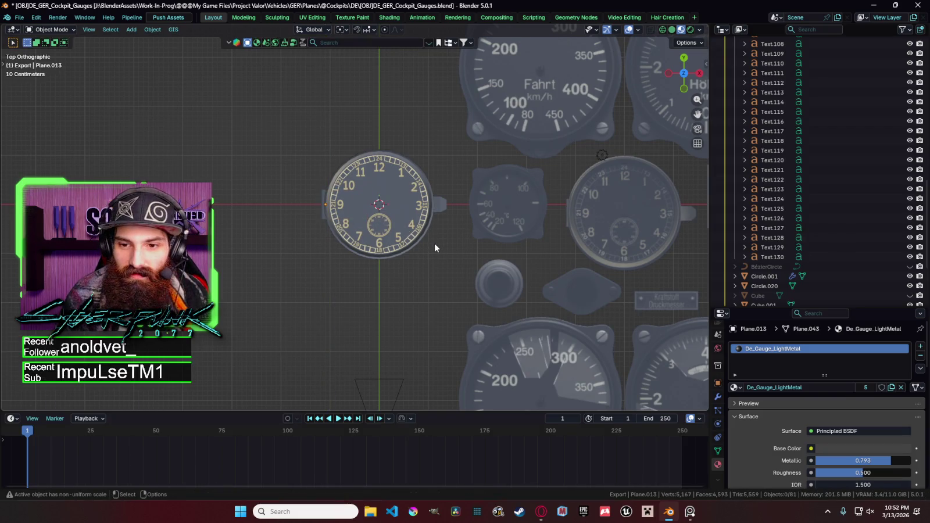
click(332, 219)
click(323, 218)
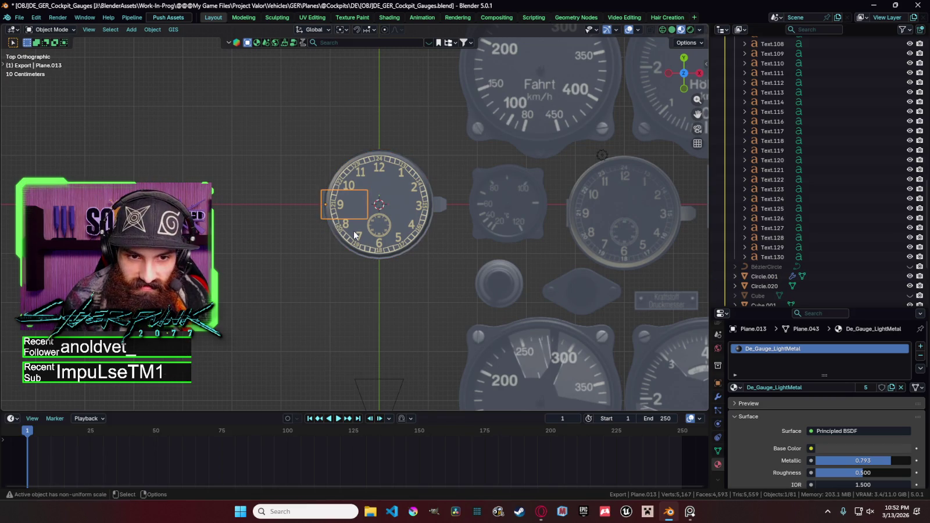
mouse_move(322, 263)
middle_down()
mouse_move(333, 152)
mouse_move(432, 152)
middle_up()
key(grave)
click(482, 170)
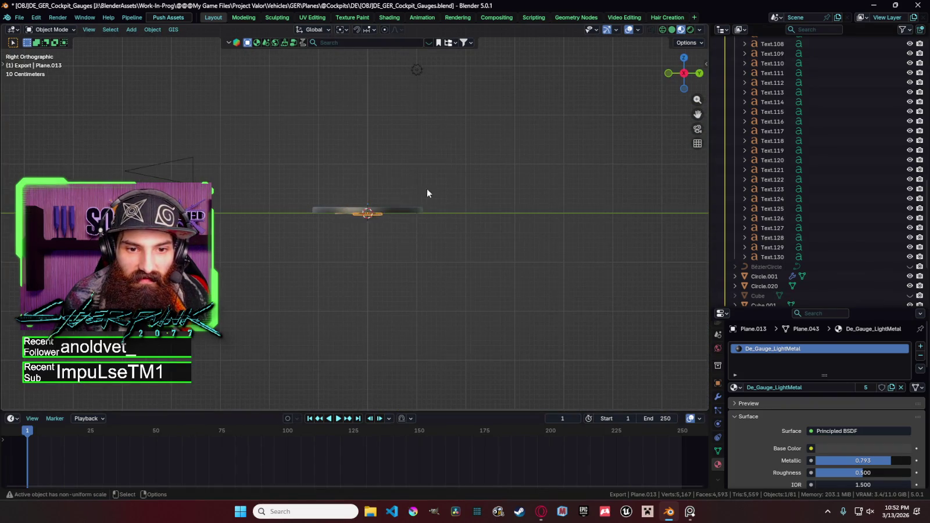
key(grave)
click(345, 157)
scroll(311, 205, up, 5)
key(Tab)
key(shift+z)
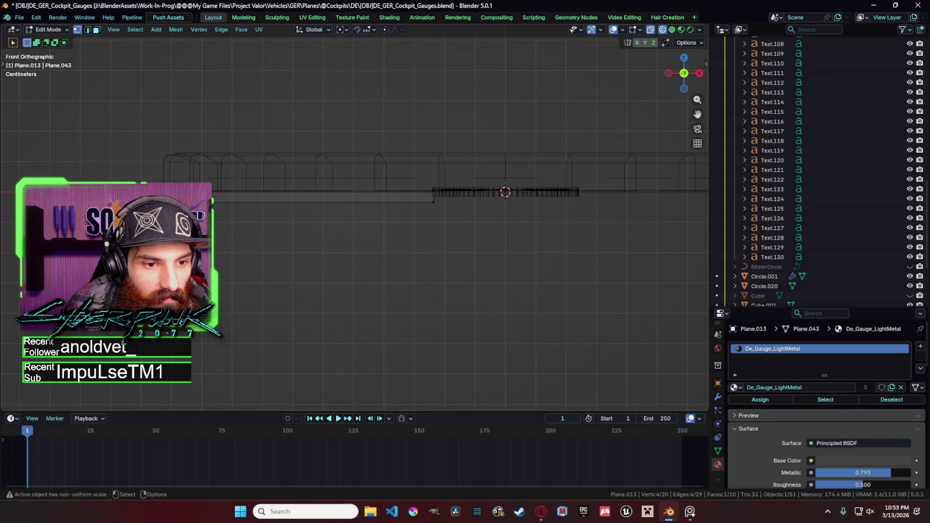
Step: With smooth proportional editing and a shrunken falloff, bend the strip's left tip slightly along Z
shift+middle_drag(204, 205, 367, 215)
key(o)
key(g)
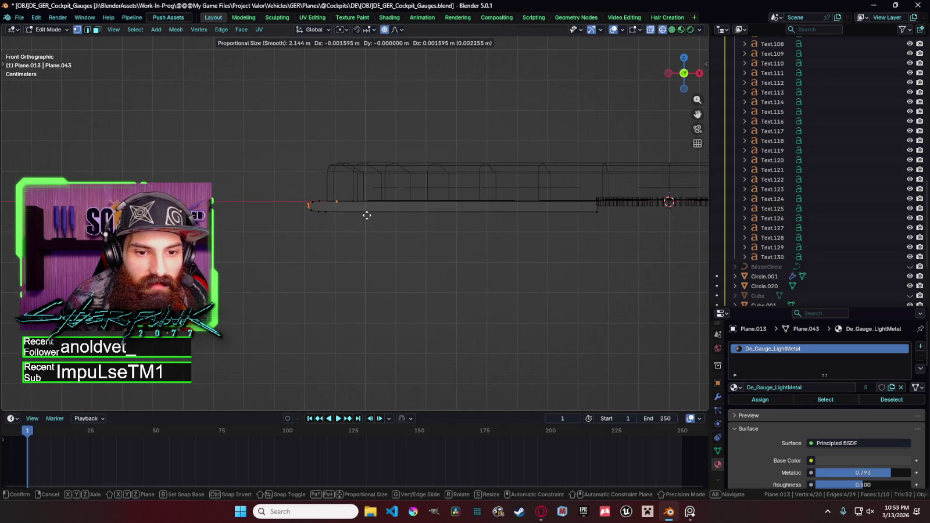
scroll(367, 215, up, 10)
scroll(366, 215, up, 10)
scroll(366, 215, up, 8)
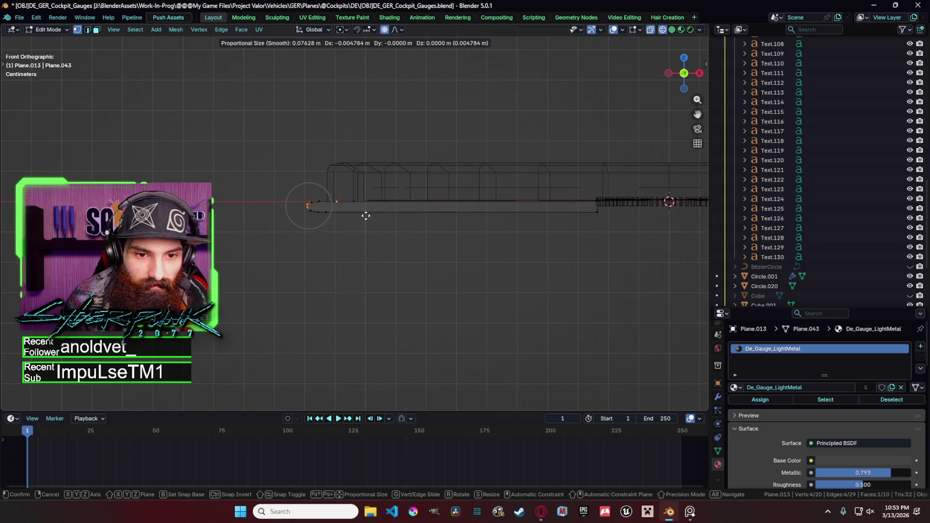
key(z)
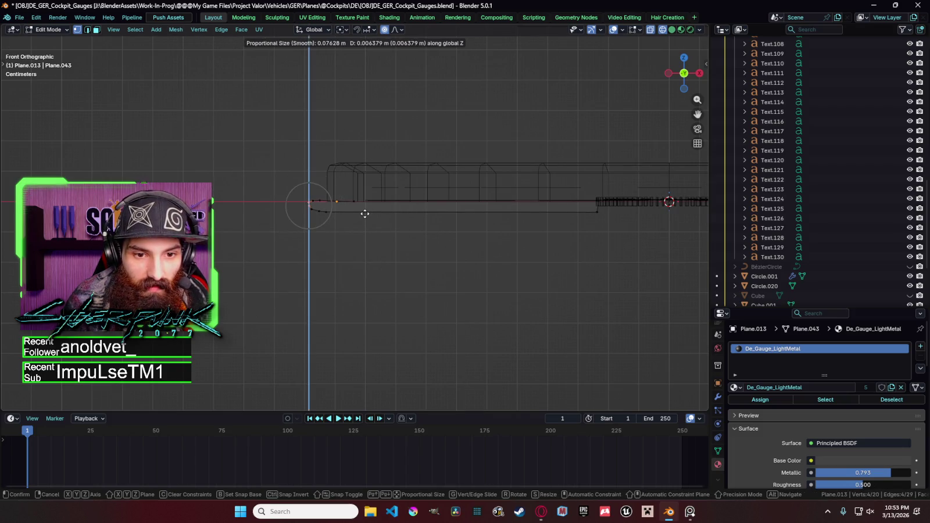
click(365, 215)
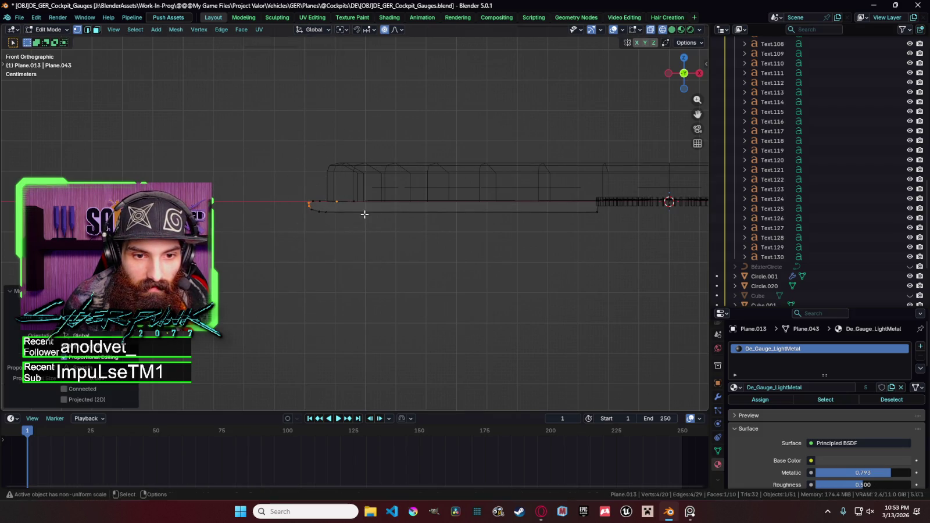
Step: Select the outermost tip vertices and nudge them again along Z for a rounded end
click(337, 201)
key(g)
key(z)
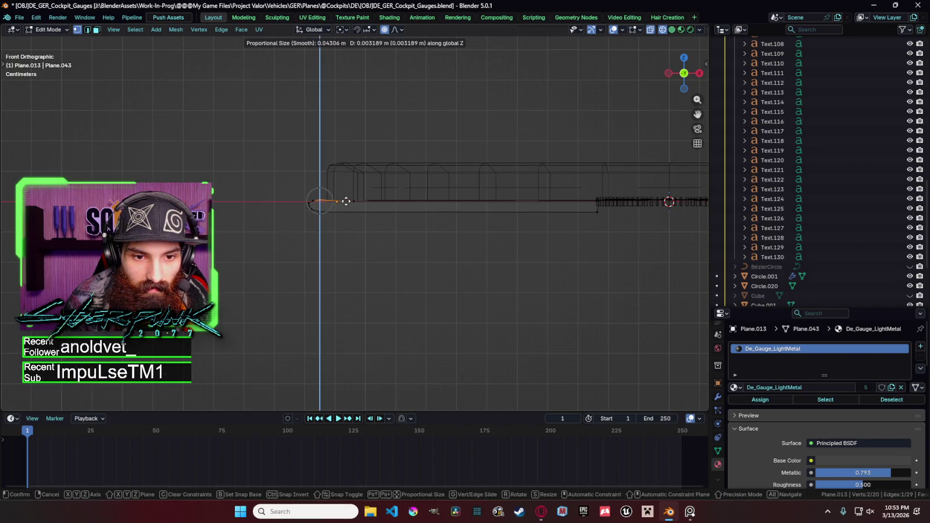
scroll(320, 200, up, 1)
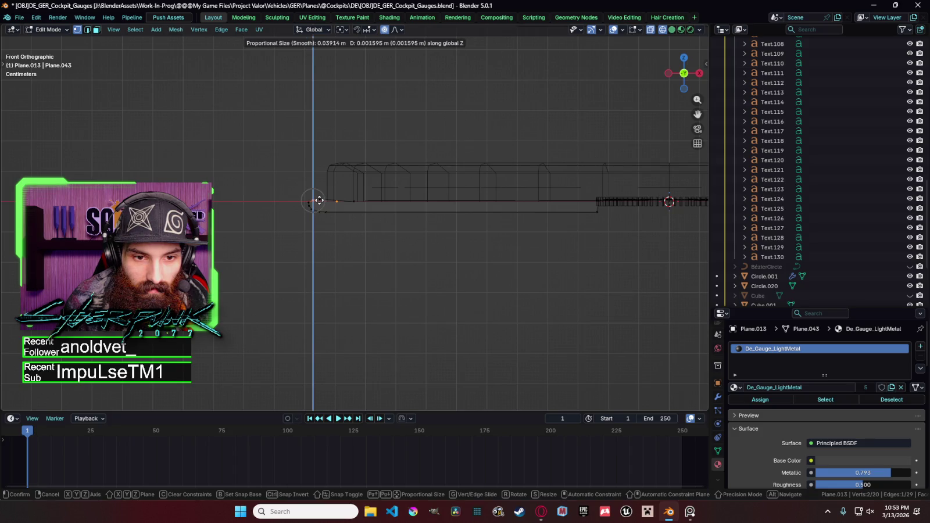
click(320, 200)
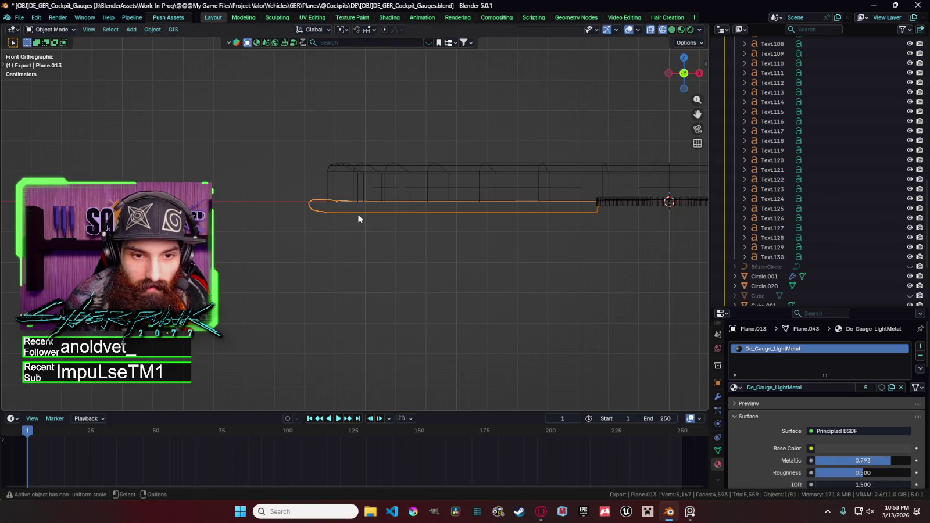
Step: Turn off wireframe, leave Edit Mode, switch to Top view and save DE_GER_Cockpit_Gauges.blend
key(z)
middle_drag(371, 256, 373, 313)
key(Tab)
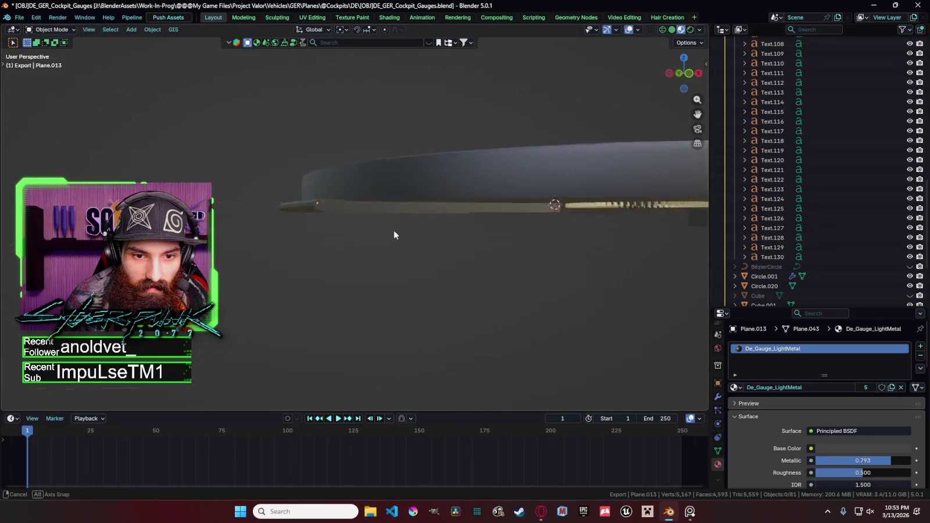
key(KP_7)
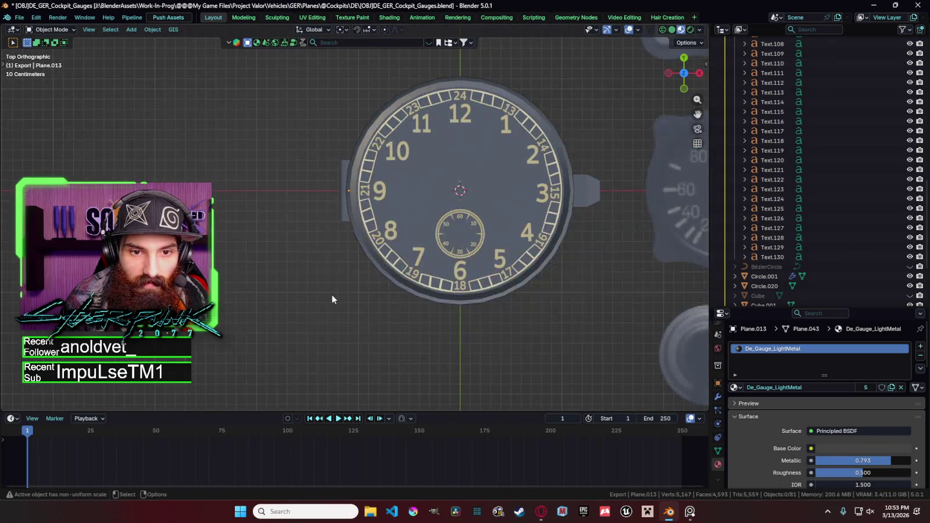
scroll(349, 278, down, 2)
ctrl+scroll(350, 278, down, 2)
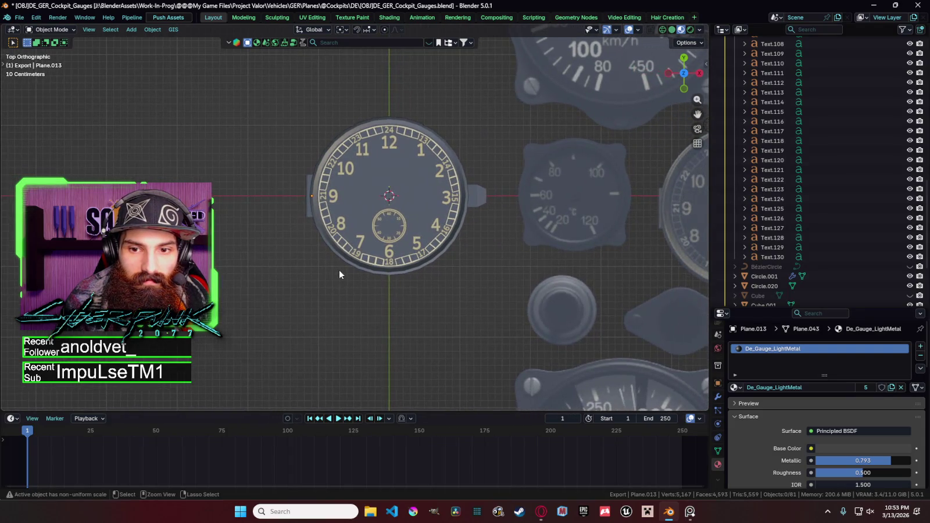
key(ctrl+s)
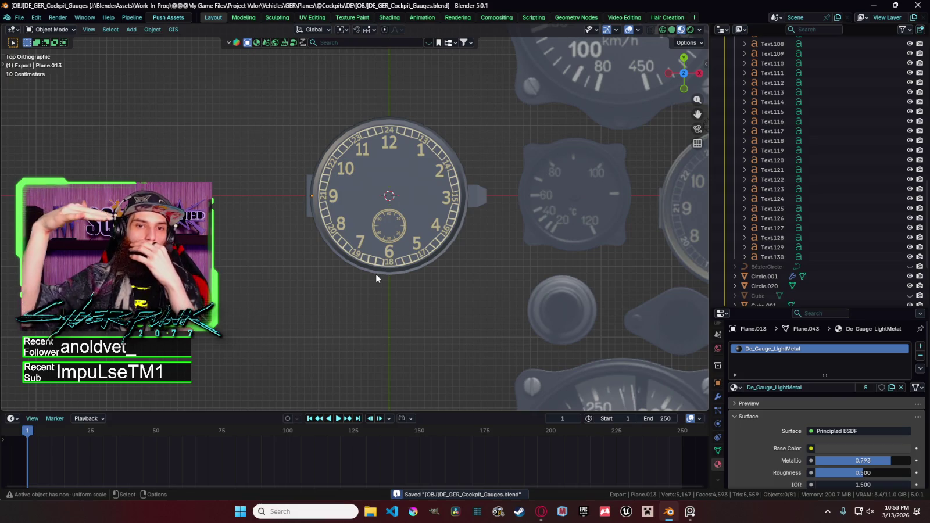
Step: Orbit to inspect the gauges at a tilt, return to Top view via the view pie, and select the side lug
middle_drag(444, 251, 440, 228)
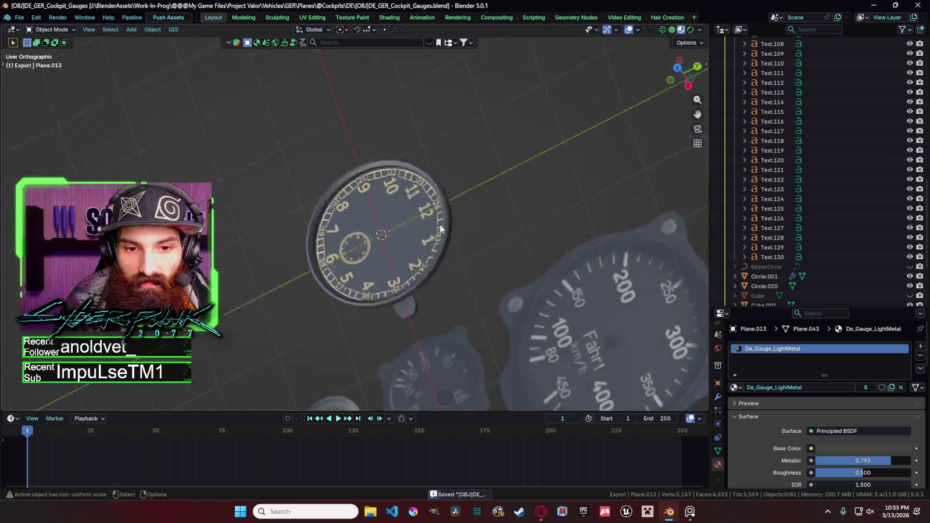
key(grave)
click(455, 202)
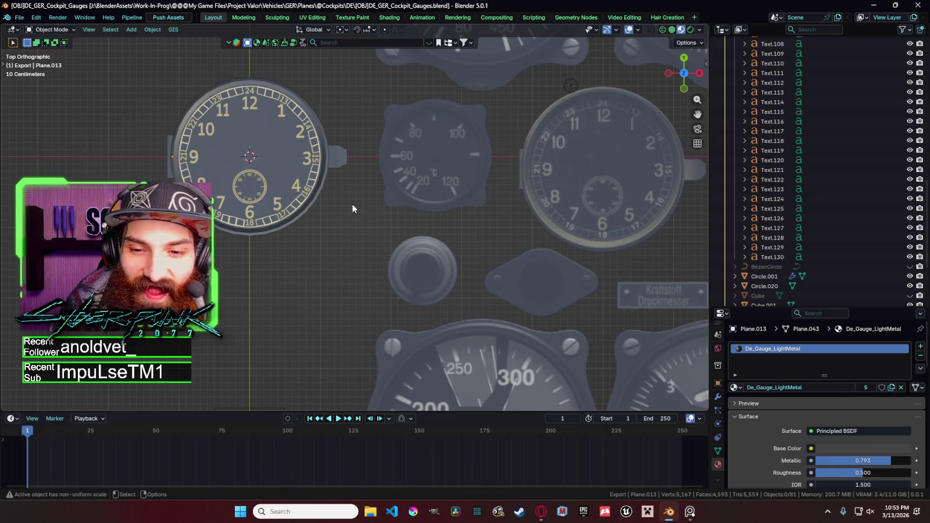
click(338, 159)
Step: Scale down Cube.001's outer end face around a chosen pivot so the lug tapers, then deselect it
right_click(336, 162)
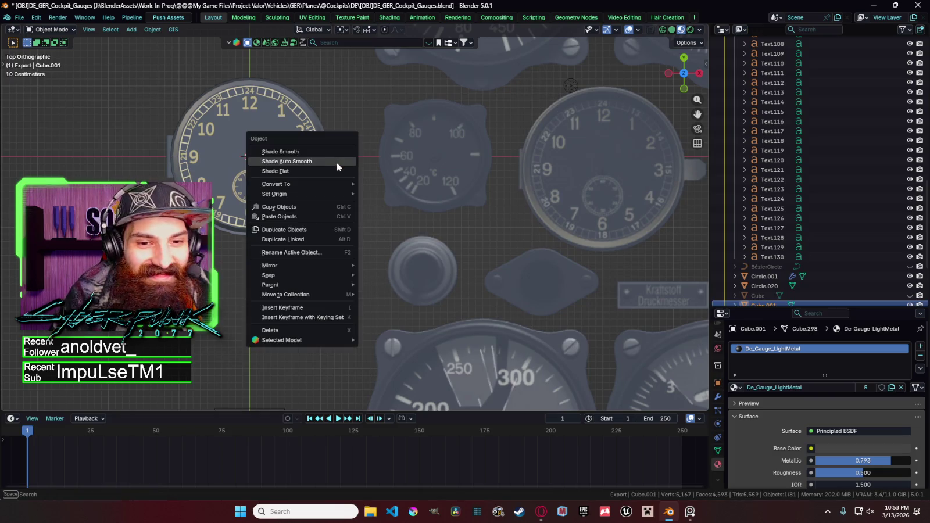
click(363, 189)
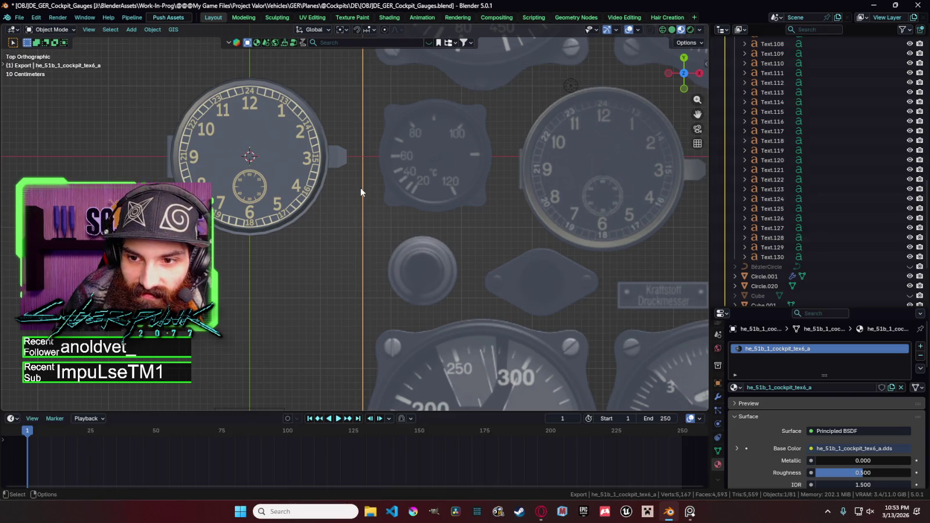
click(343, 158)
key(Tab)
key(period)
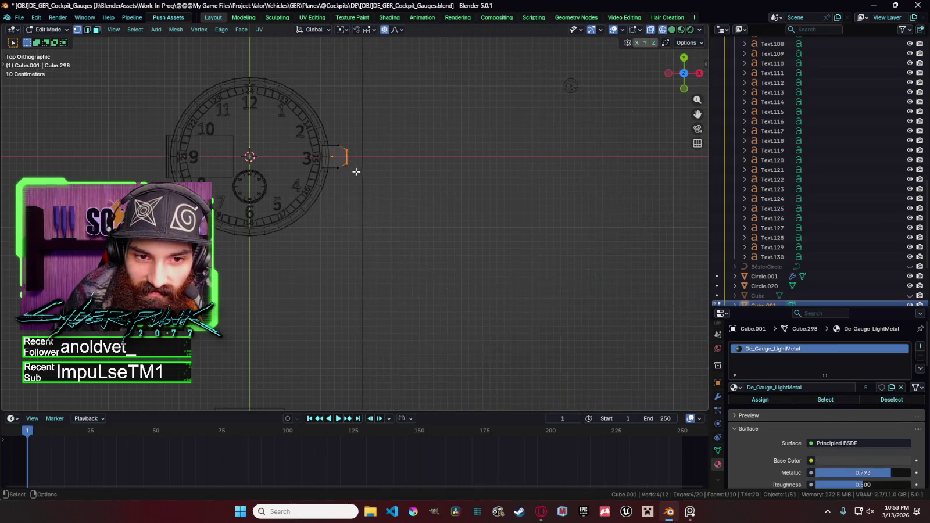
click(363, 199)
key(s)
click(378, 199)
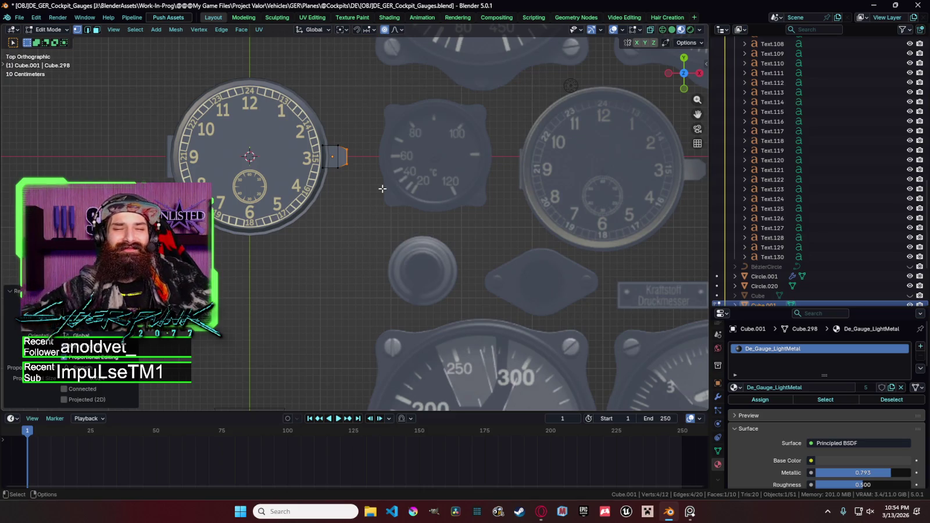
key(Tab)
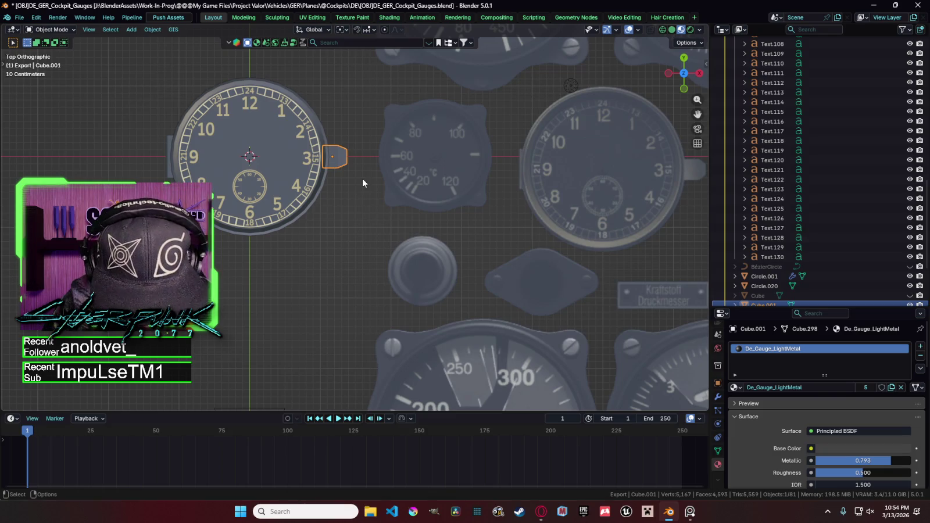
click(351, 194)
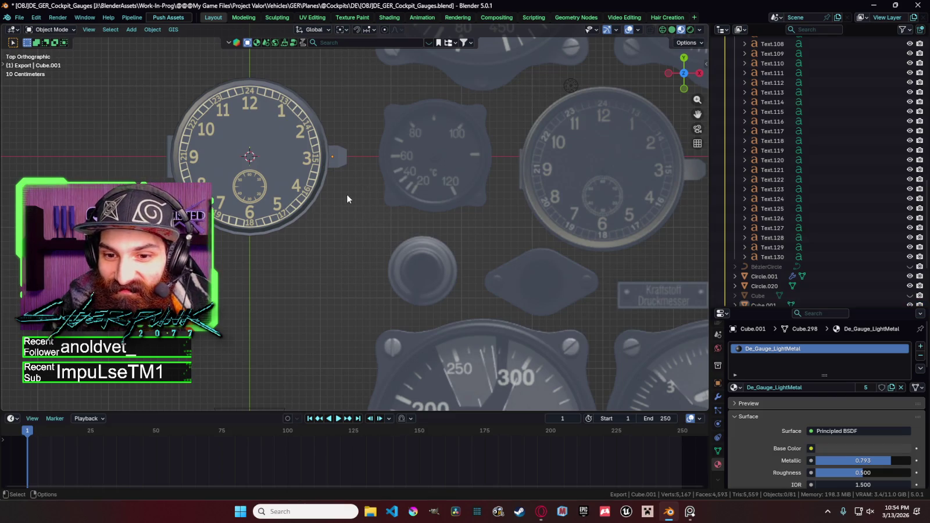
scroll(348, 194, down, 2)
scroll(343, 206, down, 1)
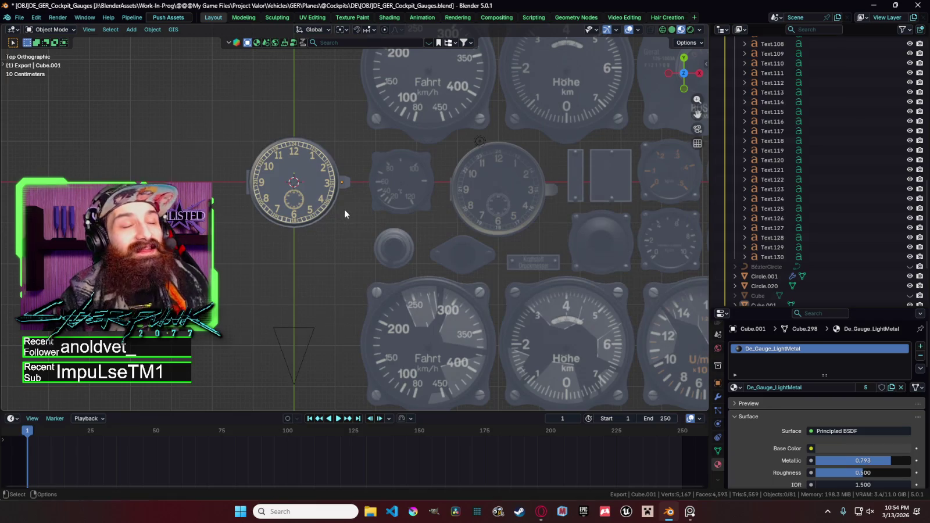
click(341, 207)
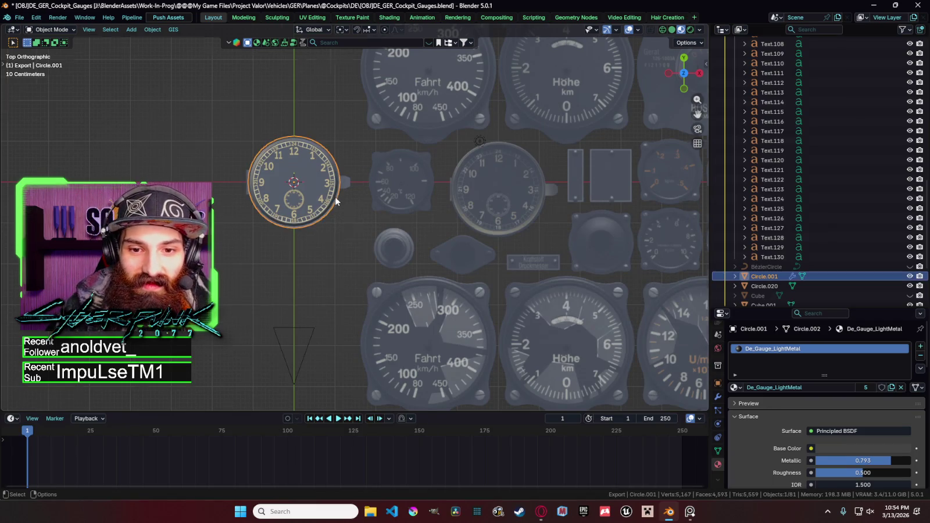
scroll(336, 198, up, 3)
click(310, 150)
click(313, 149)
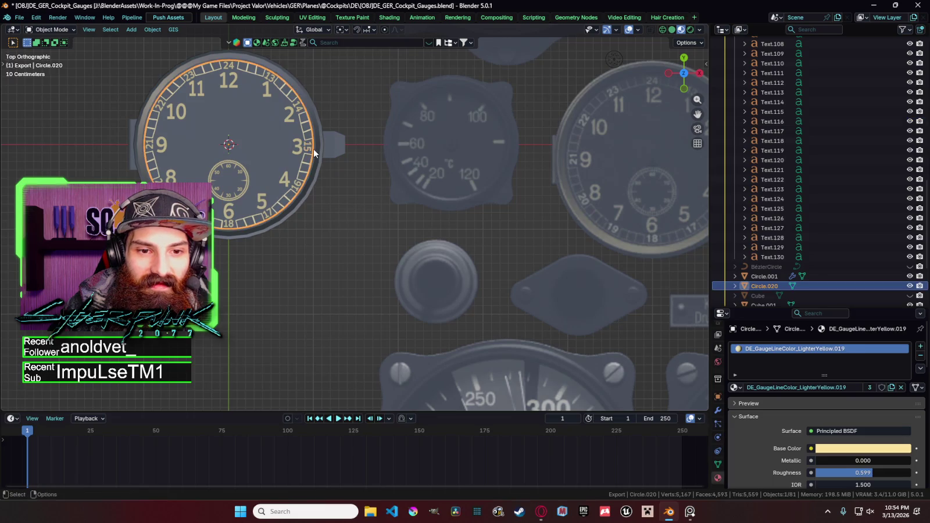
key(Tab)
scroll(339, 208, up, 4)
key(g)
key(Escape)
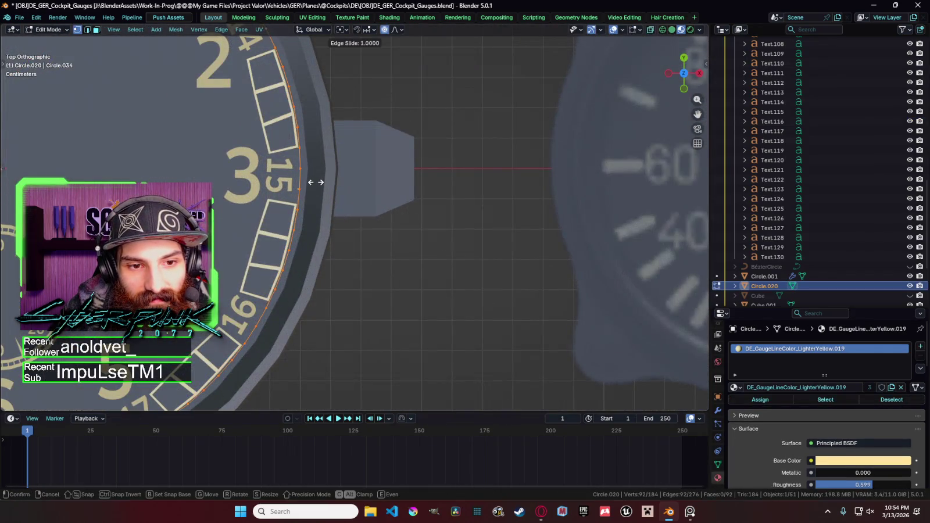
key(Tab)
key(alt+a)
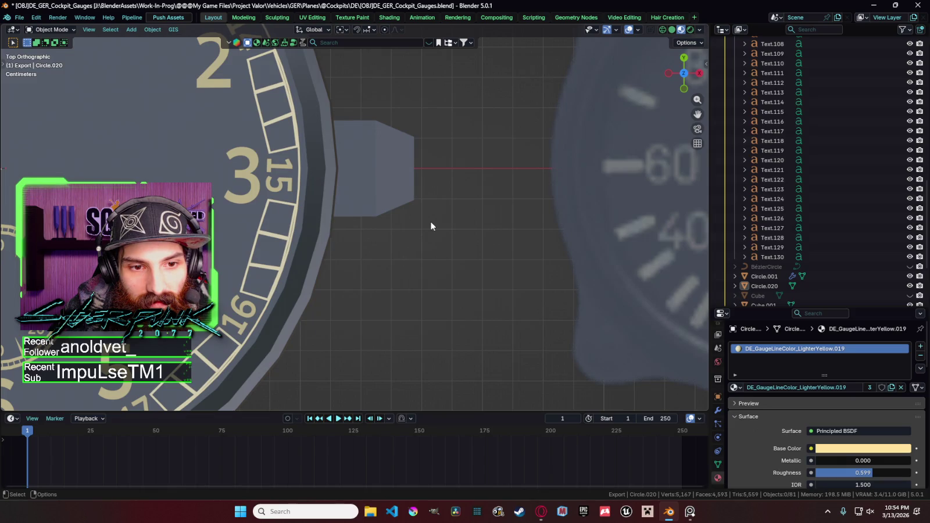
scroll(431, 226, down, 7)
scroll(432, 222, up, 1)
click(390, 220)
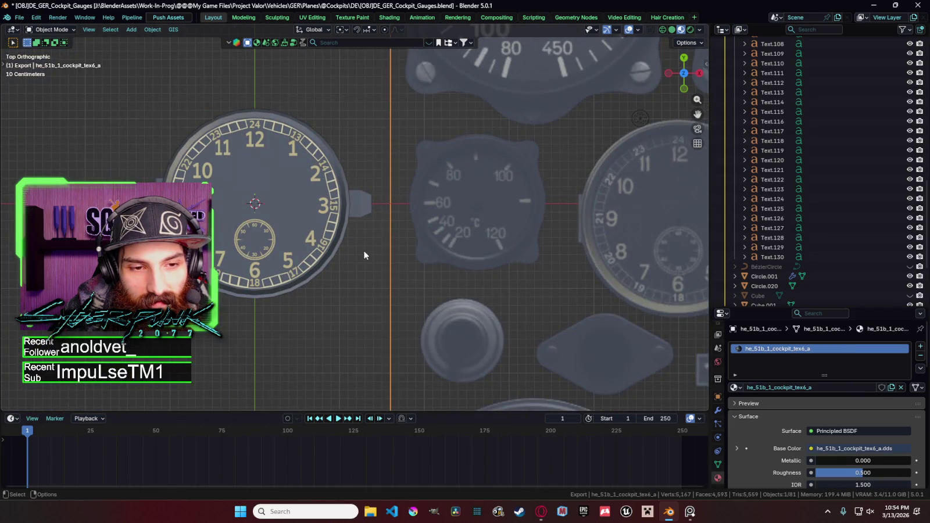
scroll(370, 256, down, 4)
key(alt+a)
scroll(370, 255, up, 1)
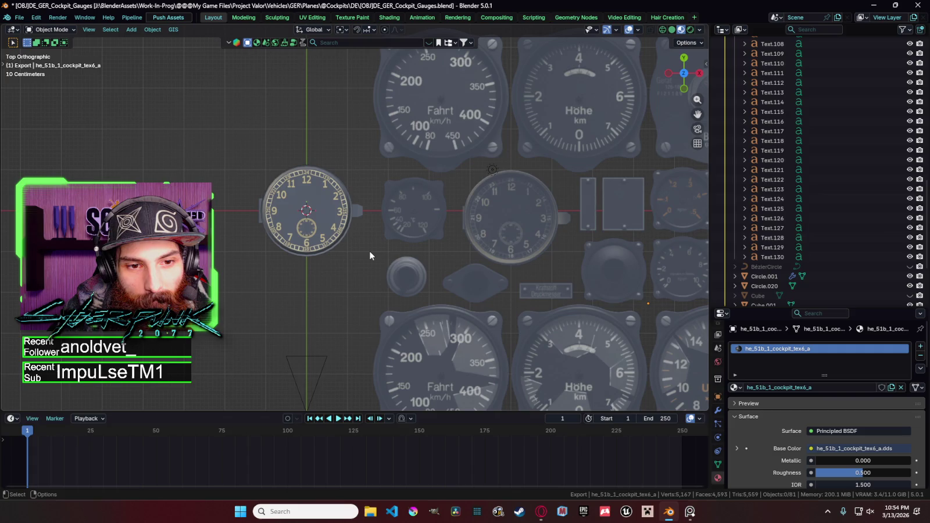
scroll(372, 195, up, 4)
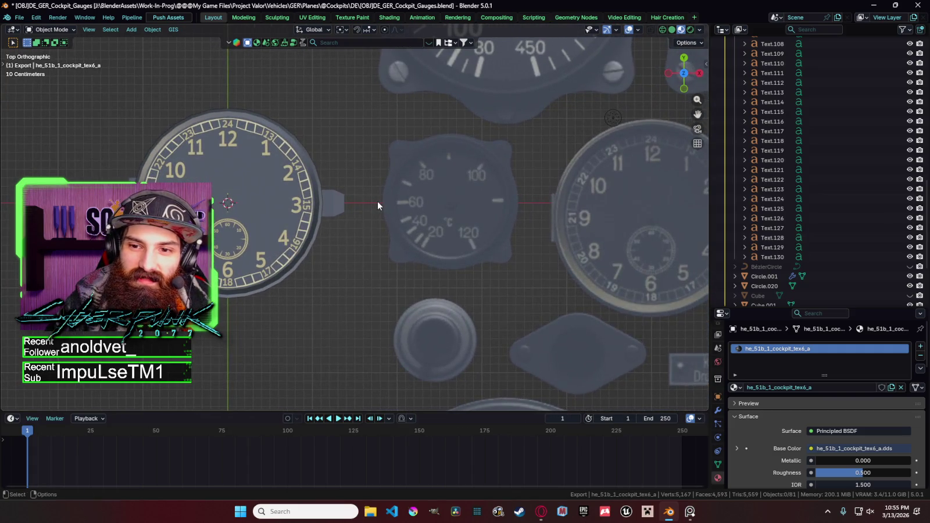
shift+middle_drag(377, 205, 425, 232)
Step: Zoom in, edit the tick-mark plane near 24 and brush-select its top-right corner vertex
scroll(353, 214, up, 4)
scroll(353, 214, up, 3)
scroll(353, 213, up, 3)
scroll(366, 194, up, 2)
click(367, 189)
key(Tab)
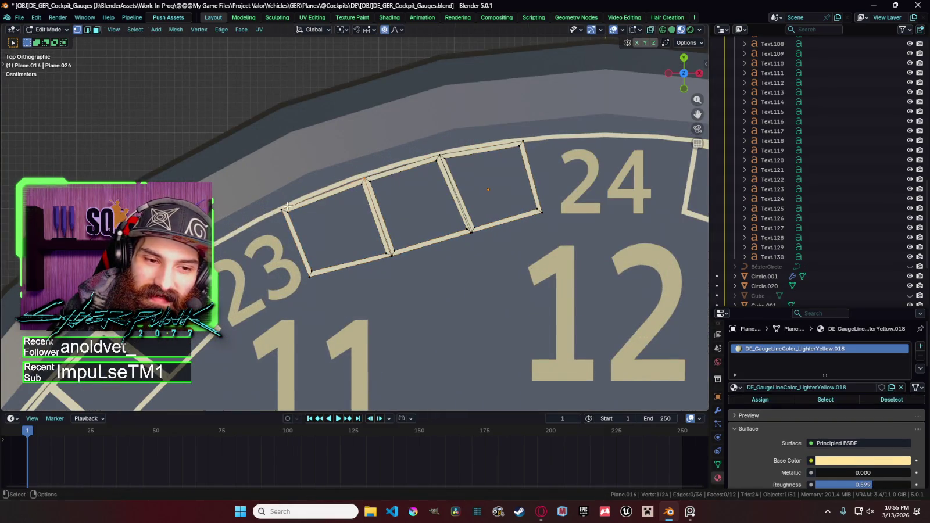
key(c)
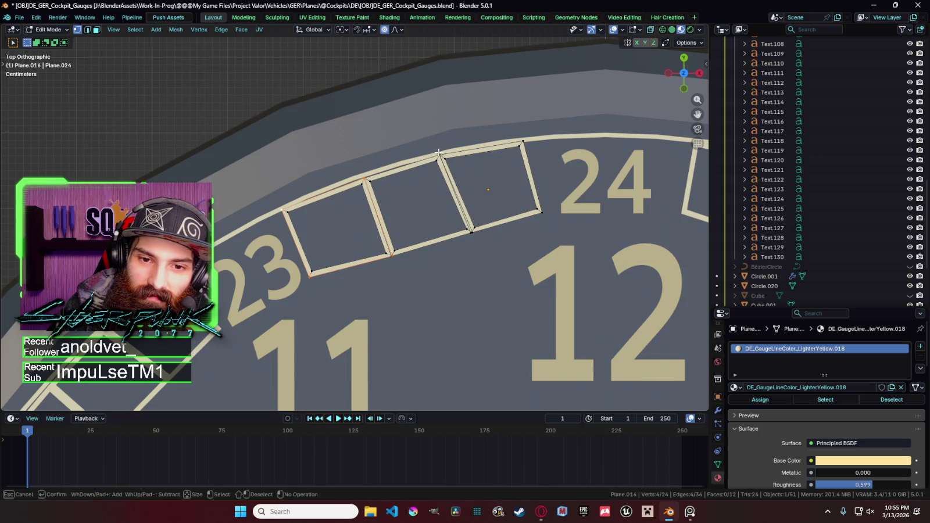
click(528, 148)
key(Escape)
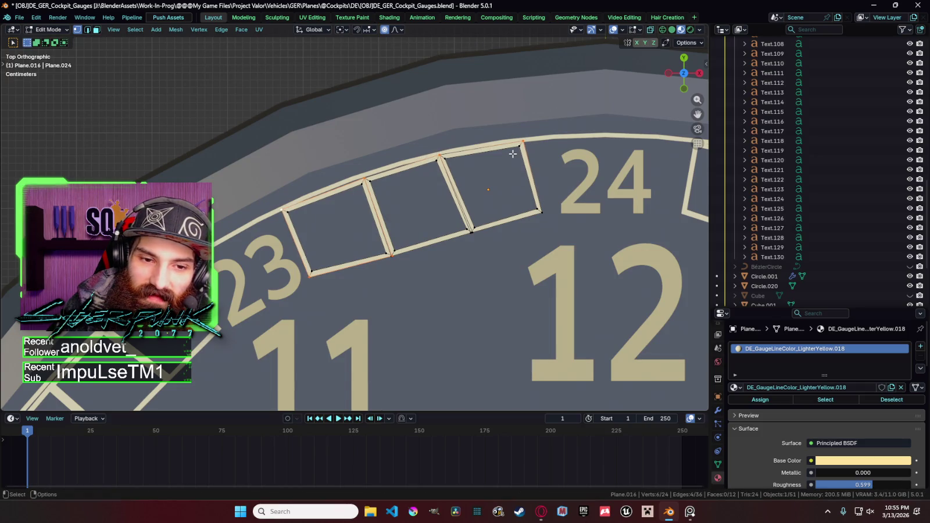
key(g)
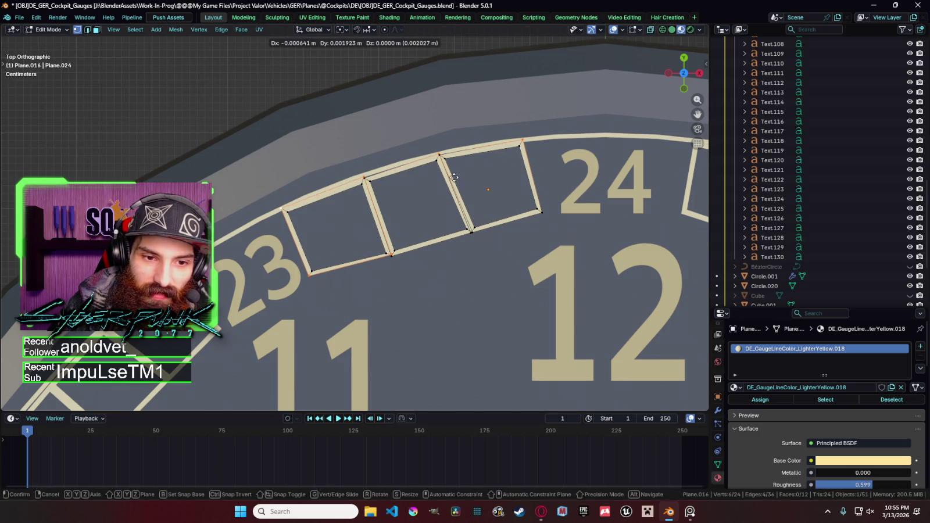
key(Escape)
Step: Refine the brush selection, adding a vertex and removing the bottom-edge one
key(c)
click(387, 258)
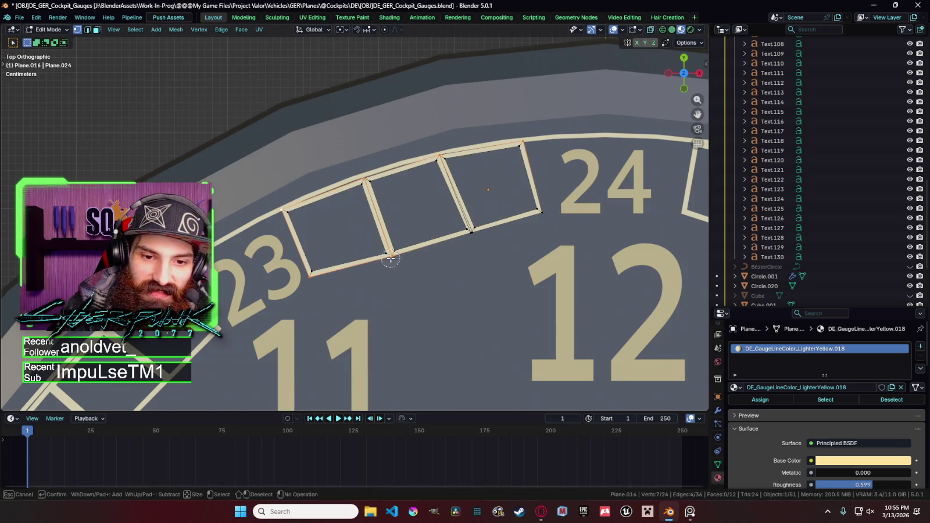
middle_click(391, 264)
key(Escape)
key(g)
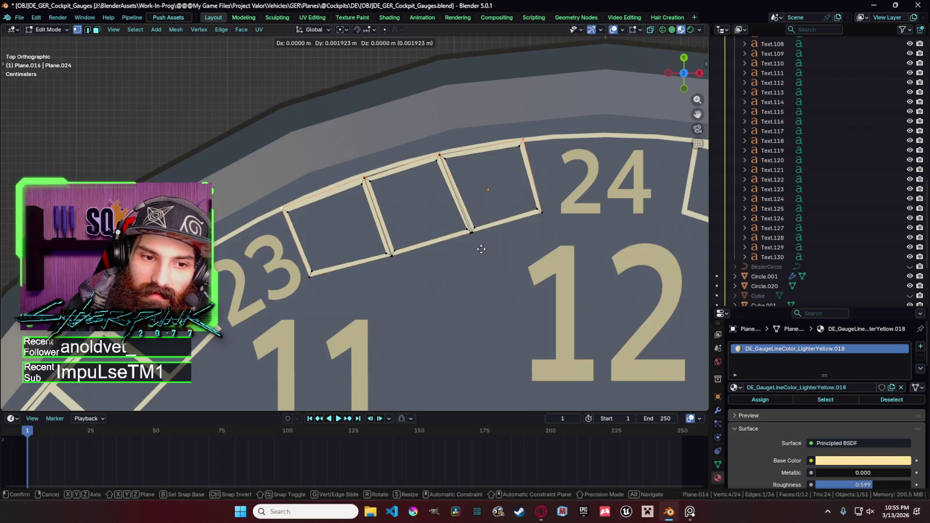
key(Escape)
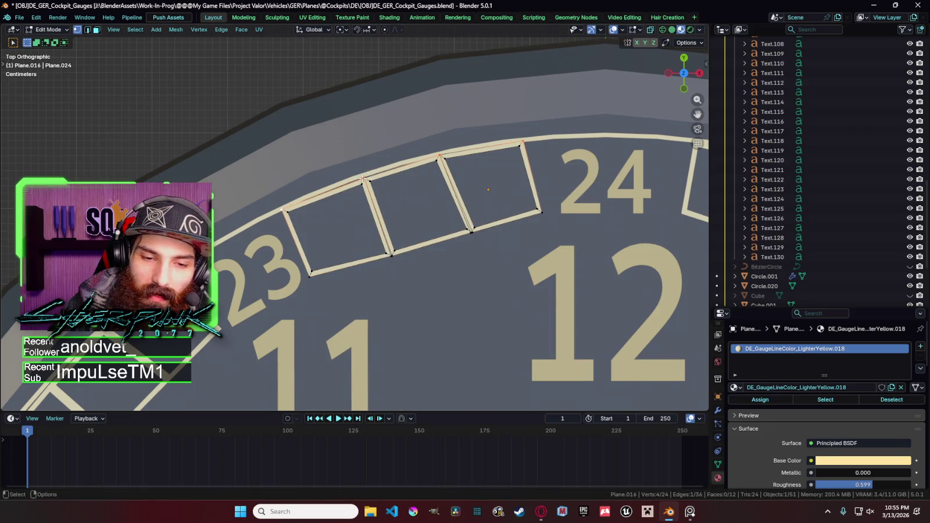
Step: In see-through view, add a hidden vertex and move the selected tick-mark vertices
key(shift+z)
key(c)
click(365, 179)
key(Escape)
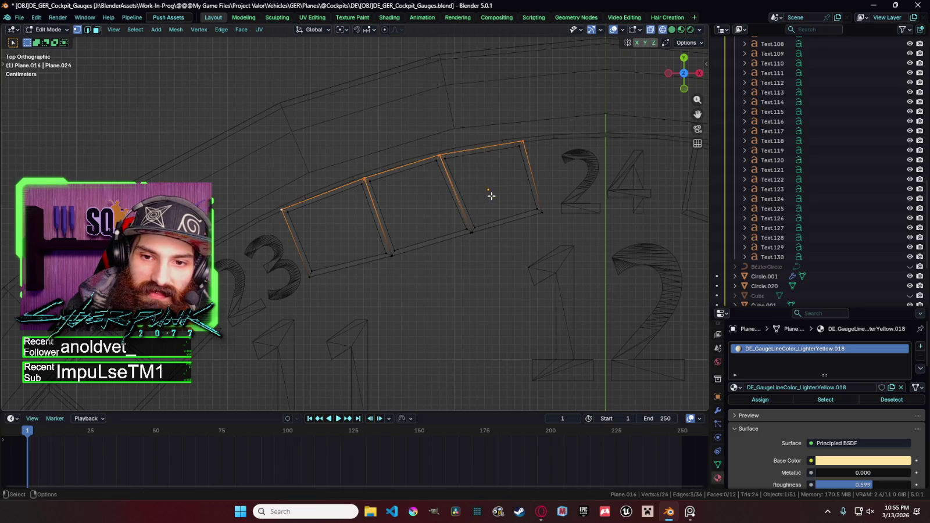
key(shift+z)
key(g)
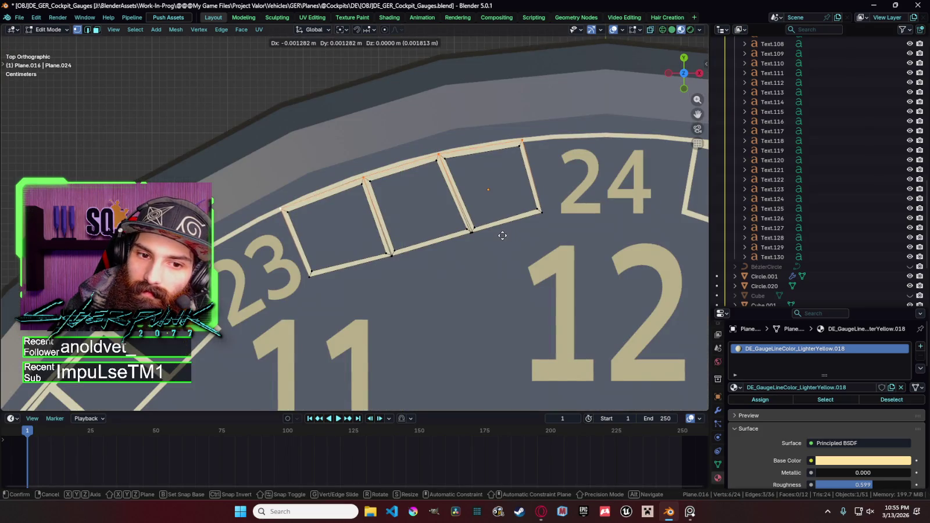
click(502, 234)
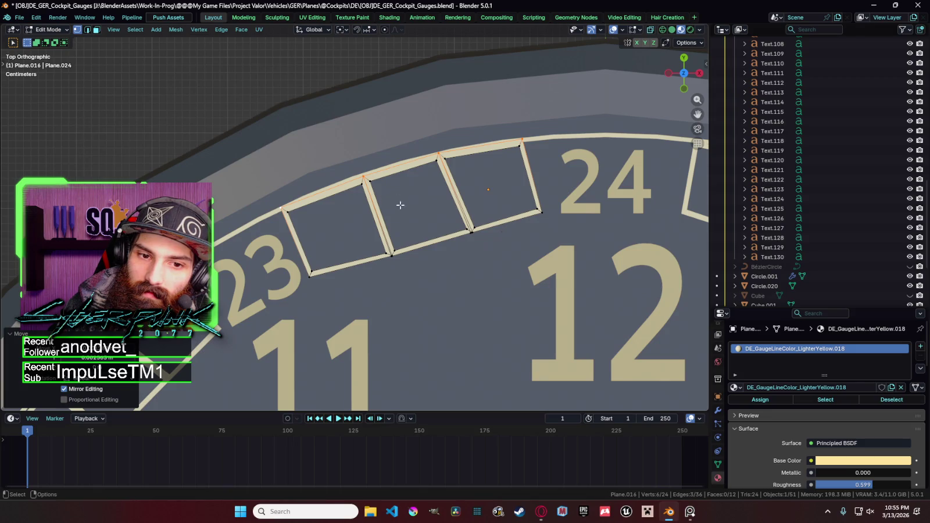
key(Tab)
Step: Nudge the three-box tick strip Plane.016's vertices slightly so it sits flush in the ring
click(429, 222)
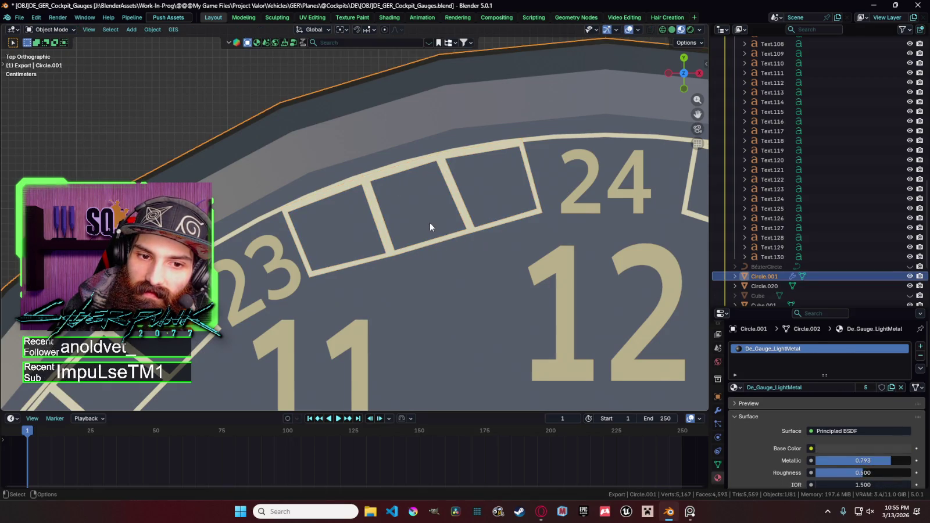
click(378, 179)
click(379, 177)
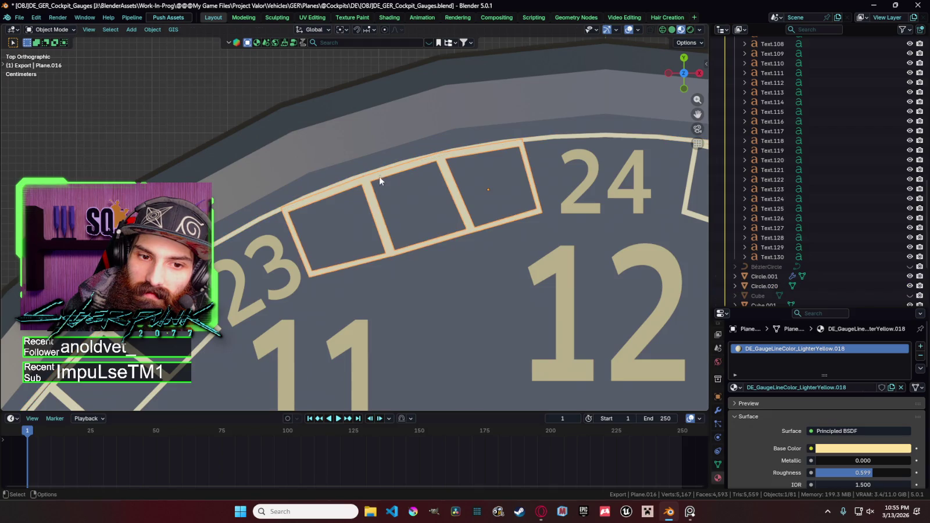
key(Tab)
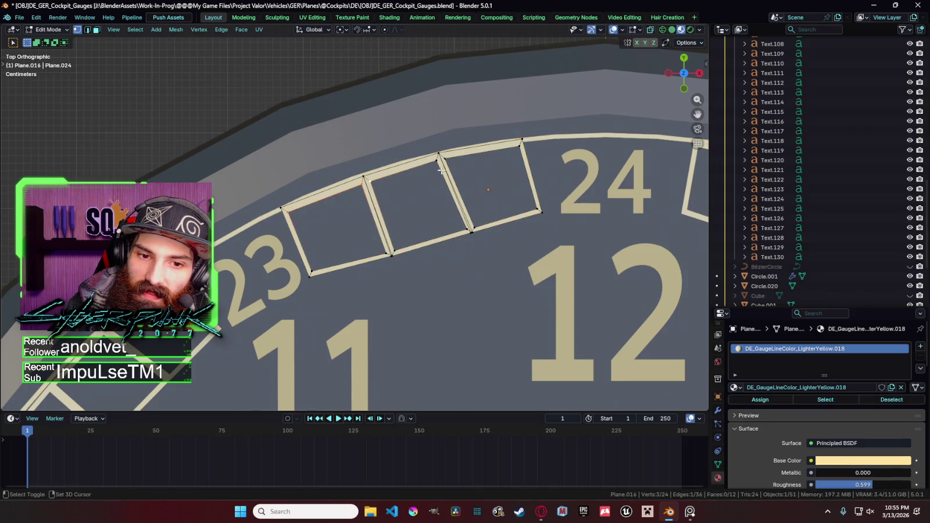
key(g)
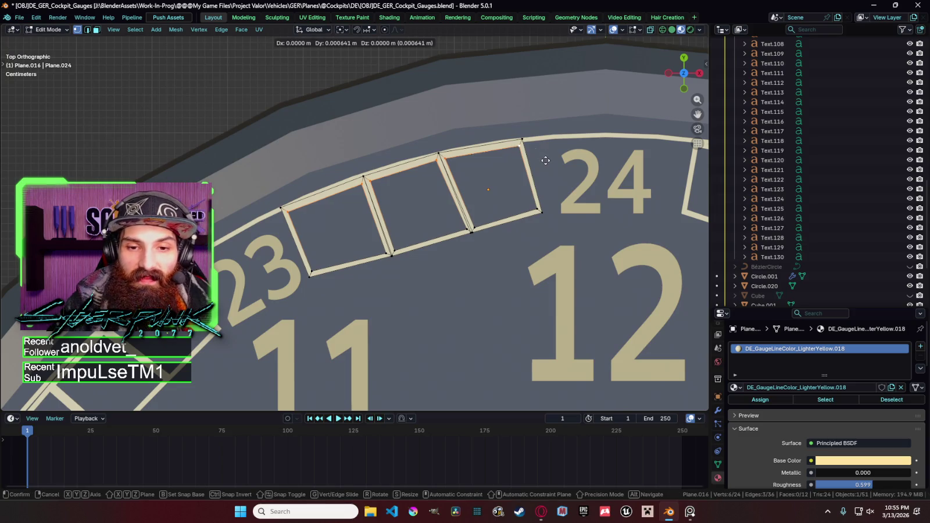
click(545, 158)
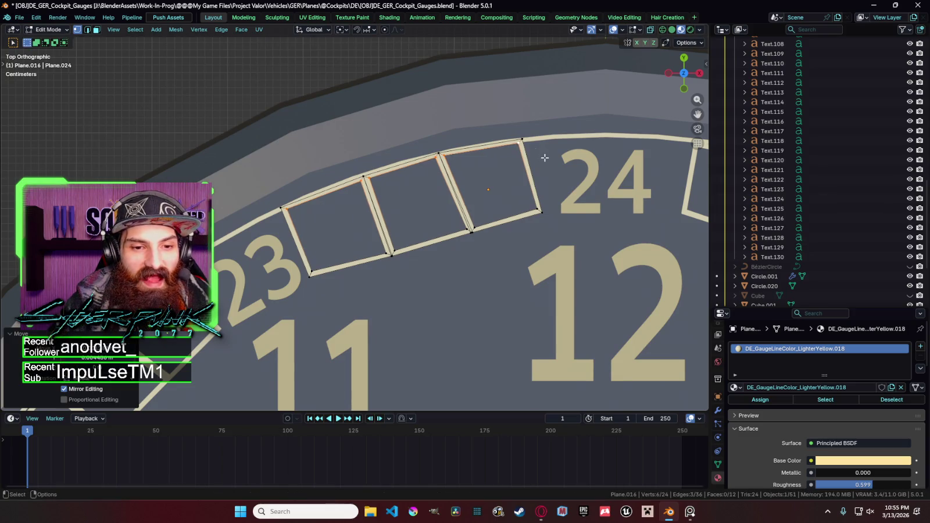
key(Tab)
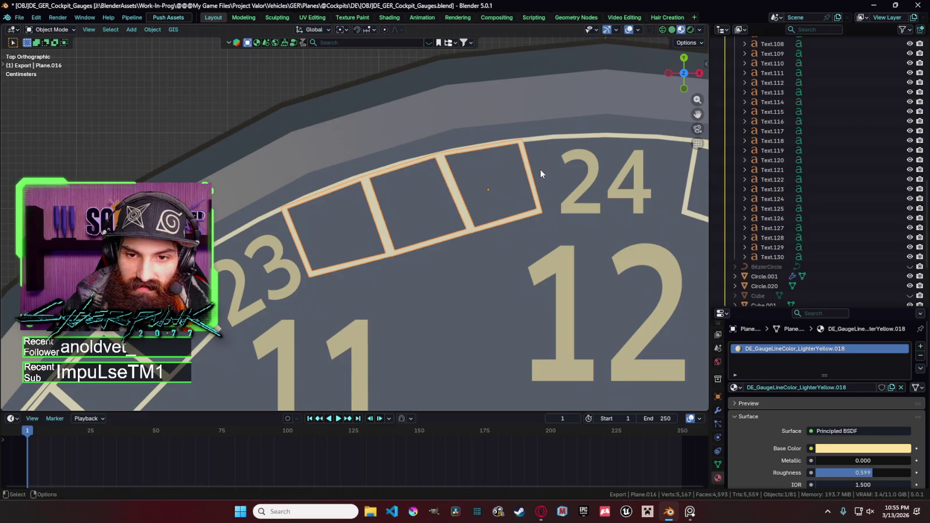
click(546, 190)
Step: Zoom around the dial and enter Edit Mode on the three-box tick strip
scroll(457, 189, down, 5)
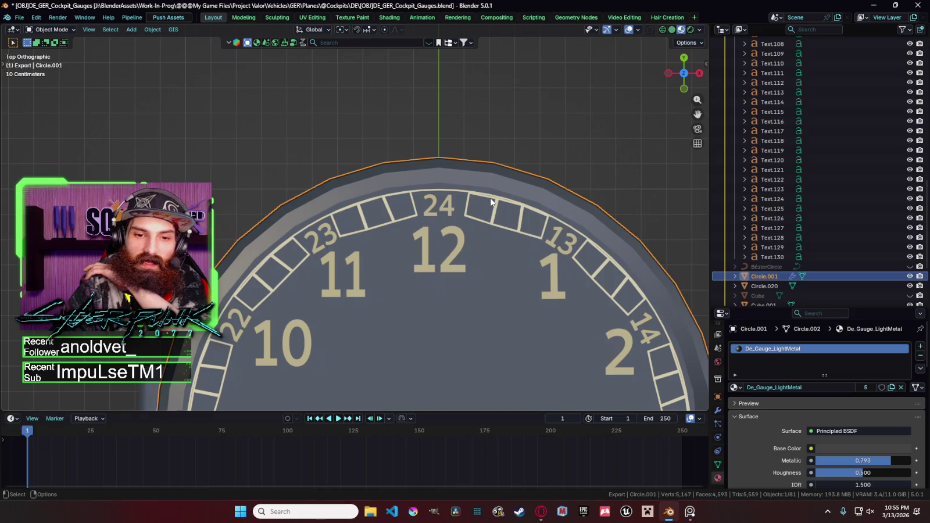
scroll(490, 202, down, 6)
scroll(453, 203, down, 5)
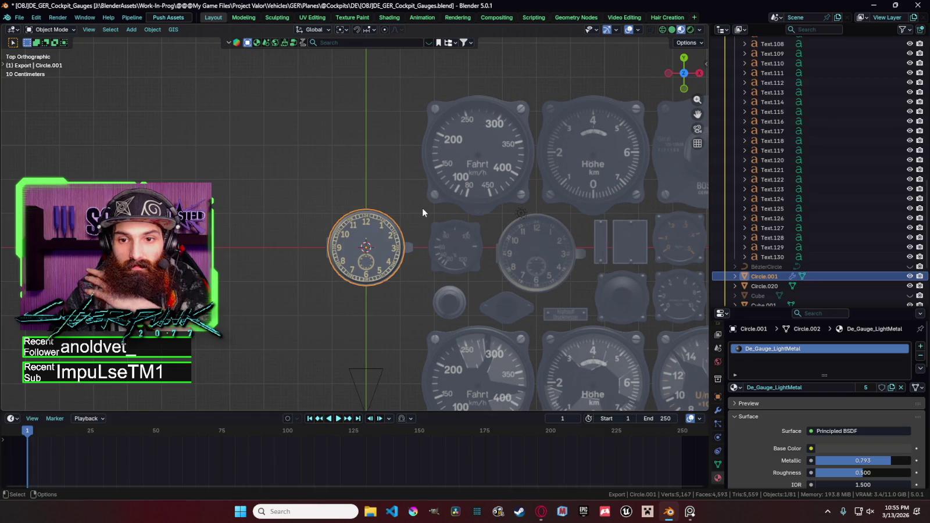
scroll(422, 208, up, 7)
scroll(442, 224, up, 1)
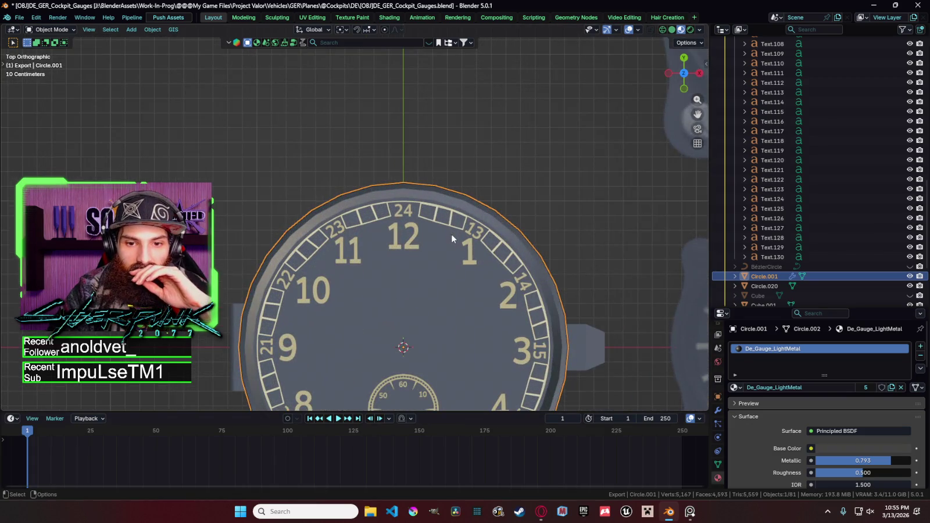
scroll(394, 221, up, 3)
scroll(398, 224, up, 3)
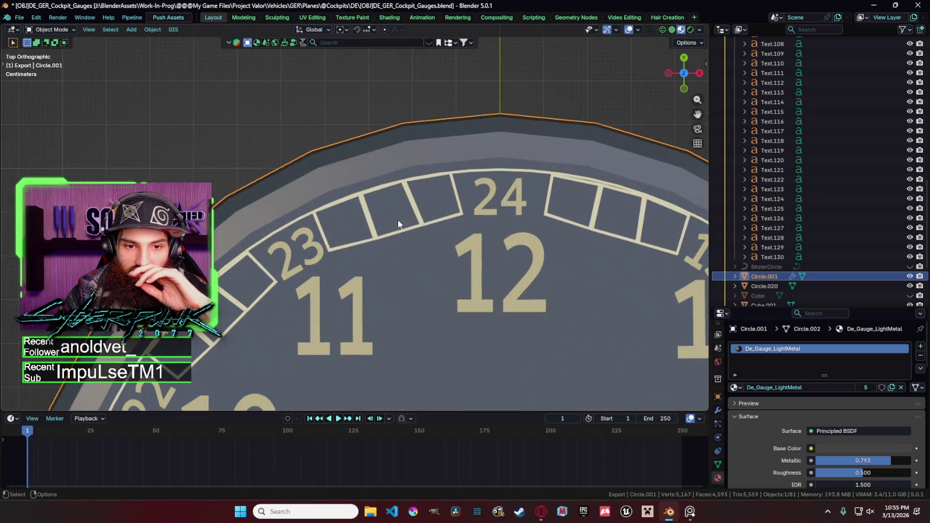
click(418, 221)
scroll(373, 215, up, 2)
scroll(367, 192, up, 2)
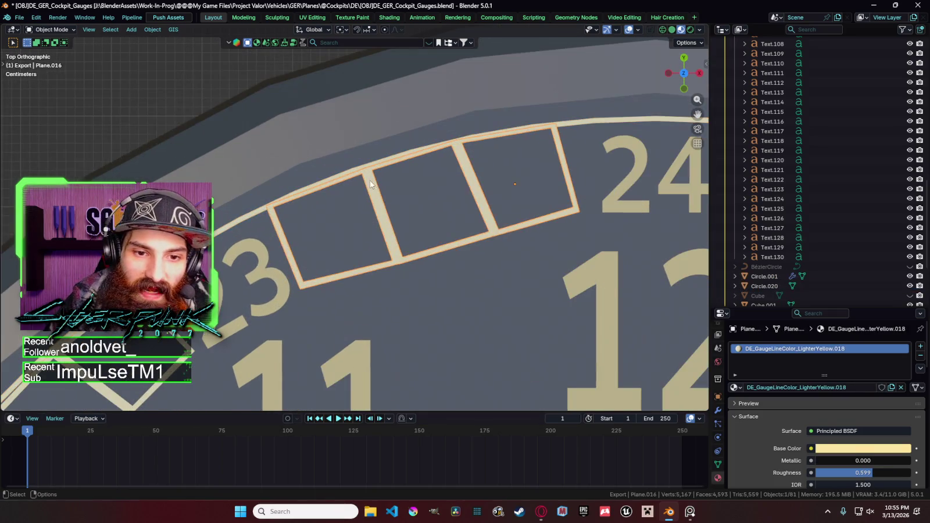
key(Tab)
Step: Reposition the strip's individual corner vertices near 23 to line up with the dial ring
click(365, 174)
key(g)
click(385, 179)
key(g)
click(450, 155)
click(473, 150)
key(g)
click(476, 149)
click(478, 149)
key(g)
click(473, 147)
Step: Return to Object Mode, zoom out and deselect everything
key(Tab)
click(537, 160)
key(Tab)
key(Tab)
scroll(456, 142, down, 4)
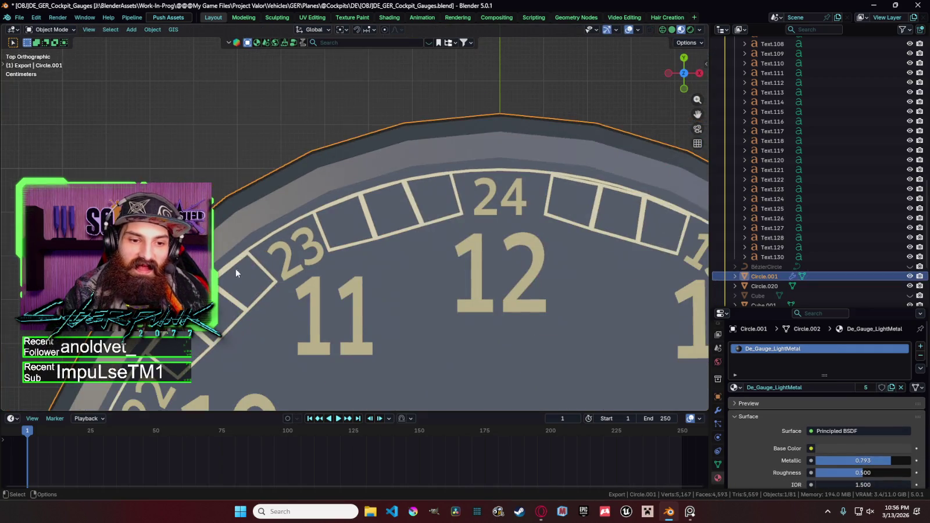
scroll(496, 224, down, 4)
scroll(496, 223, down, 3)
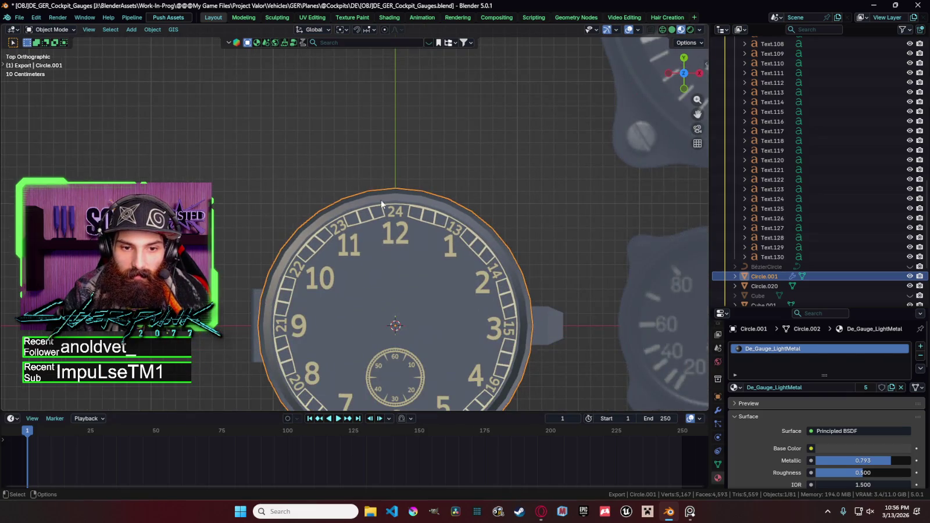
click(411, 188)
Step: Re-edit the tick strip in see-through view and pick its corner vertex near 23
scroll(410, 187, down, 2)
scroll(489, 212, down, 3)
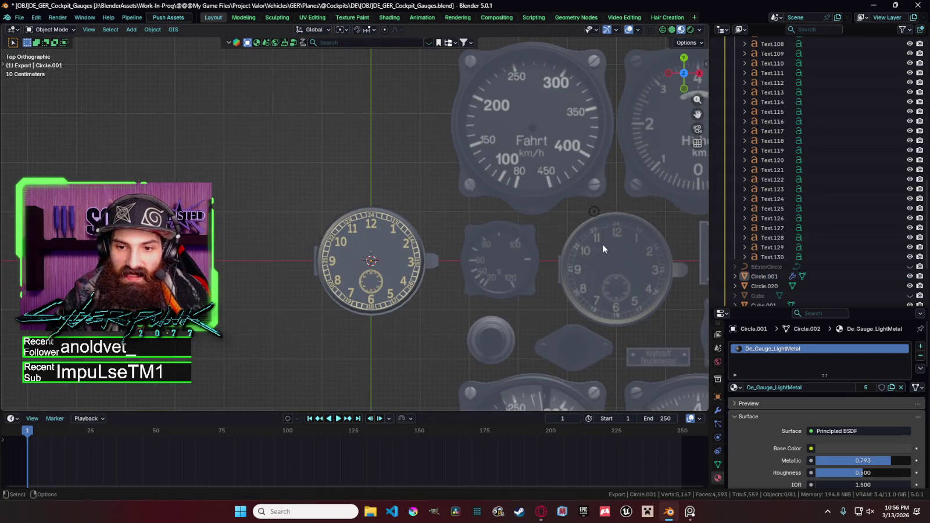
scroll(360, 227, up, 2)
scroll(360, 227, up, 4)
scroll(372, 232, up, 1)
scroll(379, 242, up, 2)
click(379, 242)
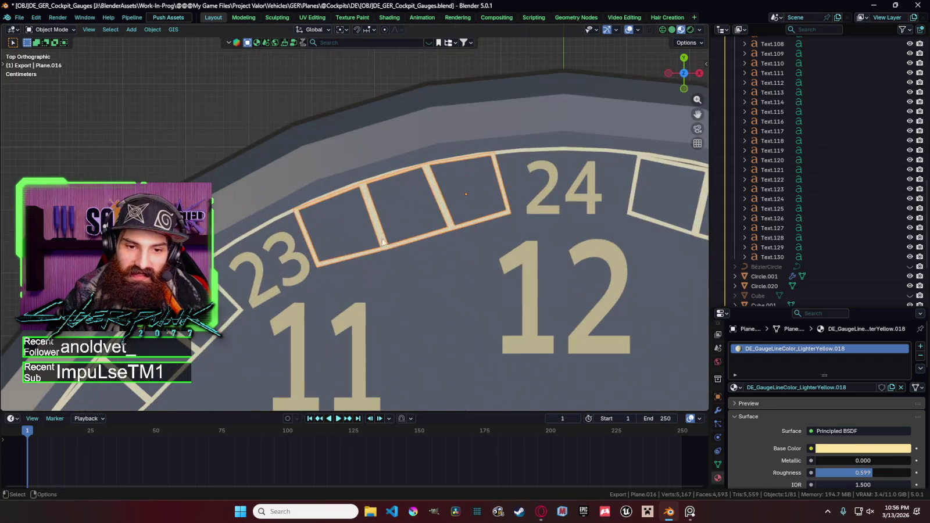
key(Tab)
key(shift+z)
click(385, 247)
Step: Shift the strip's corner vertex near 23 along global Y, then return to Object Mode
key(g)
key(y)
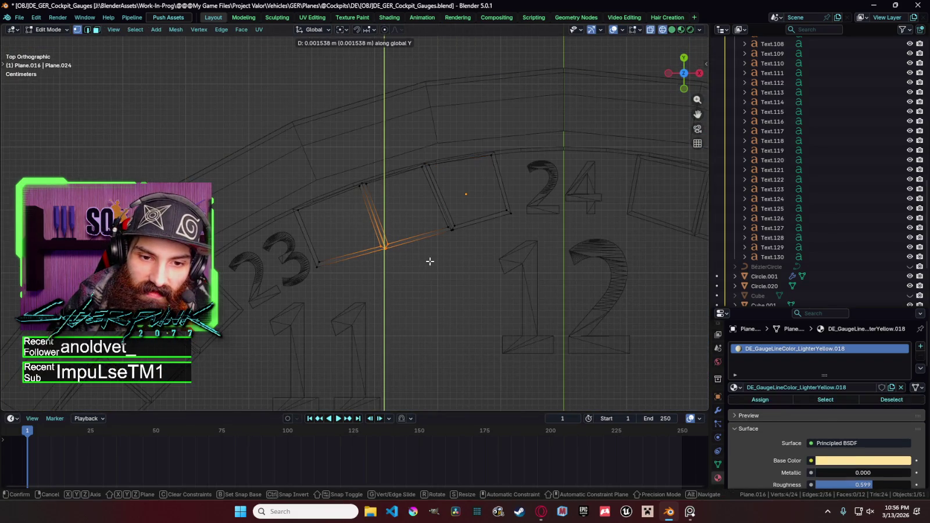
click(429, 262)
key(g)
key(y)
key(x)
key(Escape)
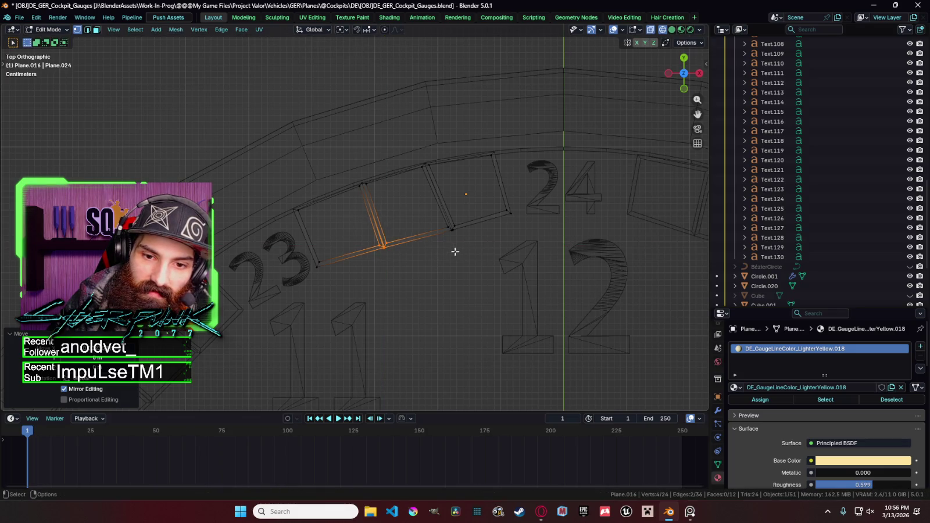
key(Tab)
Step: Copy and paste the tick strip, set the pivot to 3D Cursor, and rotate the copy around the dial
scroll(473, 236, down, 1)
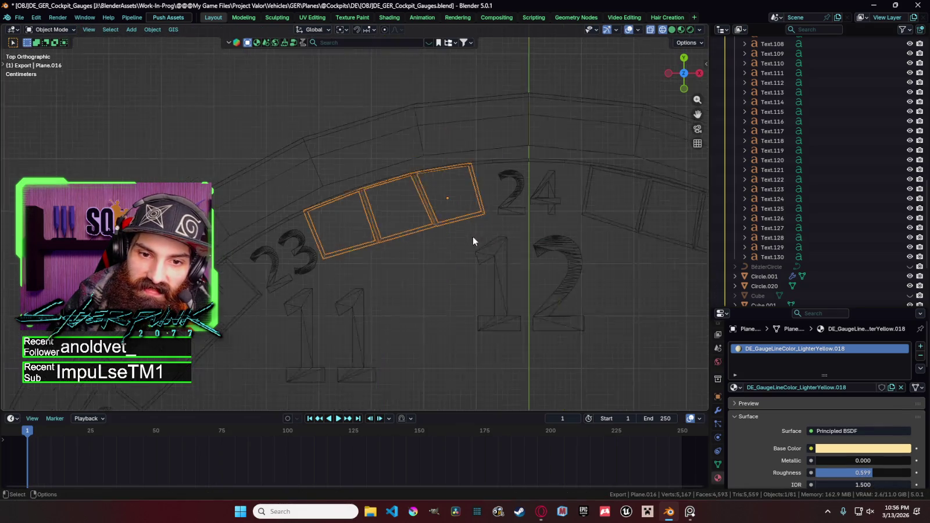
scroll(472, 237, down, 3)
key(shift+z)
scroll(471, 236, down, 1)
key(ctrl+c)
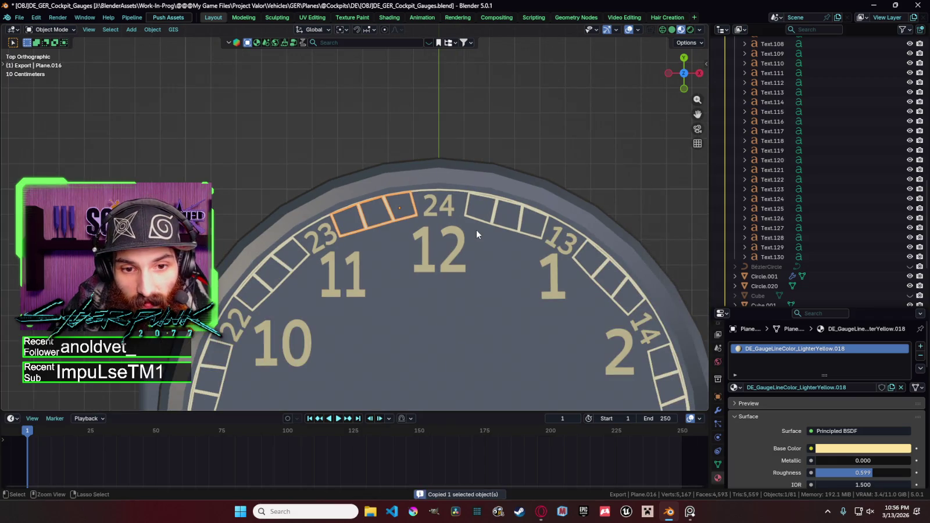
key(ctrl+v)
click(347, 29)
click(372, 65)
key(r)
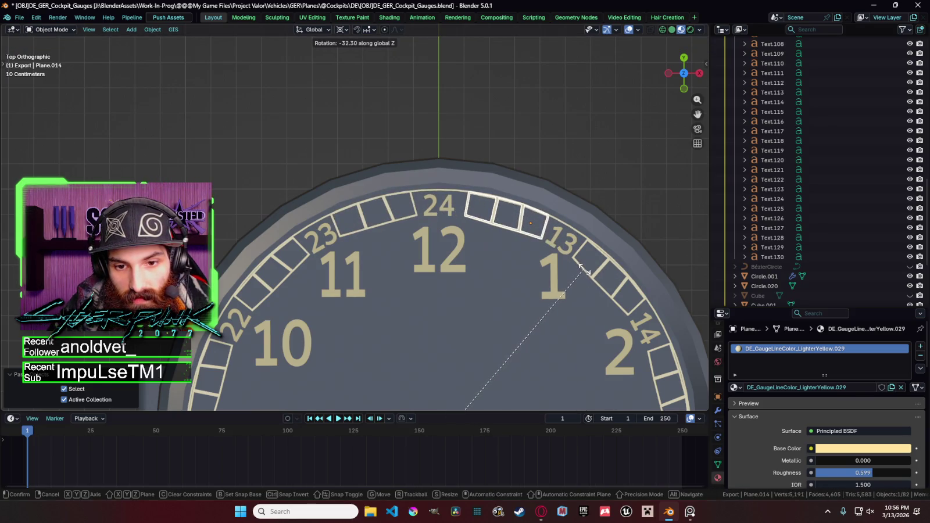
click(584, 270)
Step: Delete the misplaced copy and select the strip between 24 and 13
scroll(501, 231, up, 2)
key(x)
click(556, 229)
scroll(554, 229, down, 3)
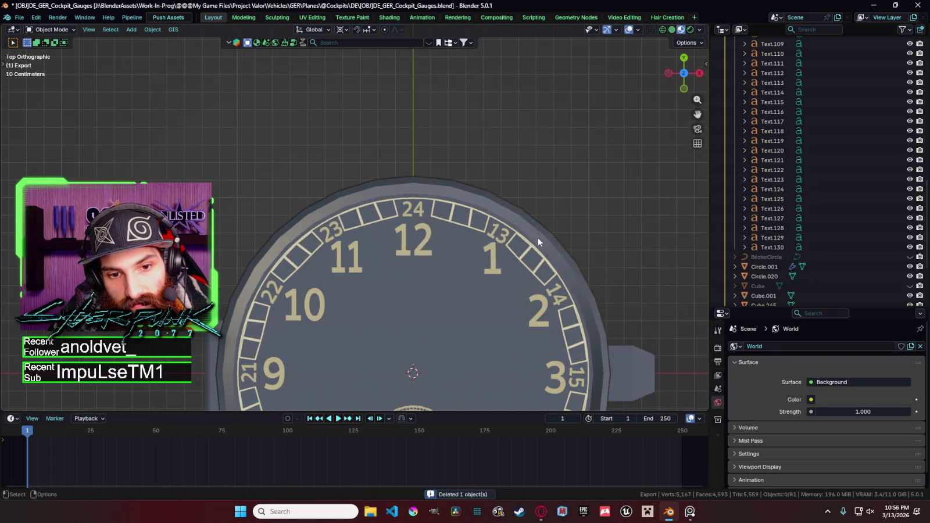
click(464, 225)
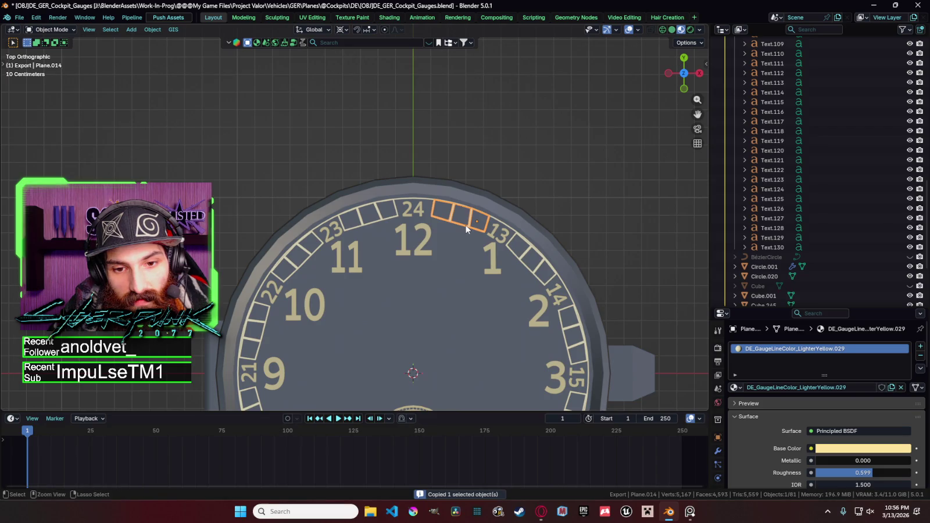
Step: Paste and rotate more strip copies past 13 toward 14, deleting the overlapping duplicate
key(ctrl+v)
key(r)
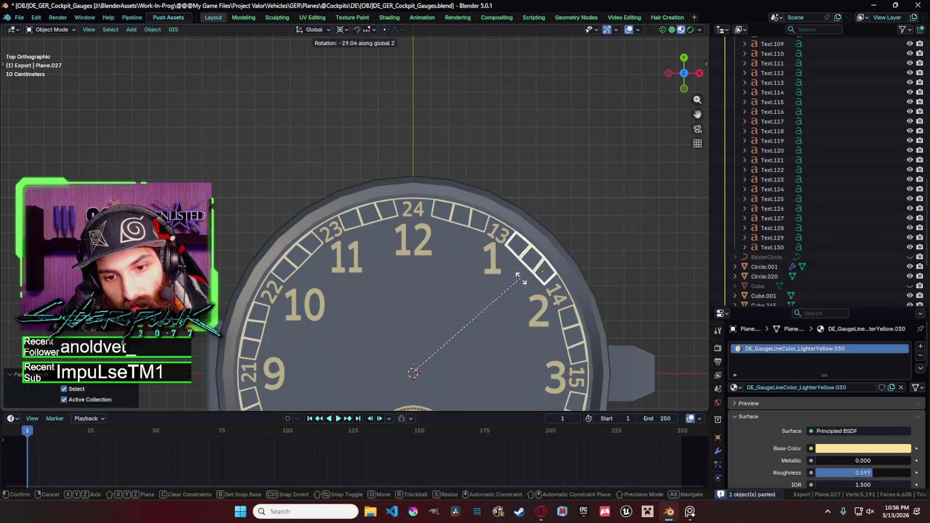
click(521, 281)
scroll(544, 279, up, 2)
key(Delete)
click(592, 280)
scroll(592, 277, down, 3)
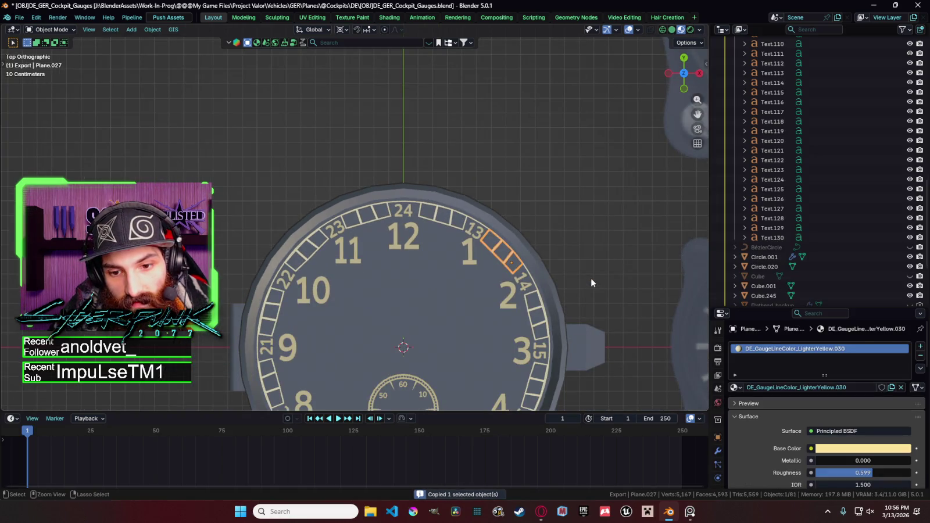
key(ctrl+v)
key(r)
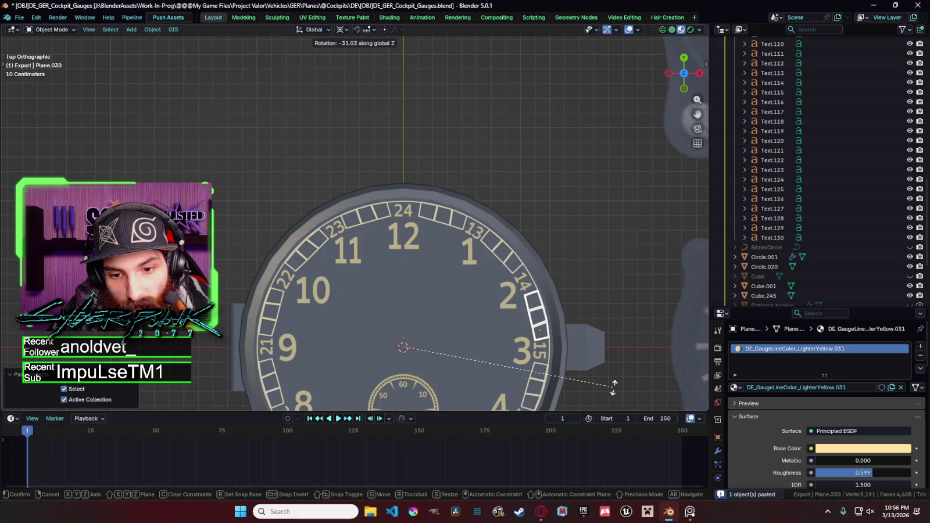
Step: Seat the rotated strip copy near 14 and delete the overlapping duplicate strip
click(613, 388)
shift+middle_drag(586, 282, 453, 245)
scroll(452, 245, up, 4)
click(441, 221)
key(x)
click(440, 221)
scroll(412, 230, down, 4)
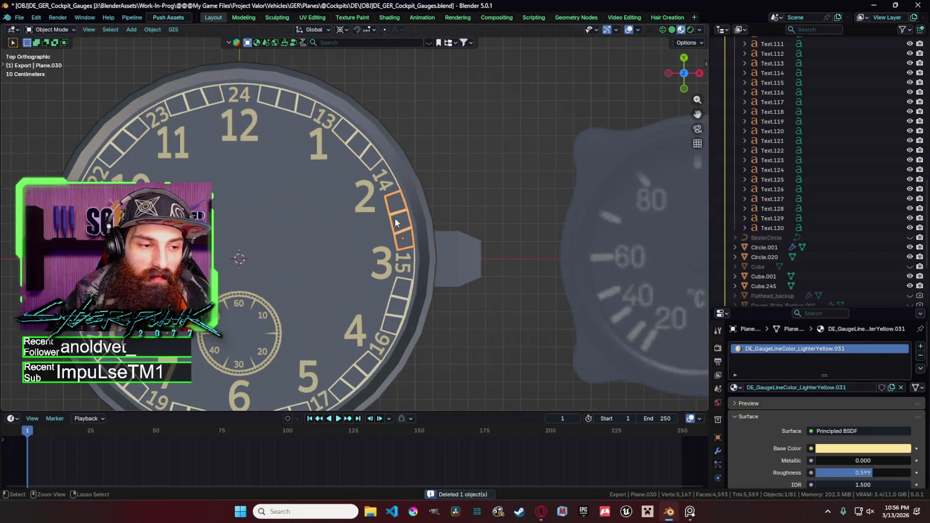
Step: Add a rotated tick-strip copy between 15 and 16 and remove the overlapping strip
key(ctrl+v)
key(r)
click(396, 300)
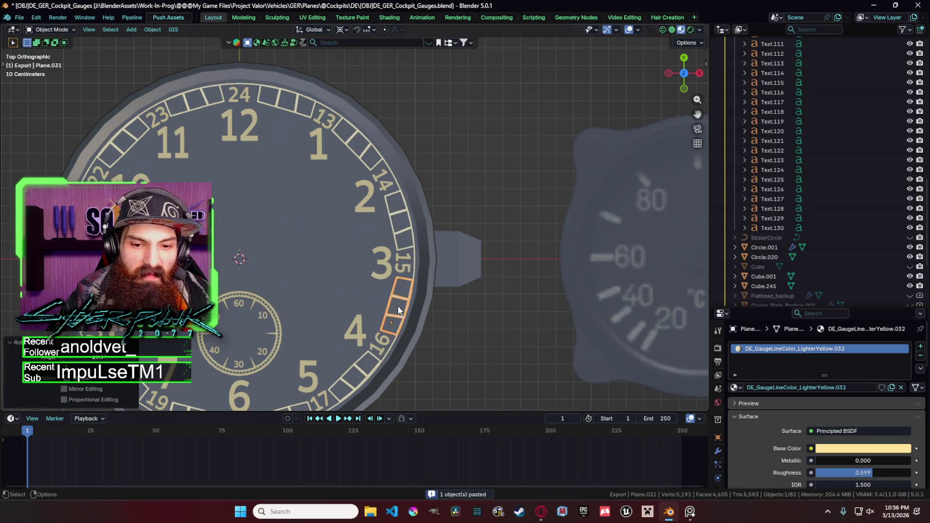
scroll(355, 219, up, 4)
click(429, 381)
key(x)
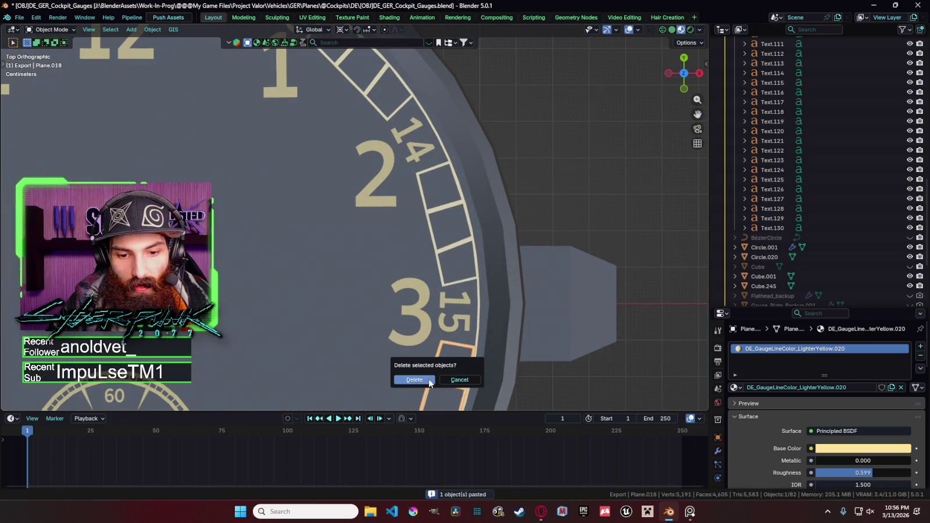
click(429, 381)
scroll(428, 335, down, 4)
Step: Add a rotated tick-strip copy between 16 and 17 and delete the misplaced copy
key(ctrl+v)
key(r)
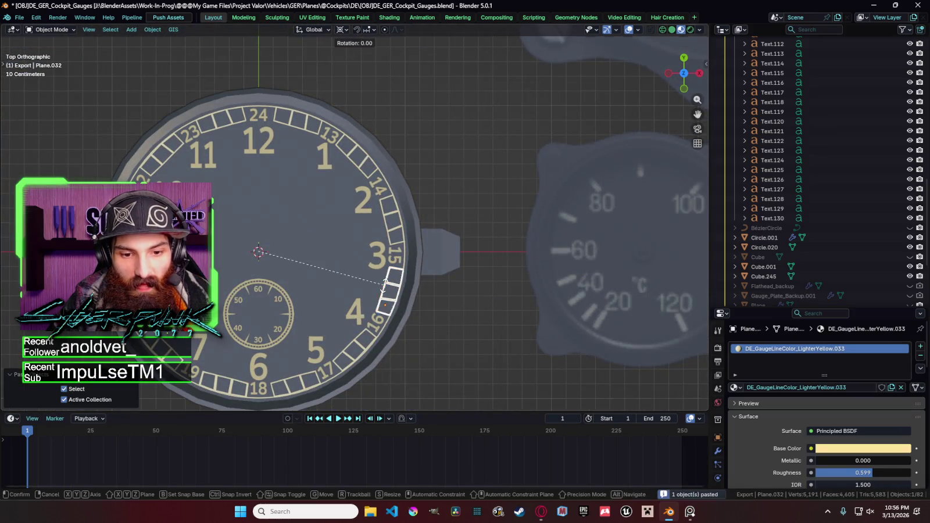
click(360, 351)
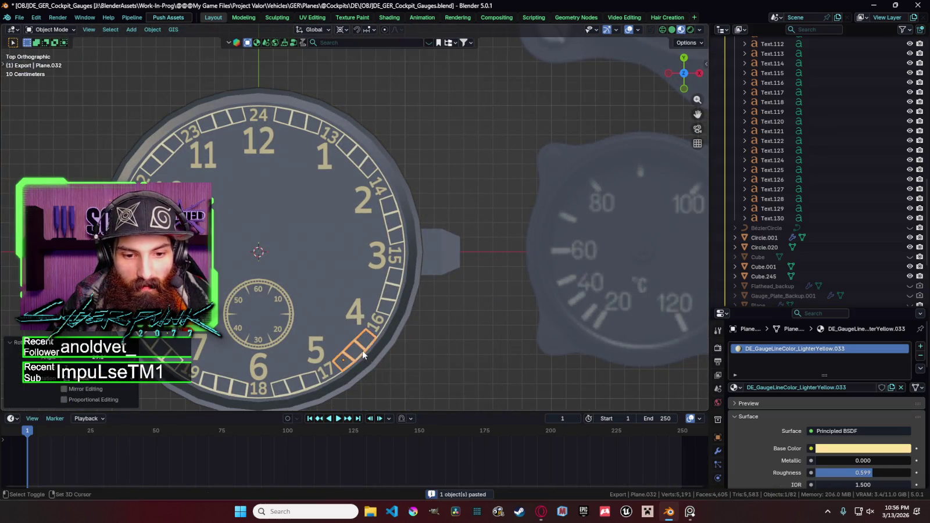
scroll(409, 285, up, 4)
scroll(431, 271, up, 2)
key(Delete)
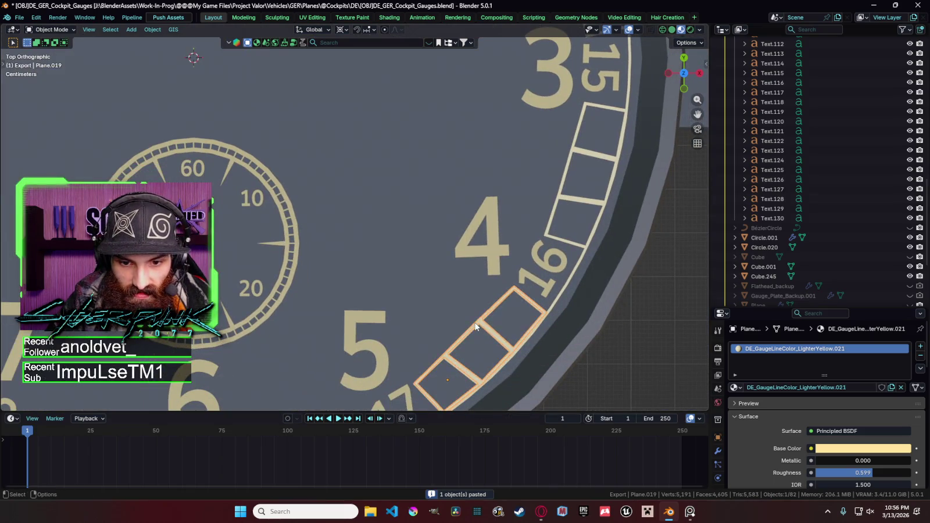
scroll(474, 323, down, 4)
Step: Place another rotated copy of the strip near 16 and delete the bottom ring strip
click(418, 275)
key(ctrl+v)
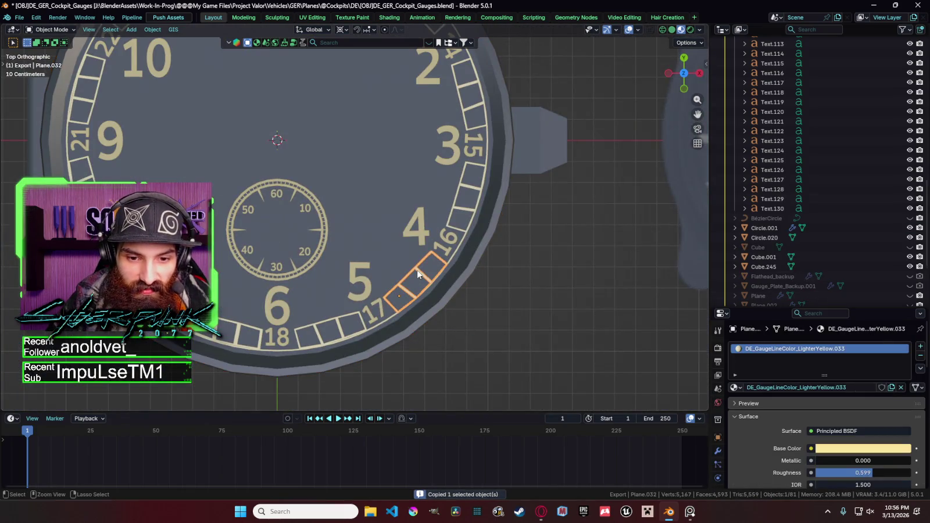
key(r)
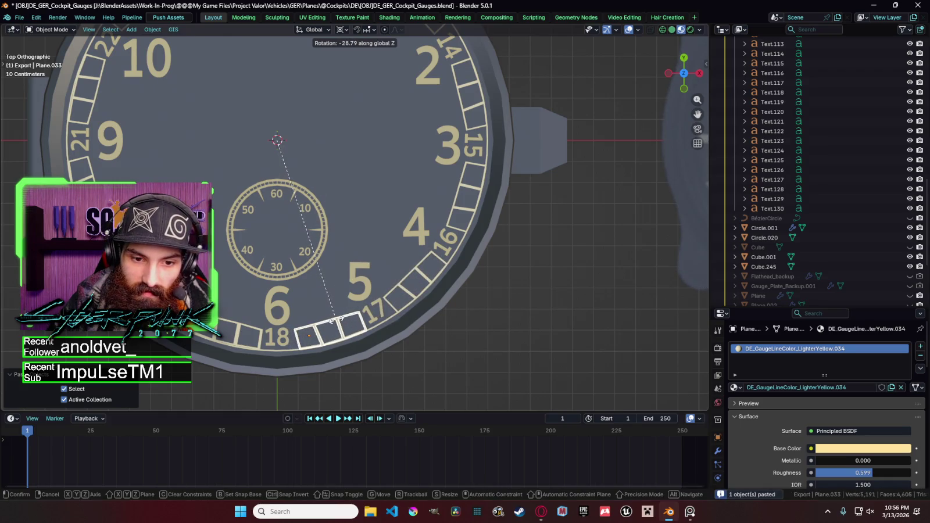
click(337, 323)
scroll(372, 303, up, 4)
mouse_move(383, 296)
middle_down()
mouse_move(407, 319)
mouse_move(398, 321)
middle_up()
click(398, 322)
key(Delete)
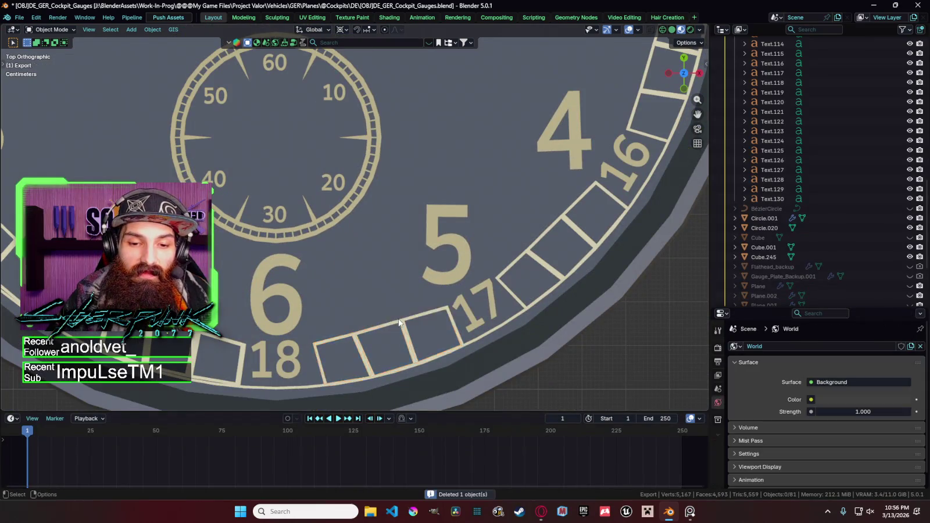
scroll(402, 314, down, 2)
scroll(407, 308, down, 1)
Step: Copy the strip between 18 and 17, rotate a copy into place, and delete the strip left of 18
click(412, 306)
key(ctrl+c)
key(ctrl+v)
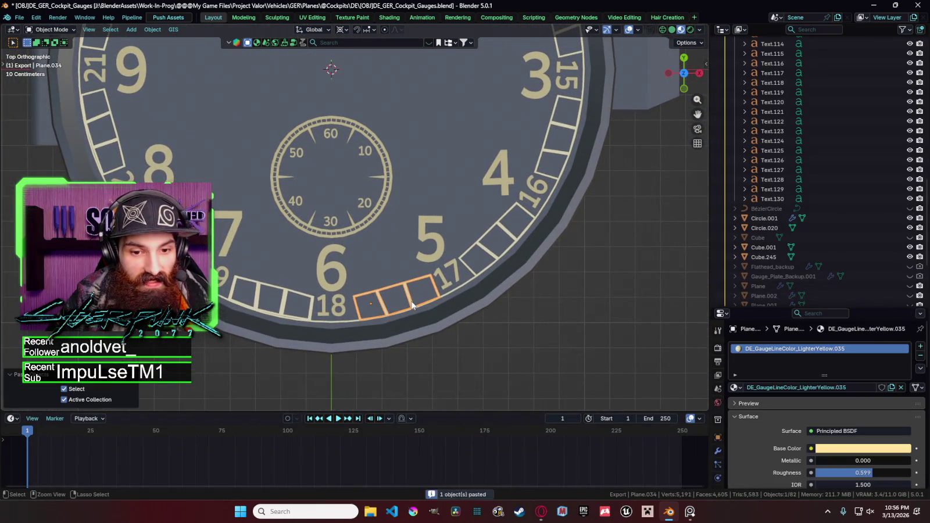
key(r)
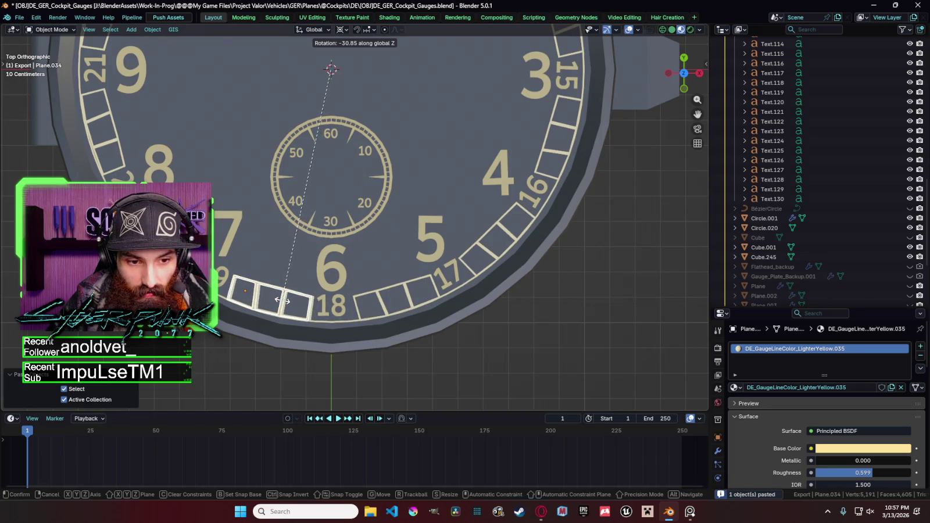
click(285, 300)
click(284, 301)
scroll(282, 298, up, 3)
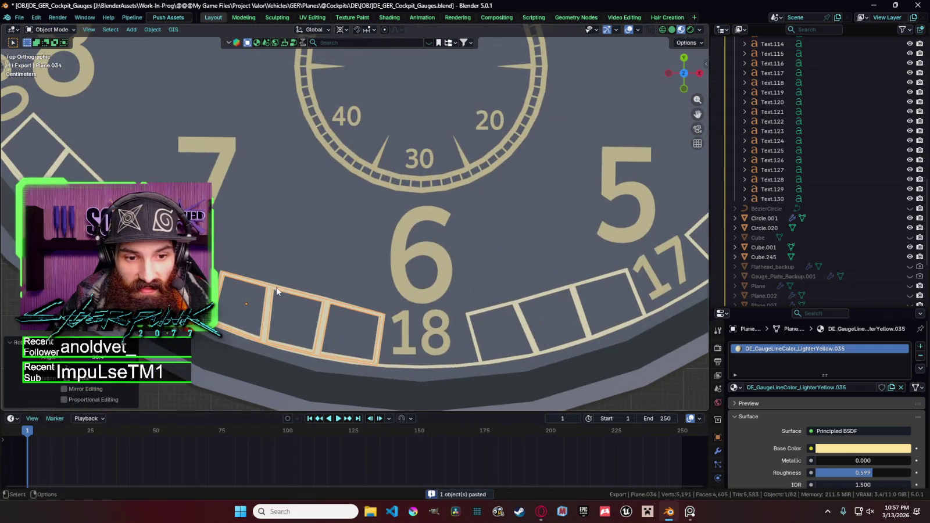
key(Delete)
scroll(386, 328, down, 2)
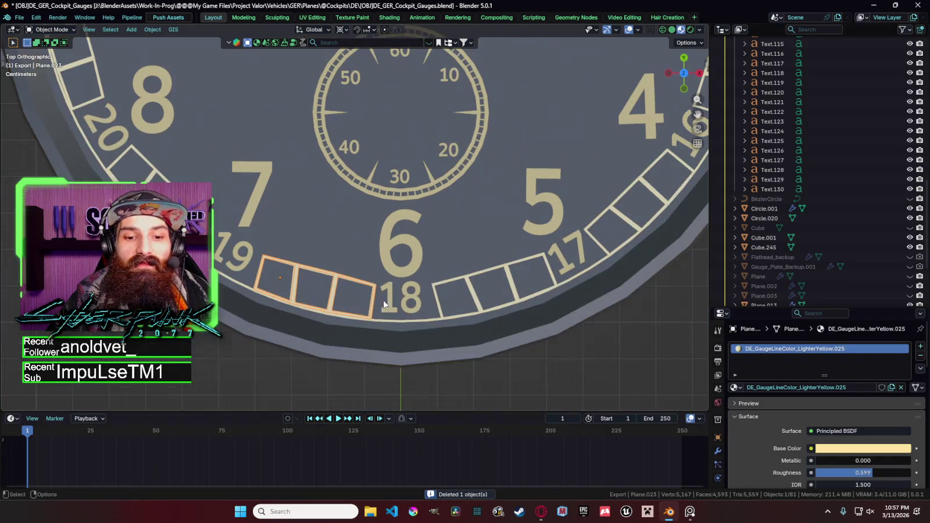
Step: Rotate a pasted strip copy into the gap near 19, then undo a stray action
click(386, 327)
key(ctrl+v)
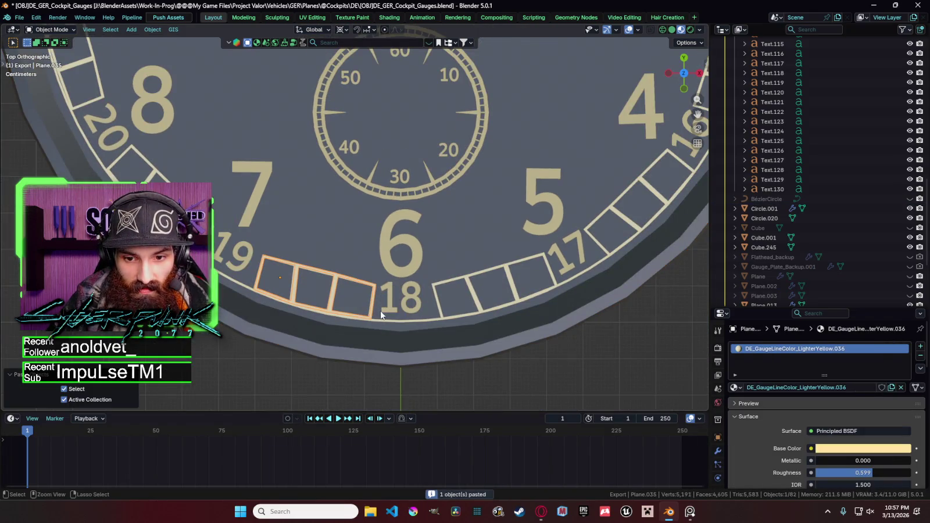
key(r)
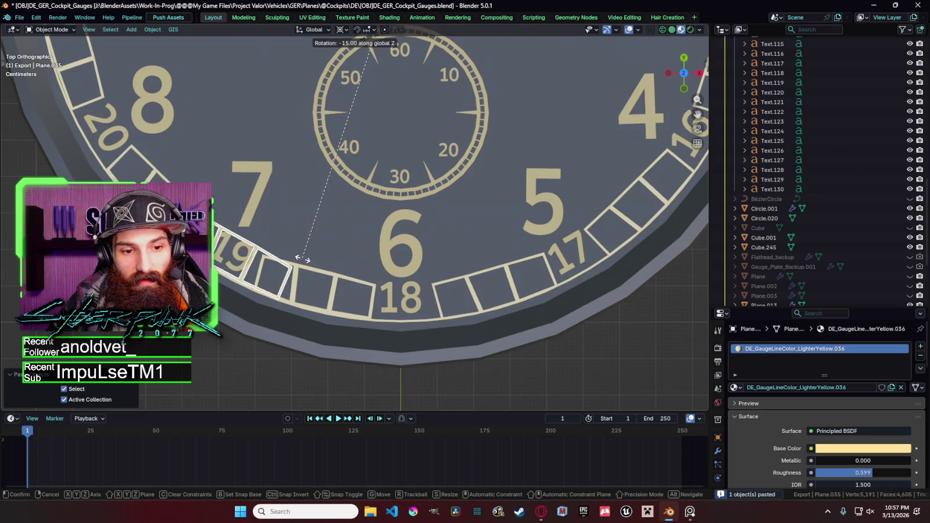
click(313, 258)
click(463, 308)
key(ctrl+z)
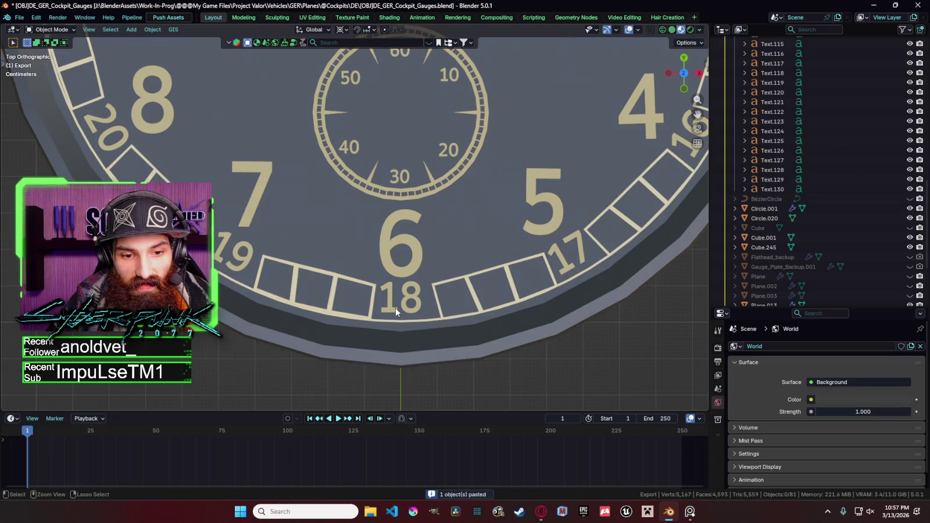
Step: Clear the extra overlapping tick strips to the left of 18
key(ctrl+z)
click(375, 294)
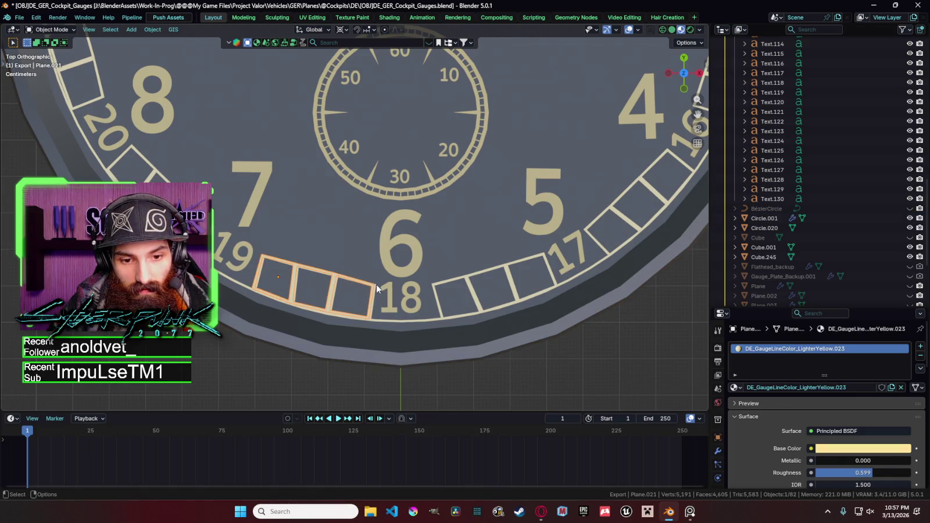
key(x)
click(376, 316)
key(ctrl+z)
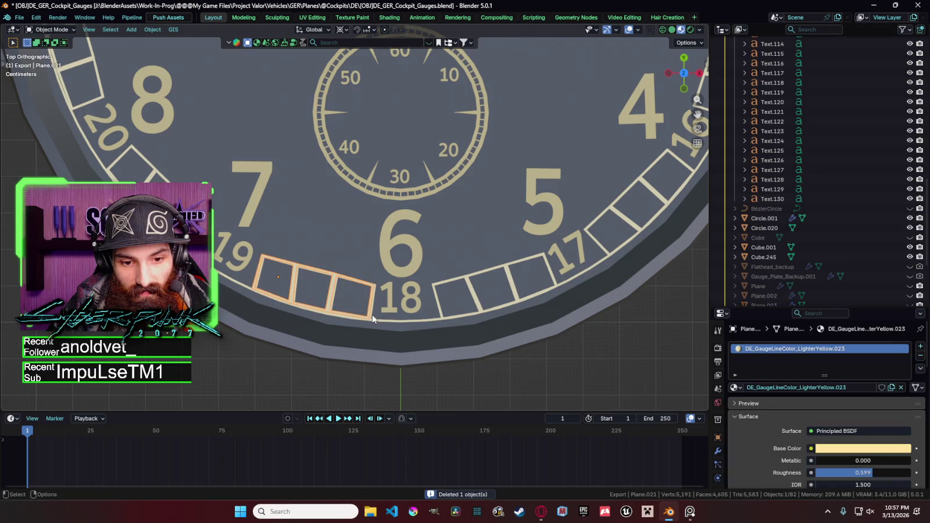
key(x)
click(372, 316)
click(372, 318)
key(x)
click(371, 314)
click(371, 317)
key(x)
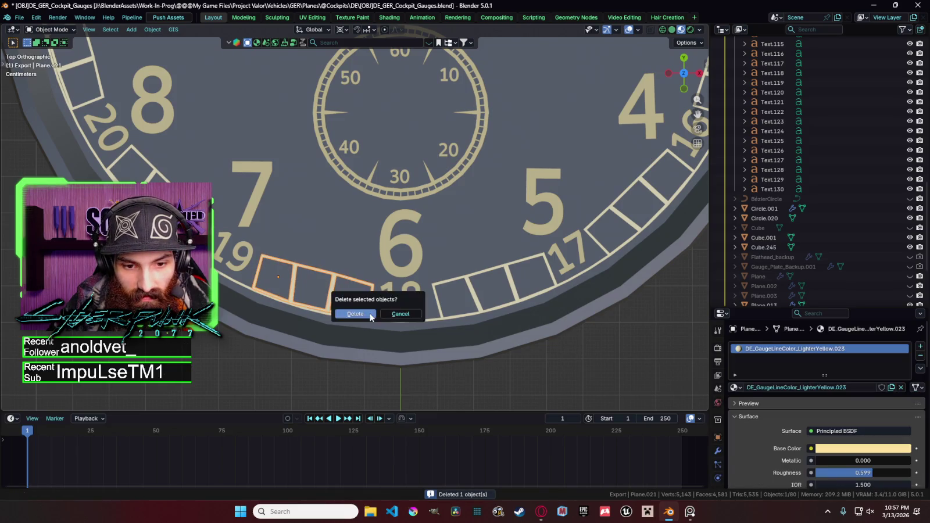
click(371, 316)
Step: Copy the strip right of 18 and rotate a copy into place near 19
click(478, 304)
key(ctrl+c)
key(ctrl+v)
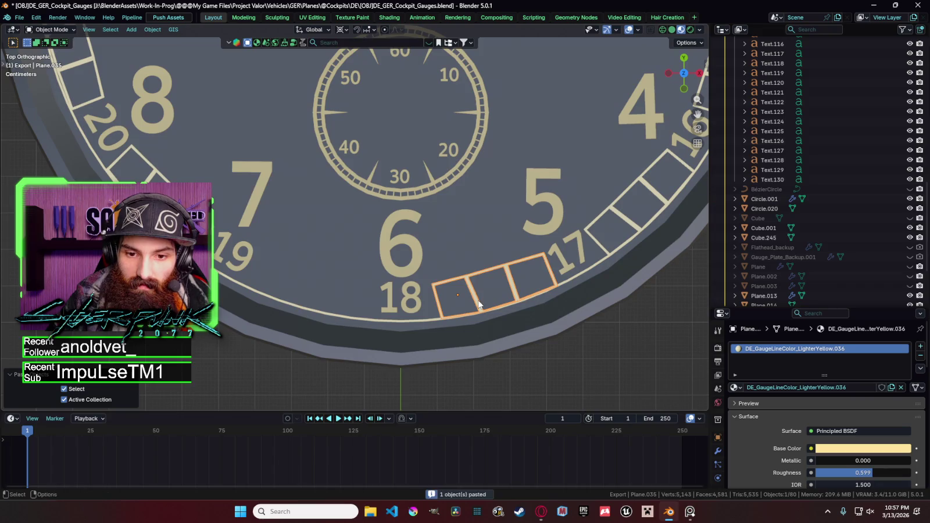
key(r)
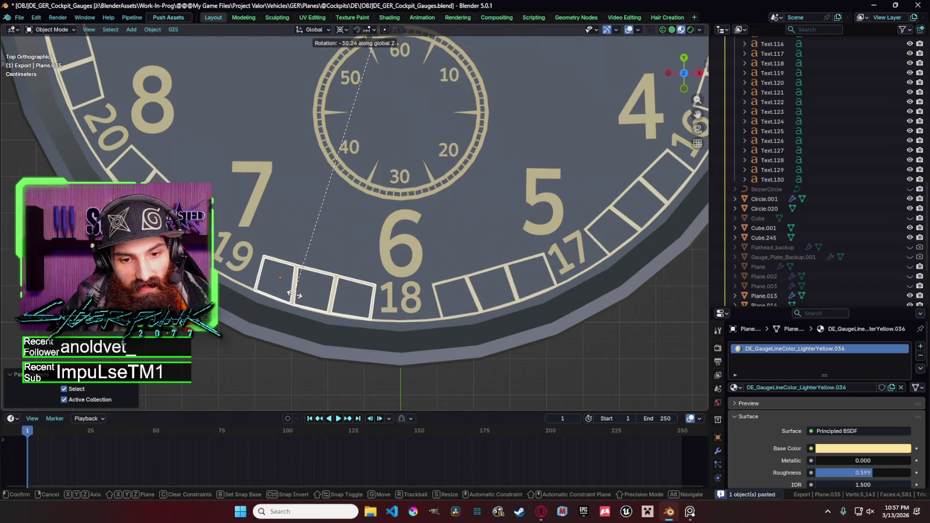
click(291, 295)
Step: Rotate another strip copy further around the dial and delete the extra strip
key(ctrl+v)
key(r)
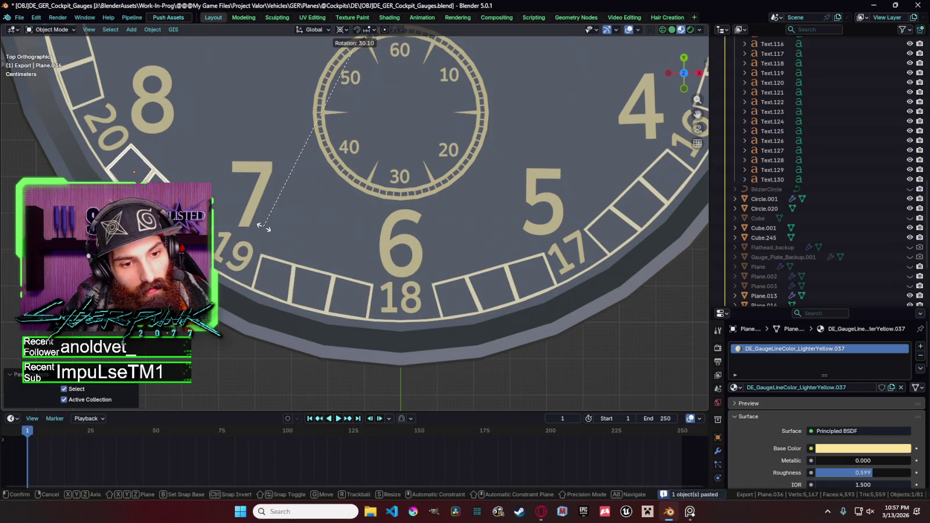
click(264, 231)
key(Delete)
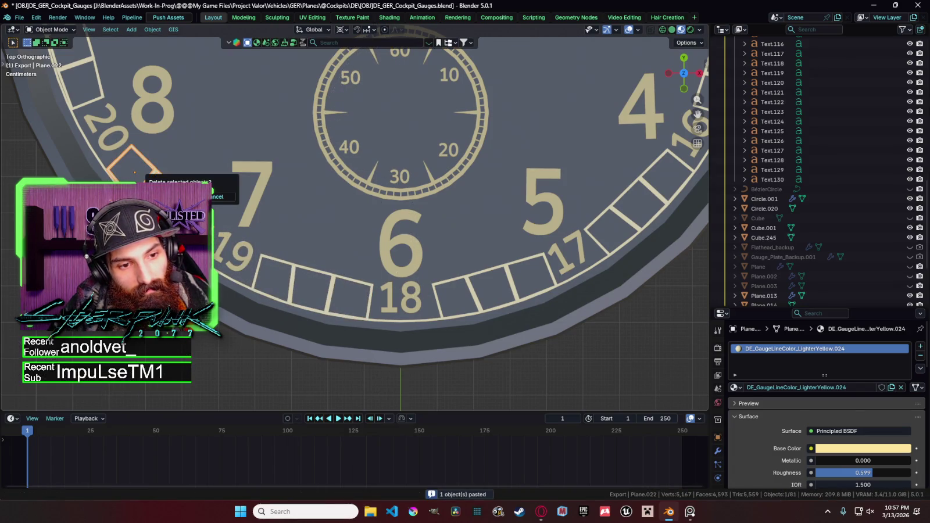
scroll(417, 174, down, 2)
scroll(247, 217, up, 2)
Step: Rotate a copy of the strip between 20 and 19 toward 21, removing the misplaced copy
click(365, 300)
key(ctrl+v)
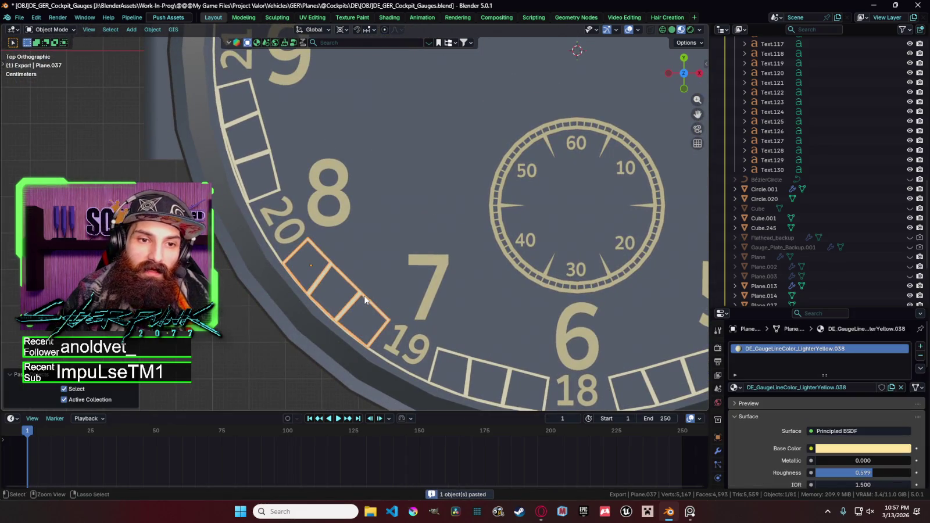
key(r)
click(280, 157)
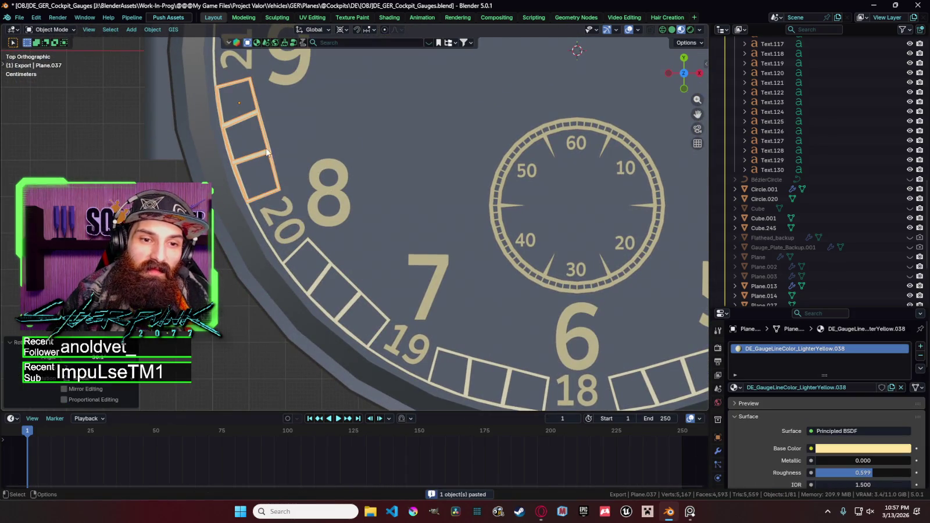
key(x)
click(268, 145)
mouse_move(289, 180)
shift+middle_down()
mouse_move(284, 251)
mouse_move(268, 290)
shift+middle_up()
Step: Try another rotated strip copy up the left side and delete the misplaced one
key(ctrl+v)
key(r)
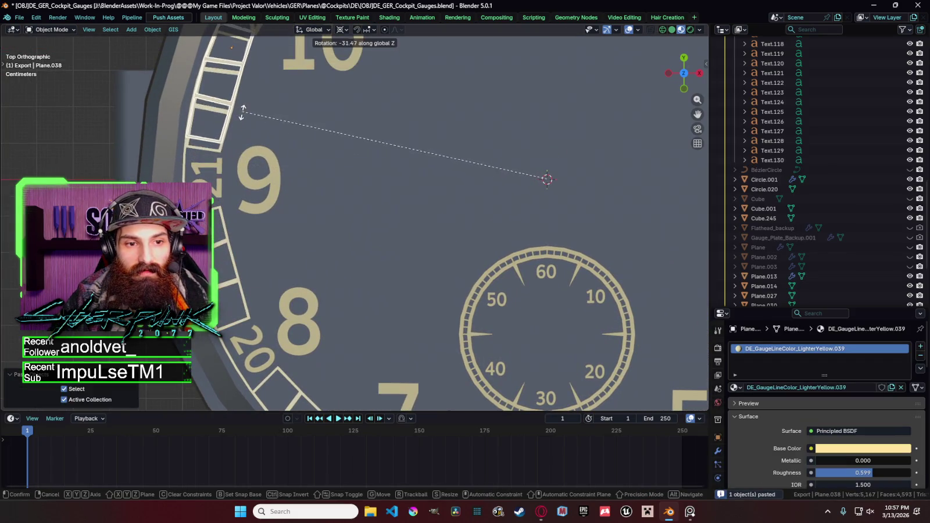
click(243, 122)
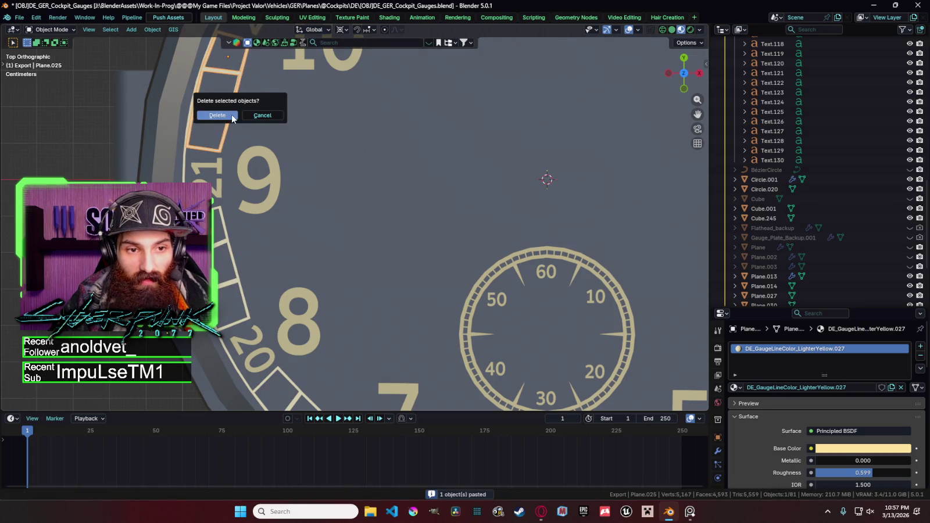
key(x)
click(264, 131)
shift+middle_drag(264, 130, 232, 257)
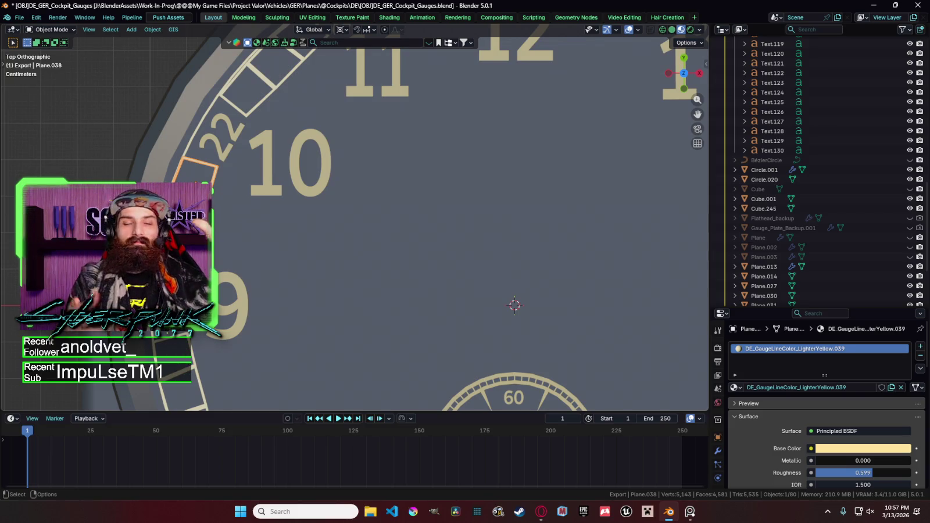
Step: Retry a rotated copy near the top, delete it, and paste from the strip near 22 and 23
key(ctrl+v)
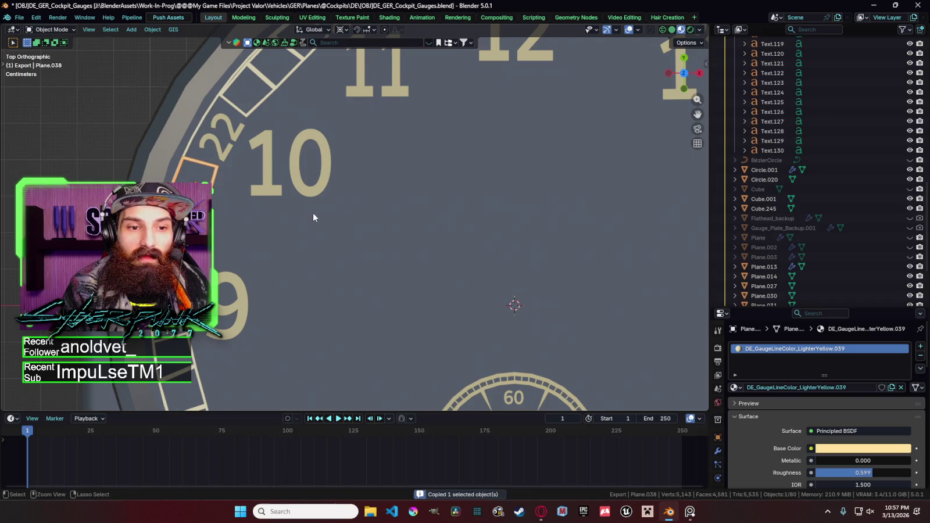
key(r)
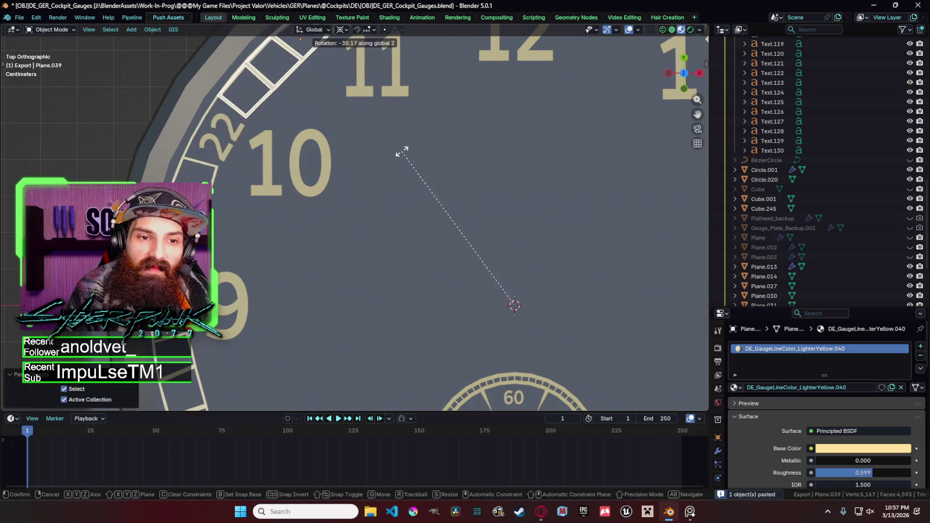
click(400, 150)
key(Delete)
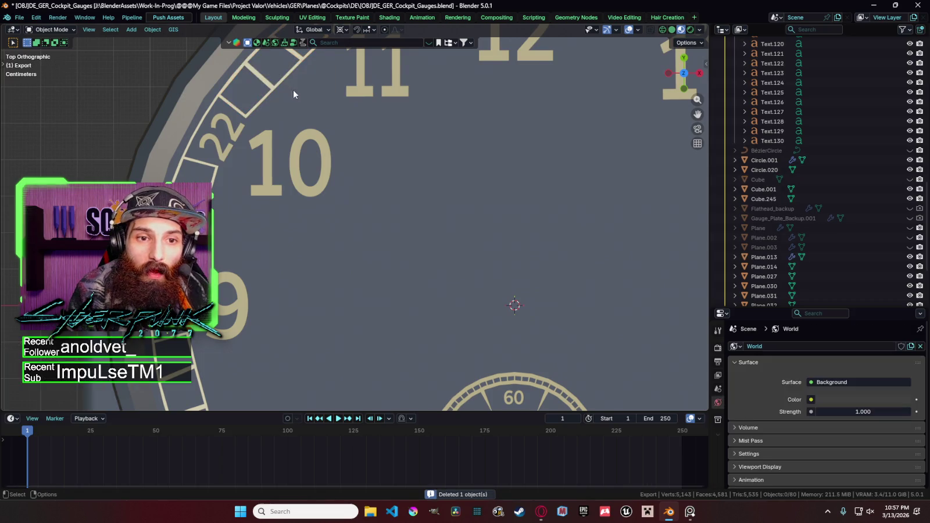
click(315, 109)
scroll(315, 109, down, 3)
key(ctrl+v)
Step: Rotate the last strip copy beside 24 and delete the extra strip between 23 and 24
key(r)
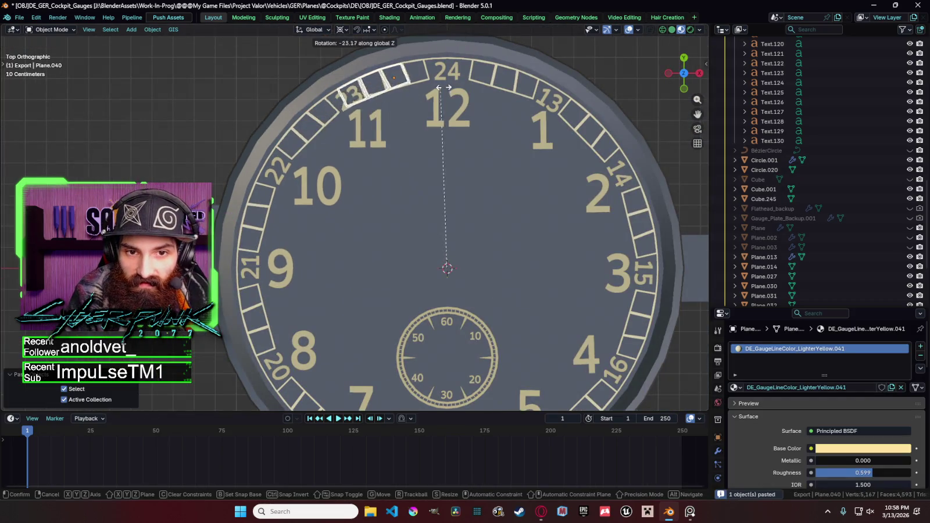
click(397, 86)
scroll(396, 86, up, 3)
scroll(367, 131, down, 1)
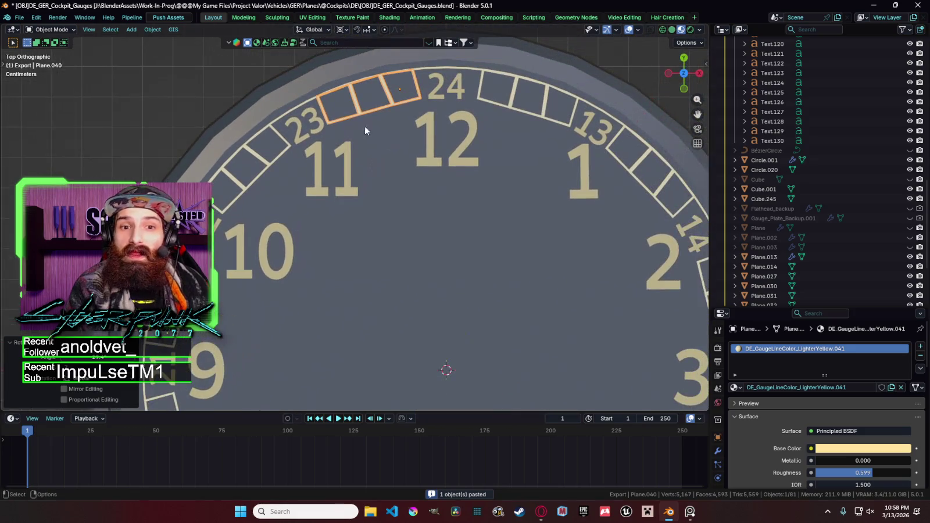
click(361, 113)
key(x)
click(362, 114)
Step: Check the dial rim and strips around 23, then save the gauge file
click(362, 112)
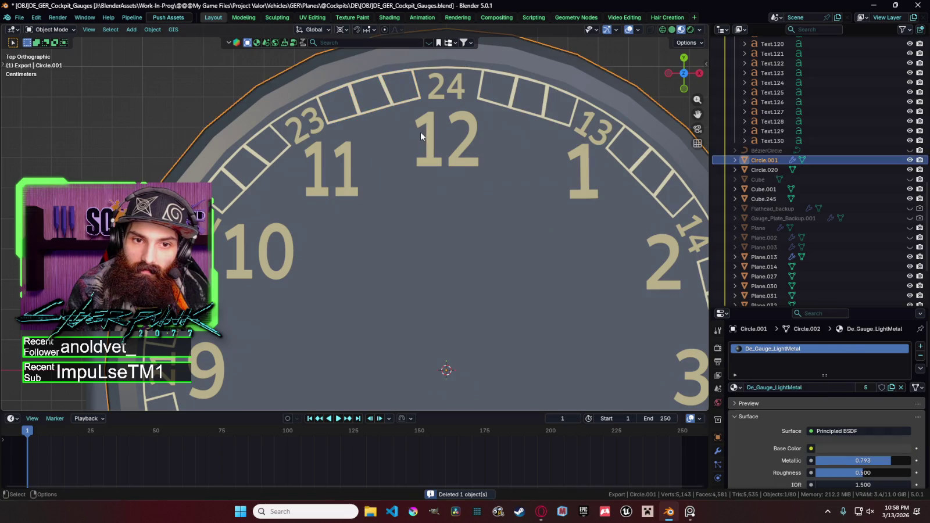
scroll(364, 122, down, 3)
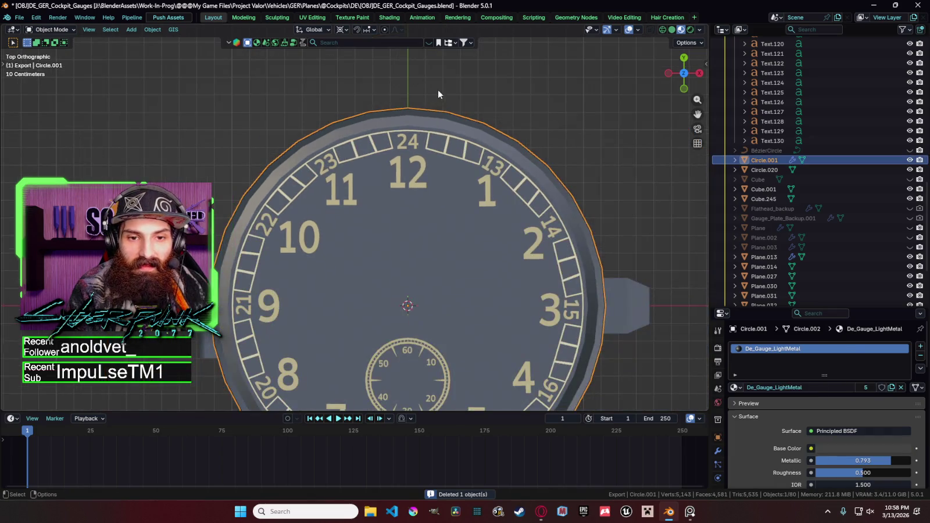
click(437, 90)
scroll(442, 102, down, 2)
scroll(443, 104, up, 4)
click(359, 133)
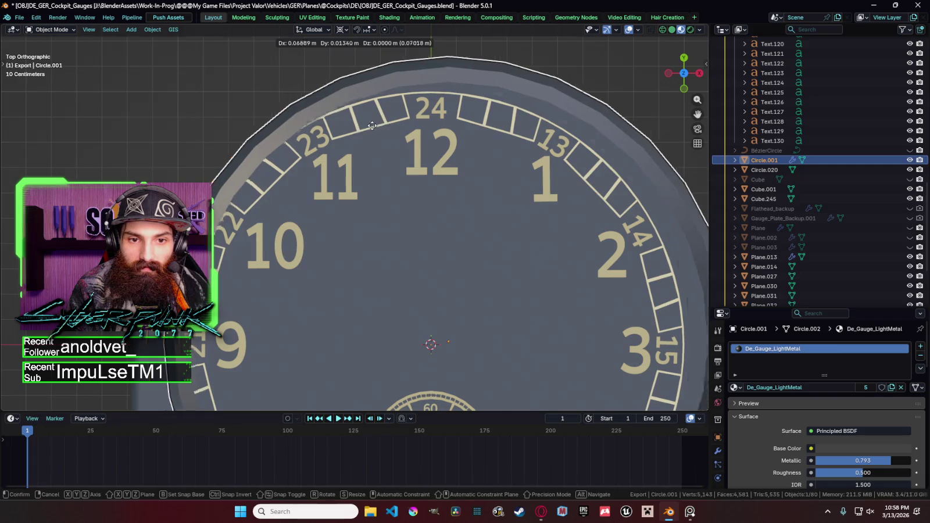
click(358, 133)
scroll(291, 81, down, 3)
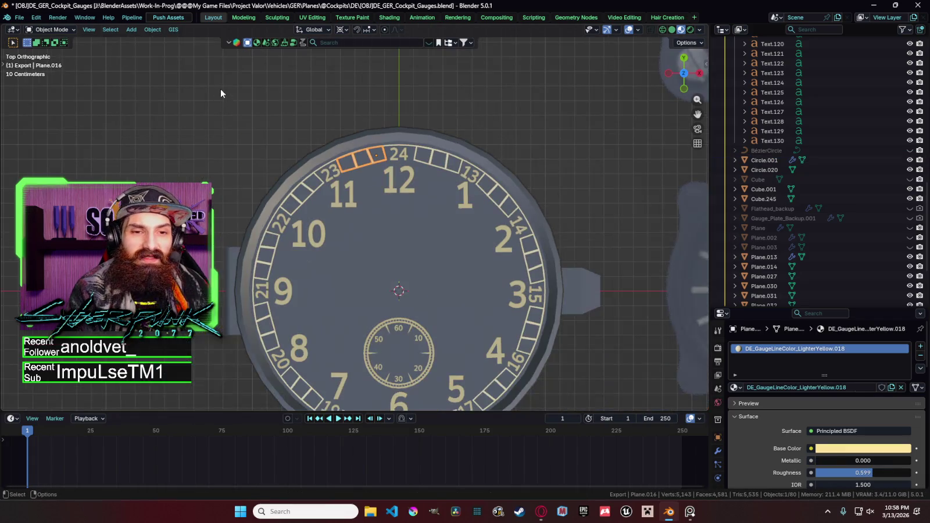
key(ctrl+s)
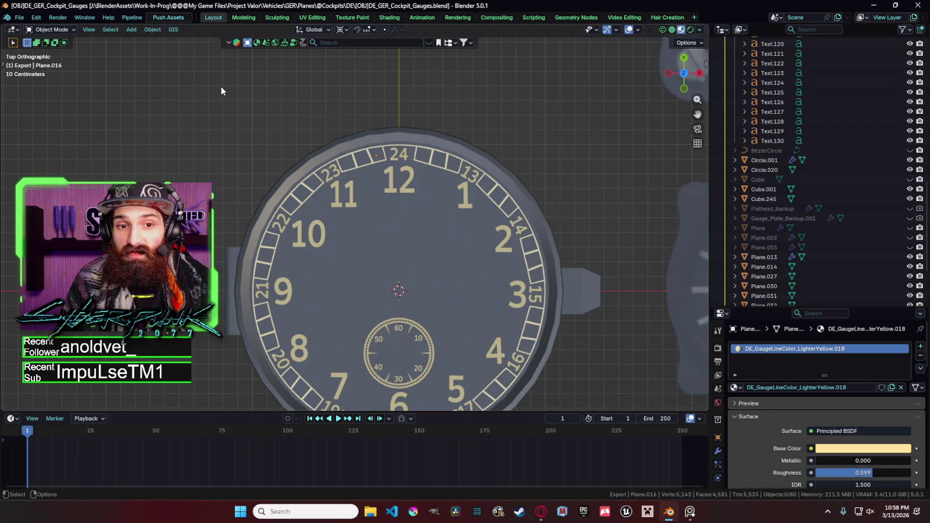
click(340, 173)
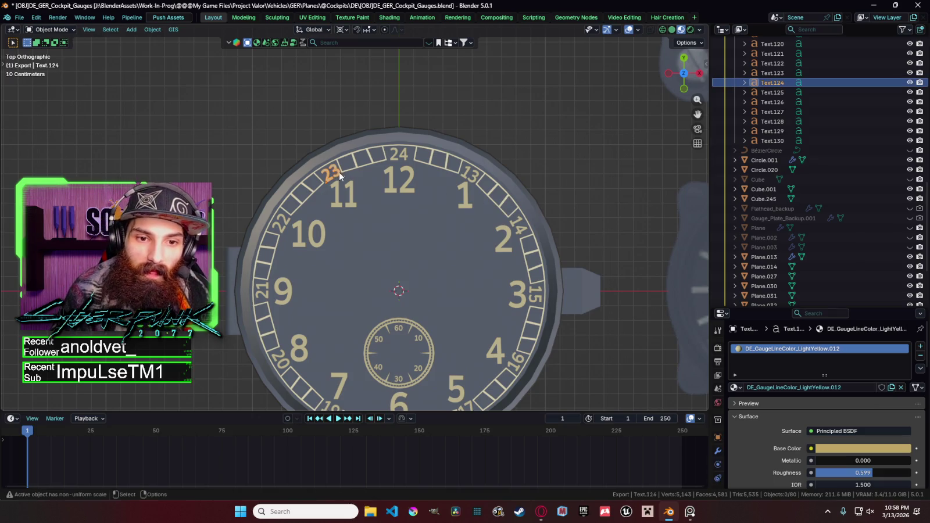
Step: Move the 23 numeral slightly into position and save the file
key(g)
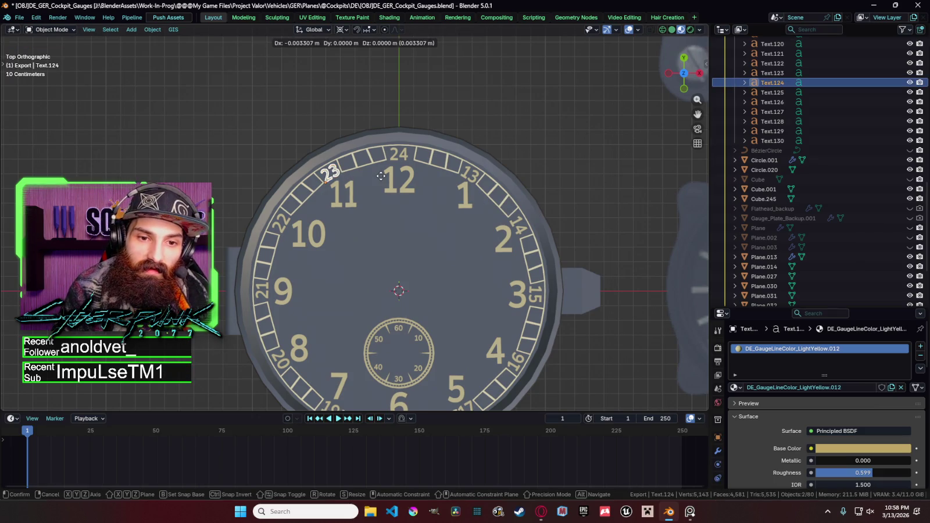
click(380, 175)
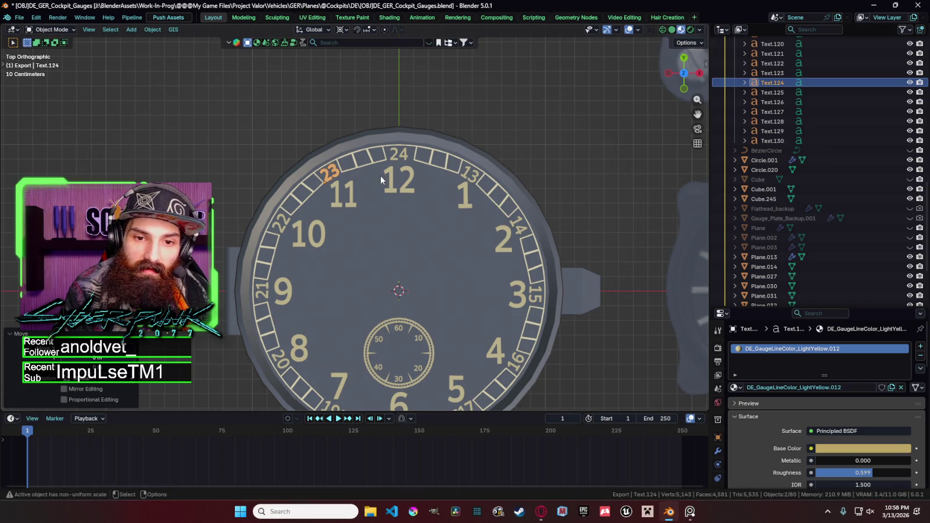
click(449, 121)
ctrl+middle_drag(439, 119, 440, 155)
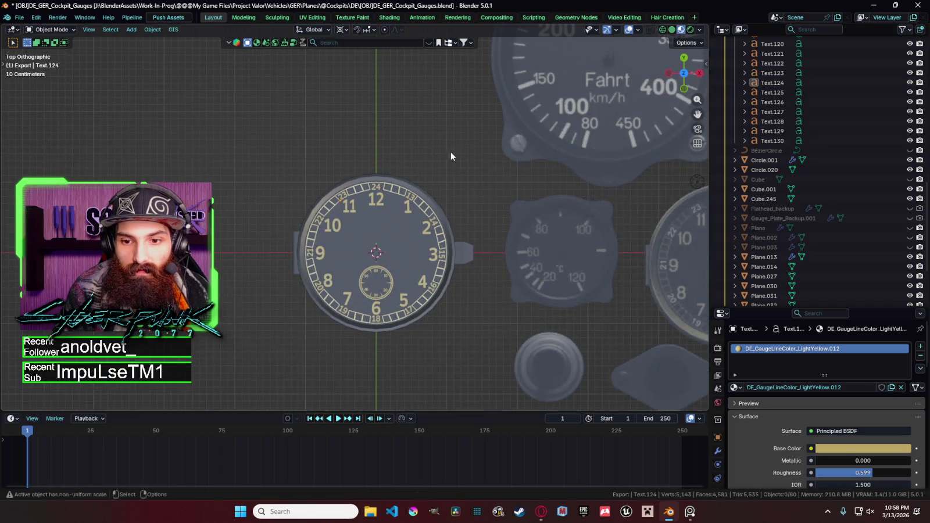
key(ctrl+s)
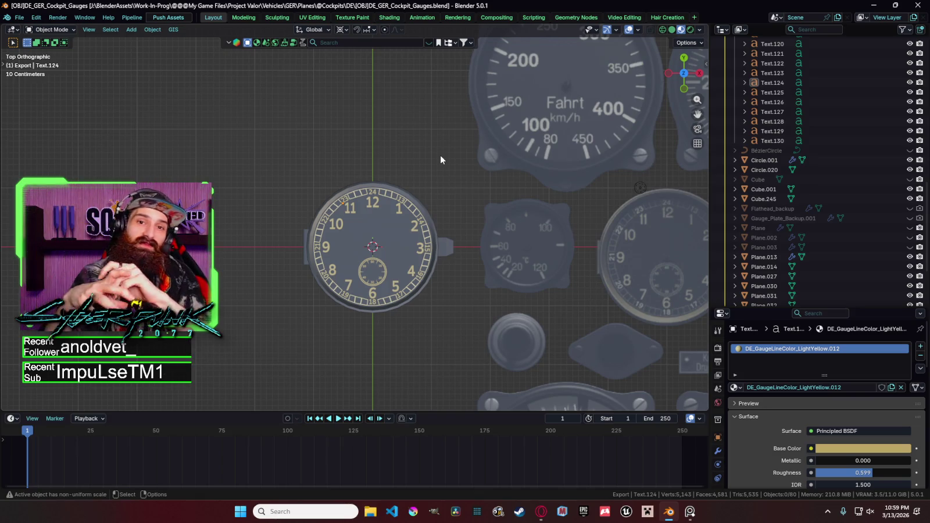
Step: Save the gauge again and recentre the view on the finished clock gauge
scroll(429, 189, up, 3)
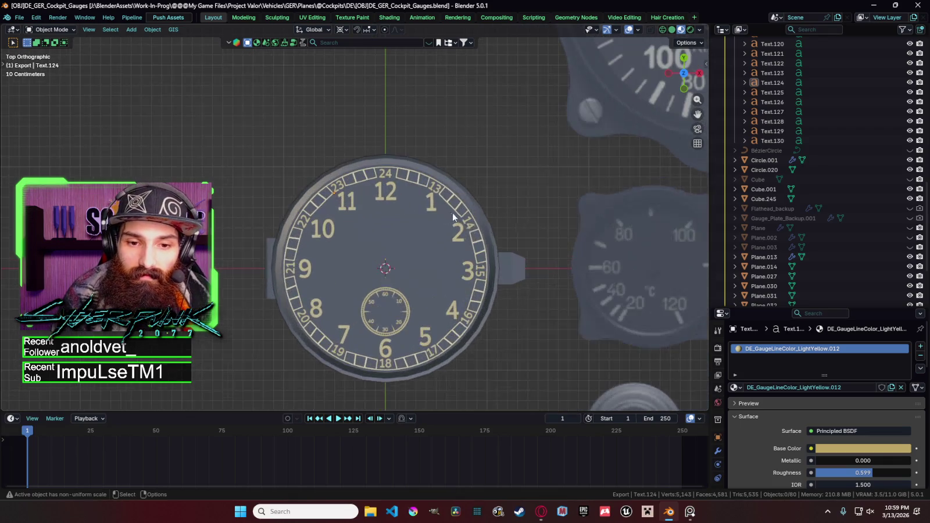
key(ctrl+s)
scroll(475, 232, down, 4)
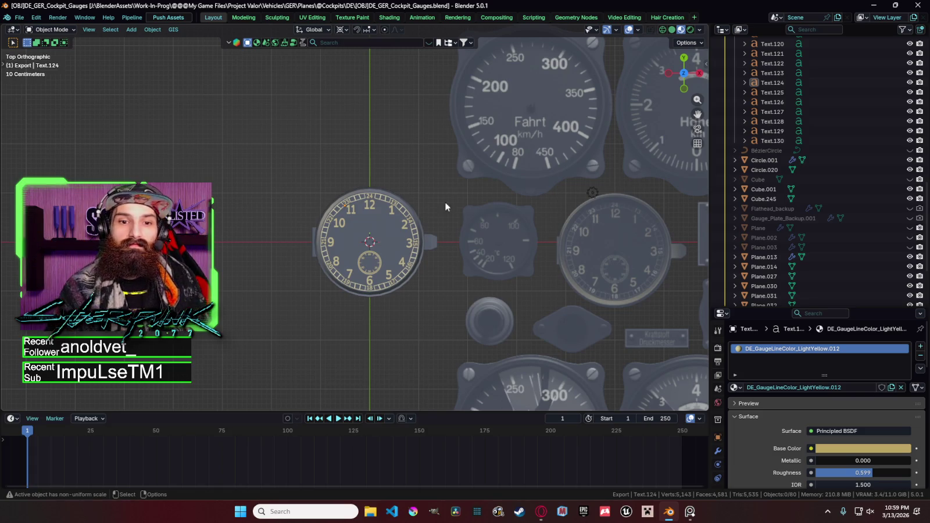
scroll(429, 191, up, 4)
scroll(506, 222, down, 2)
scroll(500, 224, up, 2)
shift+middle_drag(500, 224, 484, 210)
scroll(485, 211, down, 5)
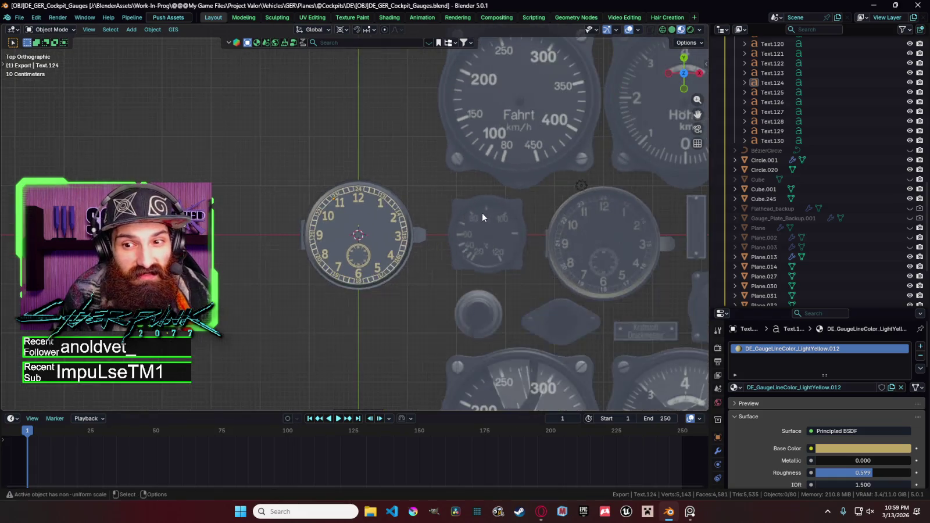
scroll(459, 211, up, 4)
click(425, 210)
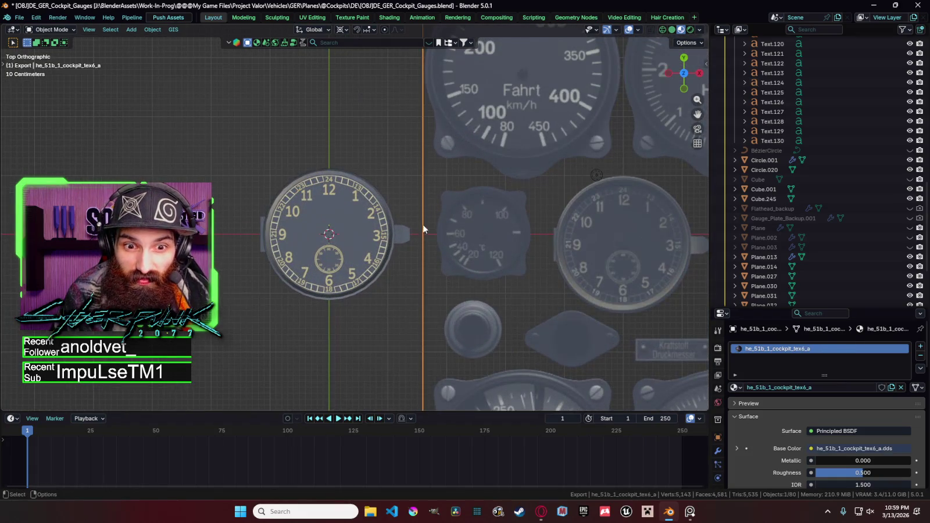
Step: Nudge the 9 numeral, then scale the 10 numeral slightly narrower along X
click(285, 238)
key(g)
click(409, 274)
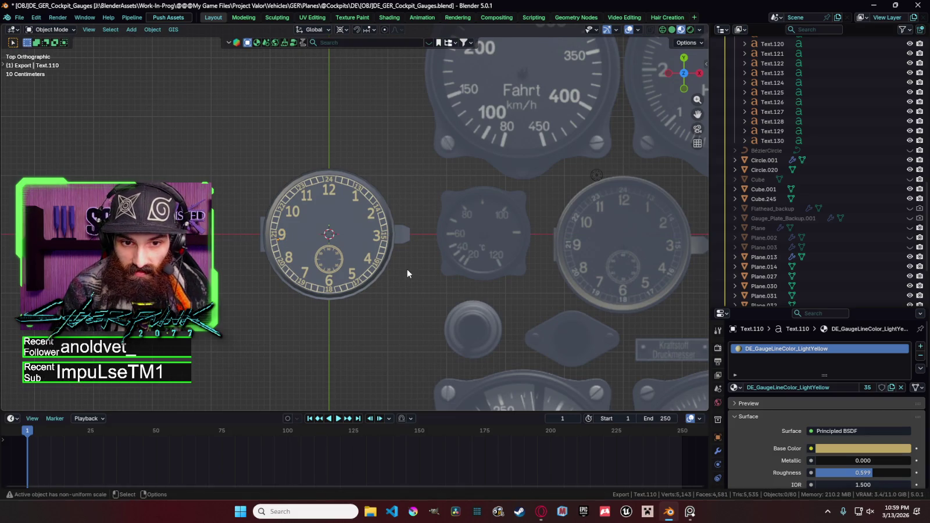
click(298, 214)
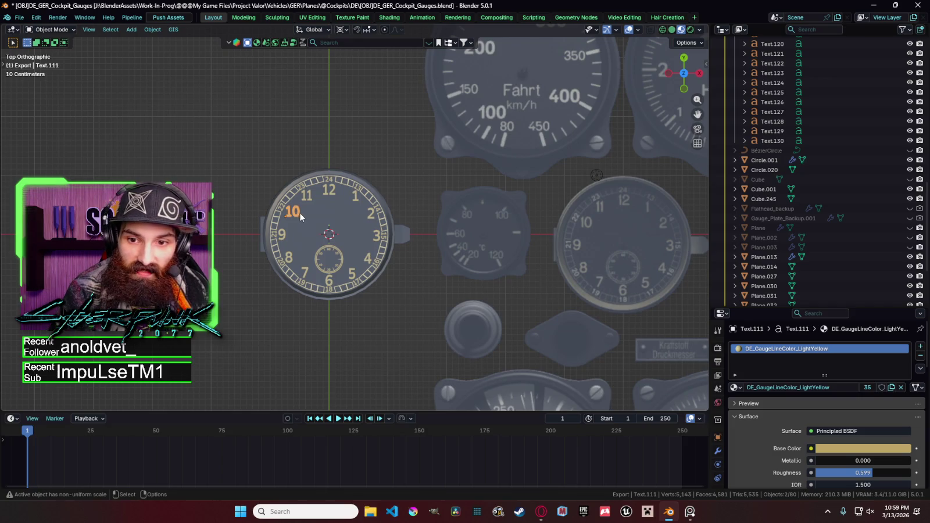
key(s)
key(x)
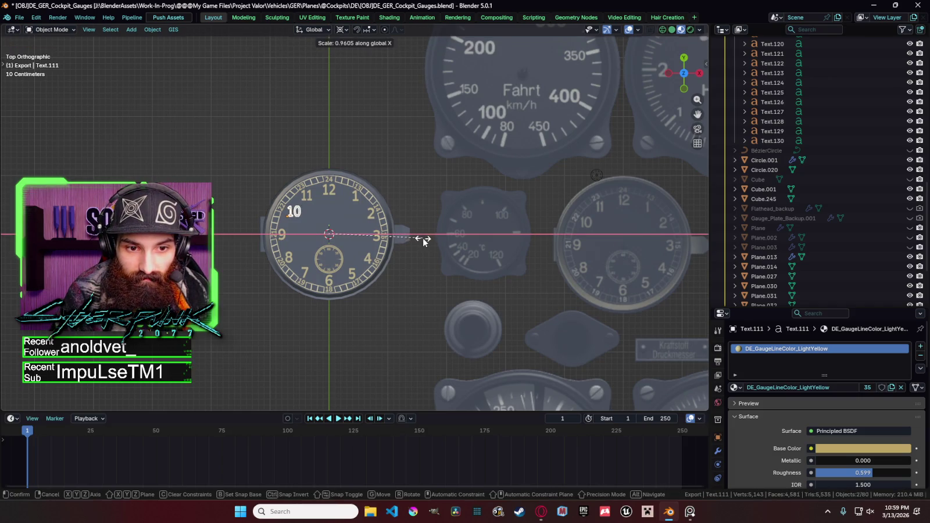
click(424, 242)
click(422, 237)
click(401, 296)
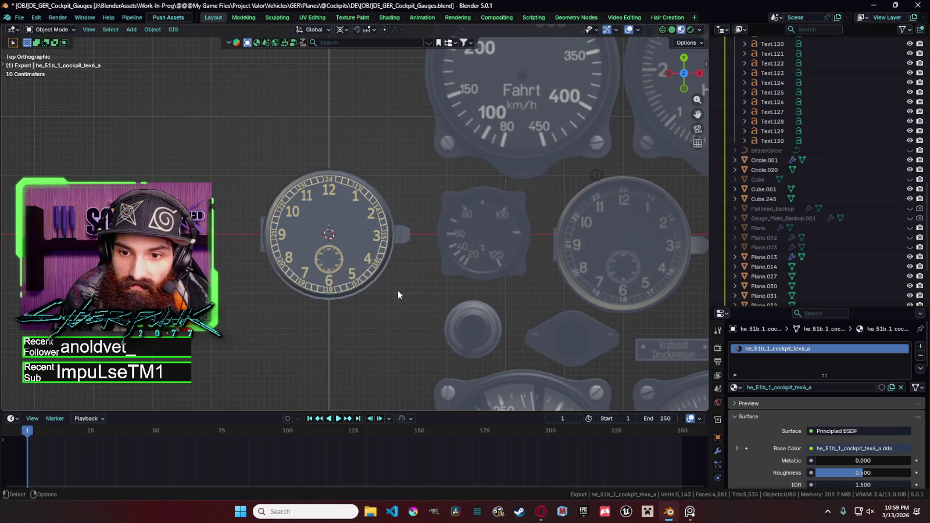
Step: Scale the 12 numeral slightly narrower along X
click(334, 196)
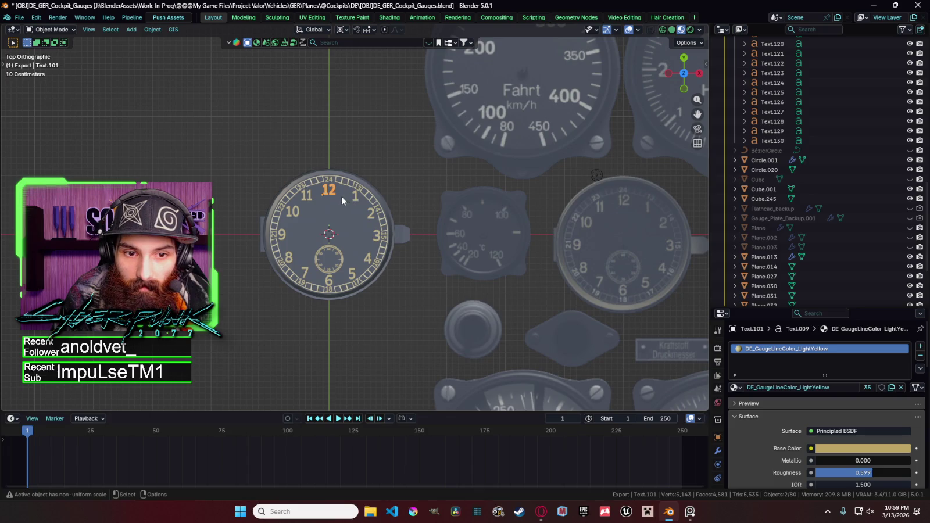
click(331, 198)
key(s)
key(x)
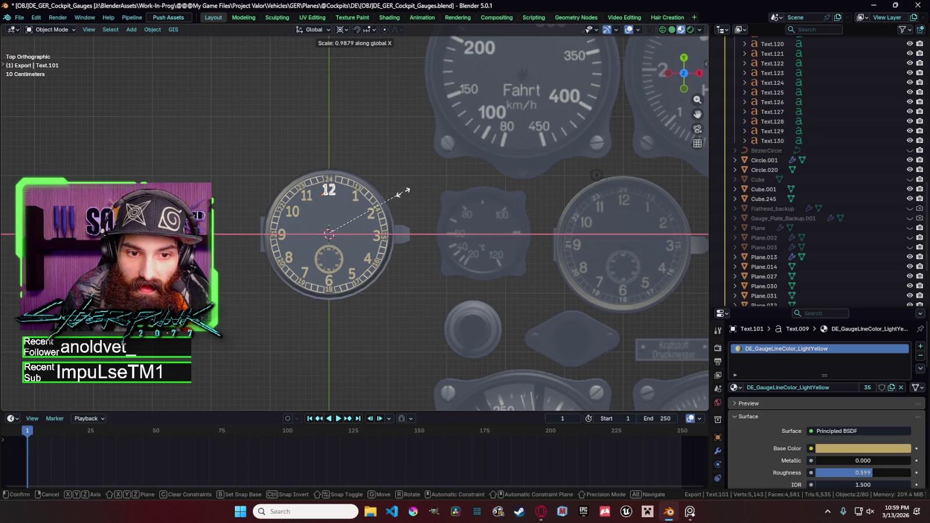
click(398, 190)
key(g)
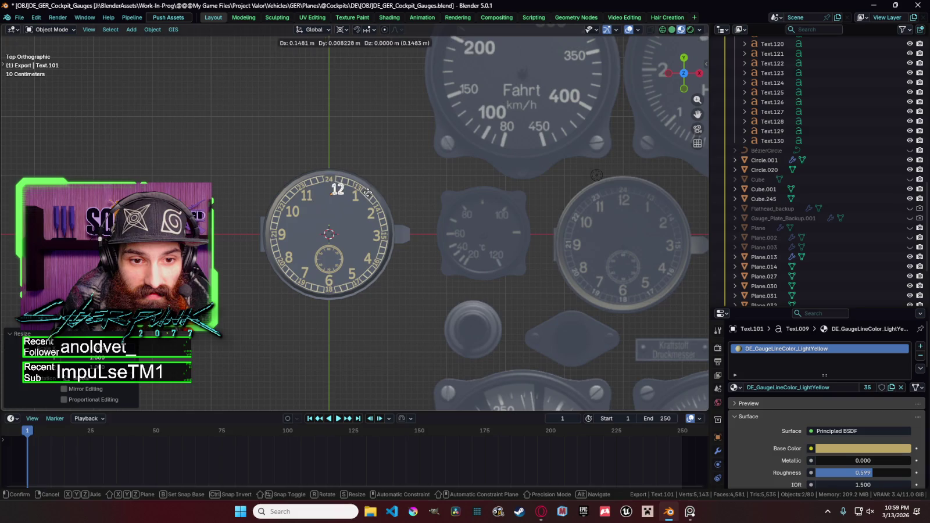
key(y)
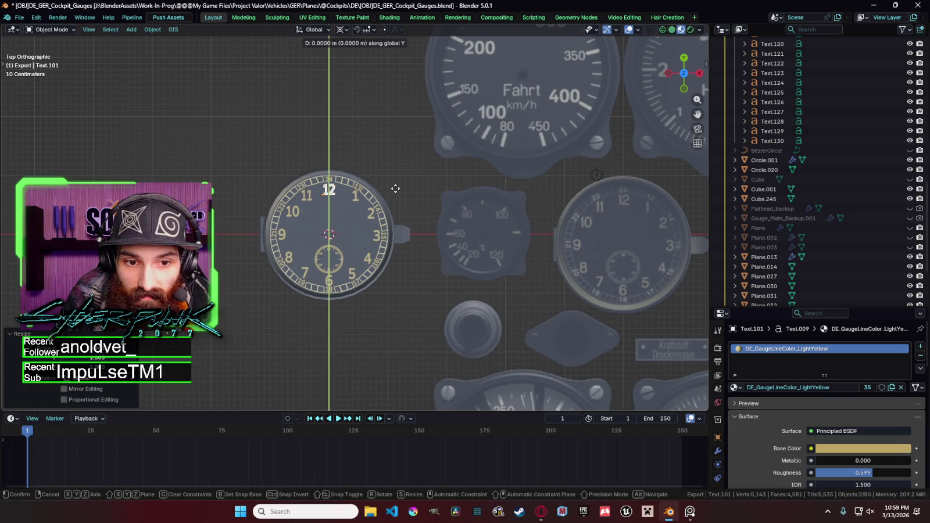
click(395, 188)
click(397, 186)
Step: Orbit into perspective and select the gauge bezel ring
mouse_move(397, 293)
middle_down()
mouse_move(411, 230)
mouse_move(393, 290)
middle_up()
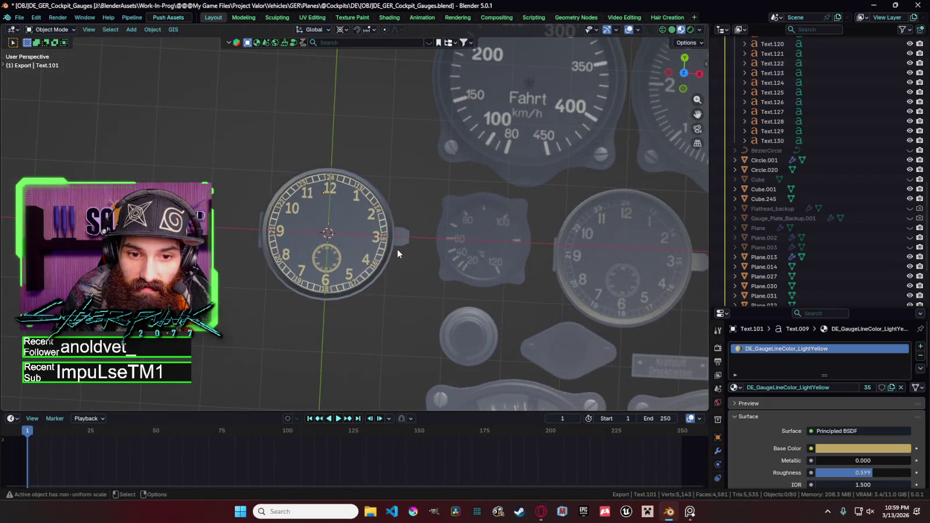
click(395, 243)
scroll(397, 240, up, 3)
Step: Make a first bevel pass on all of the bezel's edges in Edit Mode
mouse_move(397, 240)
middle_down()
mouse_move(388, 173)
mouse_move(395, 181)
middle_up()
key(Tab)
key(a)
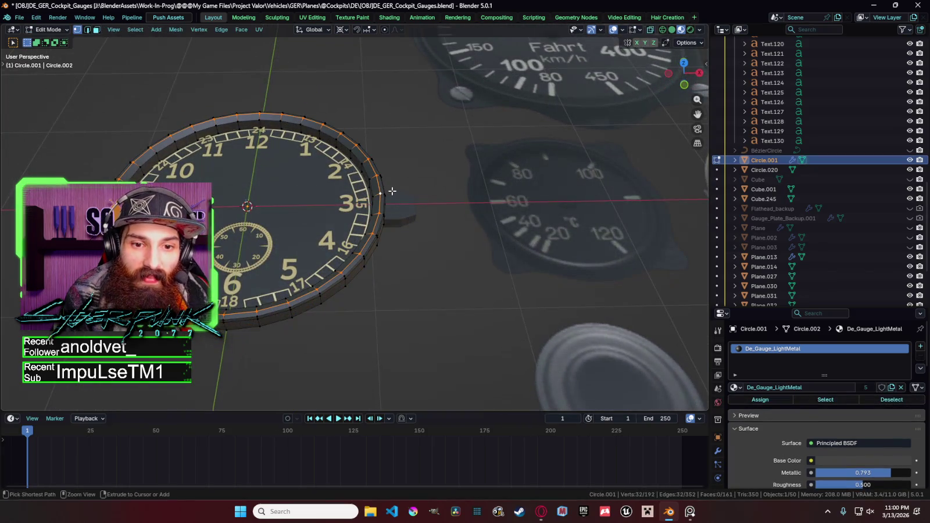
key(ctrl+b)
scroll(400, 192, up, 2)
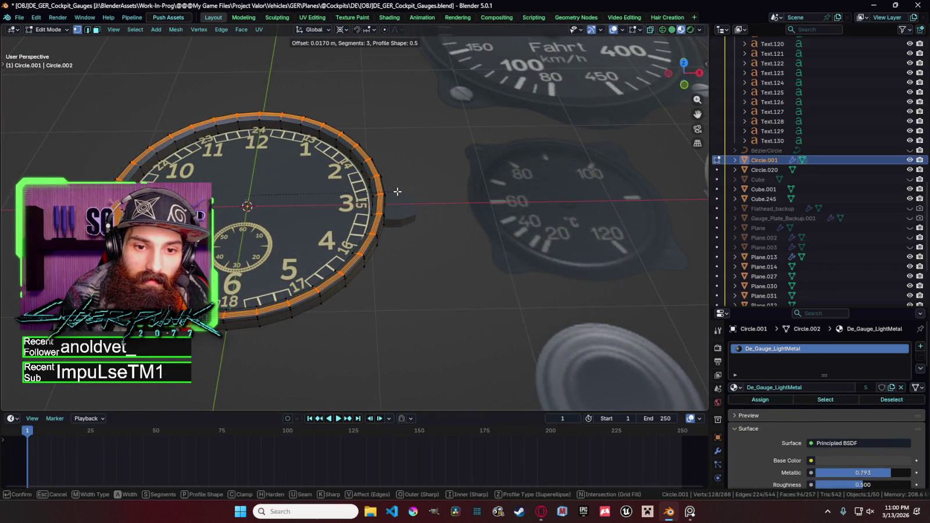
click(397, 191)
key(Tab)
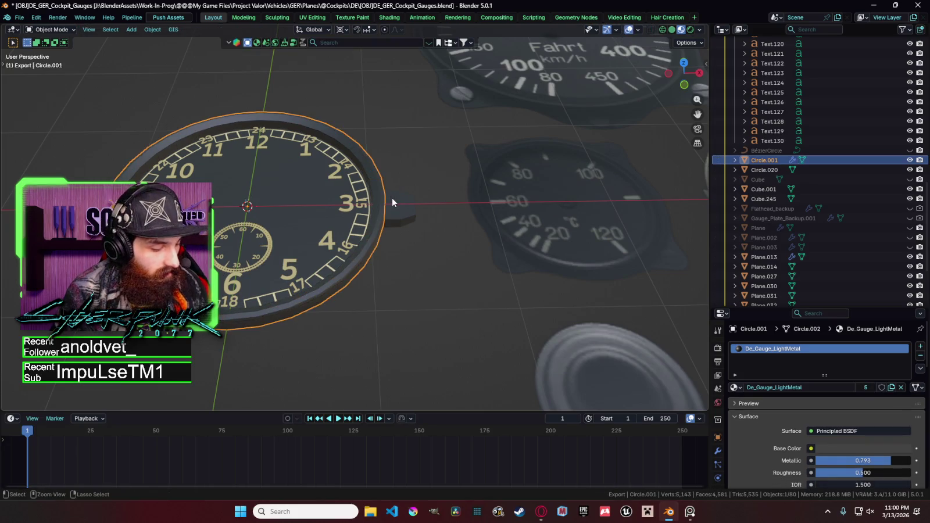
Step: Apply the bezel's scale, then bevel its top and bottom rim loops with 3 segments
key(ctrl+a)
click(395, 224)
key(Tab)
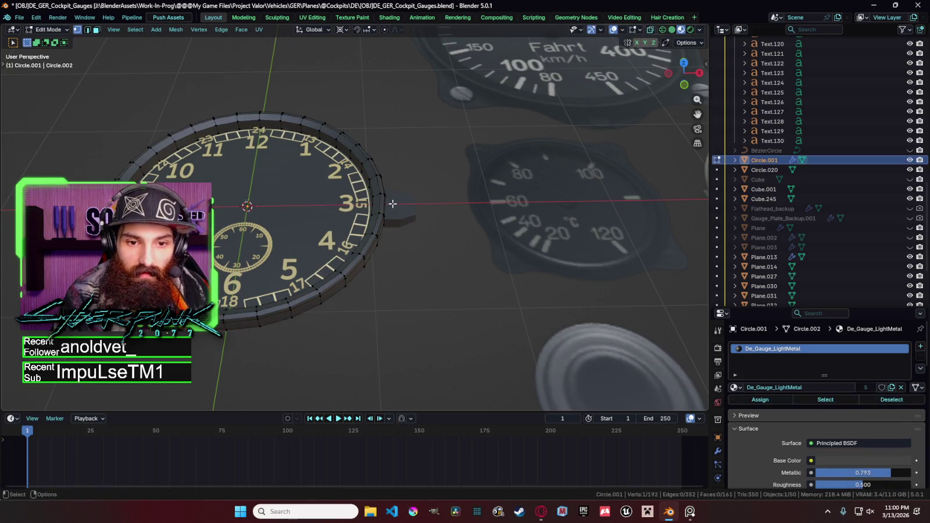
alt+click(380, 193)
key(ctrl+b)
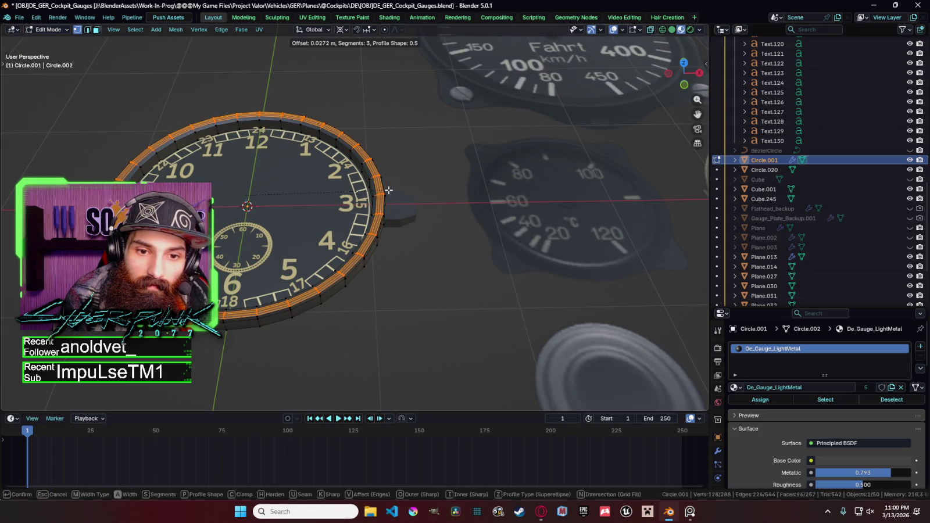
click(388, 191)
middle_drag(389, 191, 388, 132)
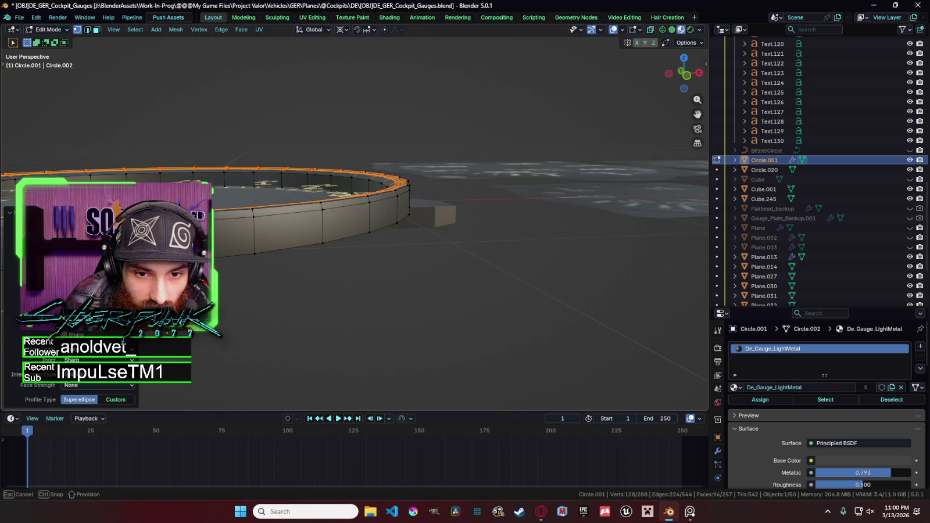
Step: Orbit and zoom around the gauge to inspect the bevelled rim
key(Tab)
mouse_move(393, 161)
middle_down()
mouse_move(392, 185)
mouse_move(389, 174)
middle_up()
key(Tab)
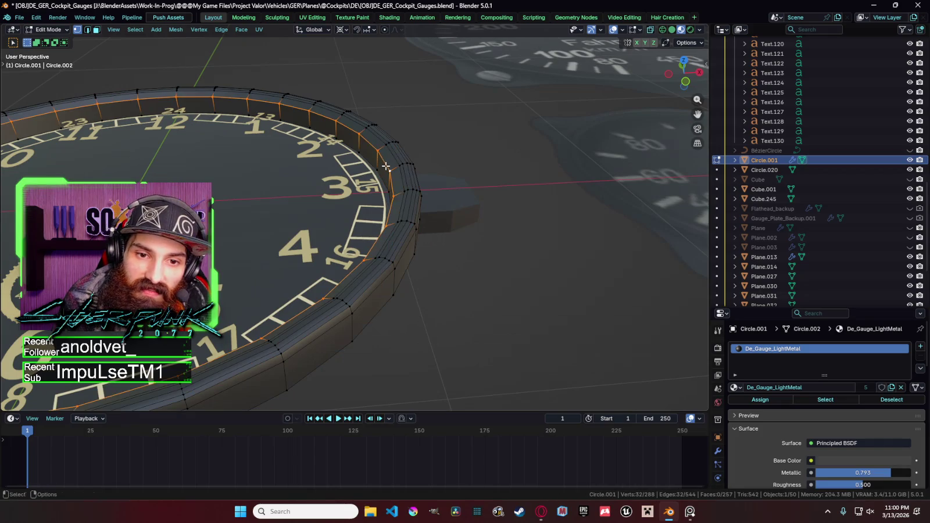
key(Tab)
mouse_move(386, 167)
middle_down()
mouse_move(417, 181)
mouse_move(433, 231)
mouse_move(450, 152)
mouse_move(464, 188)
middle_up()
scroll(421, 204, down, 5)
scroll(433, 230, up, 2)
scroll(567, 220, up, 3)
middle_drag(566, 220, 382, 259)
Step: Check the bezel mesh once more, then select the bezel and side lug together
right_click(391, 210)
key(Escape)
key(Tab)
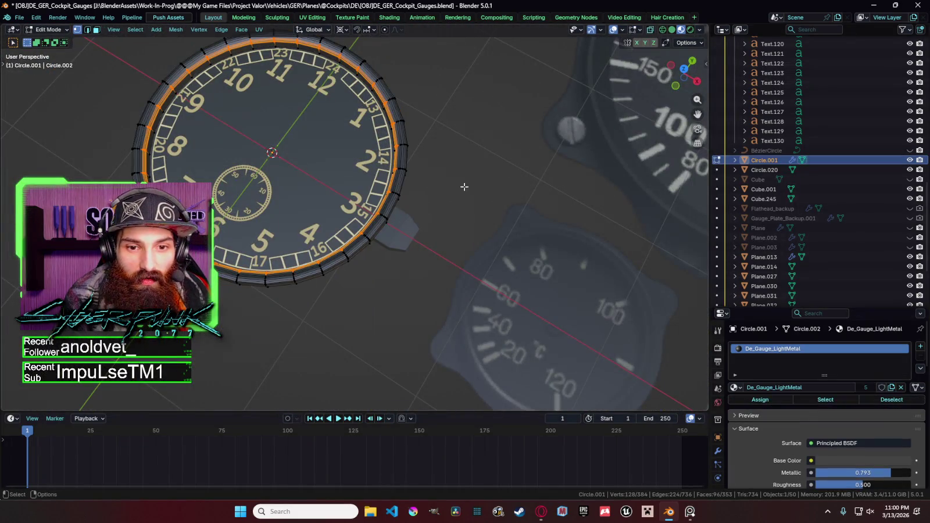
middle_drag(477, 149, 521, 142)
key(Tab)
shift+click(402, 222)
shift+click(384, 218)
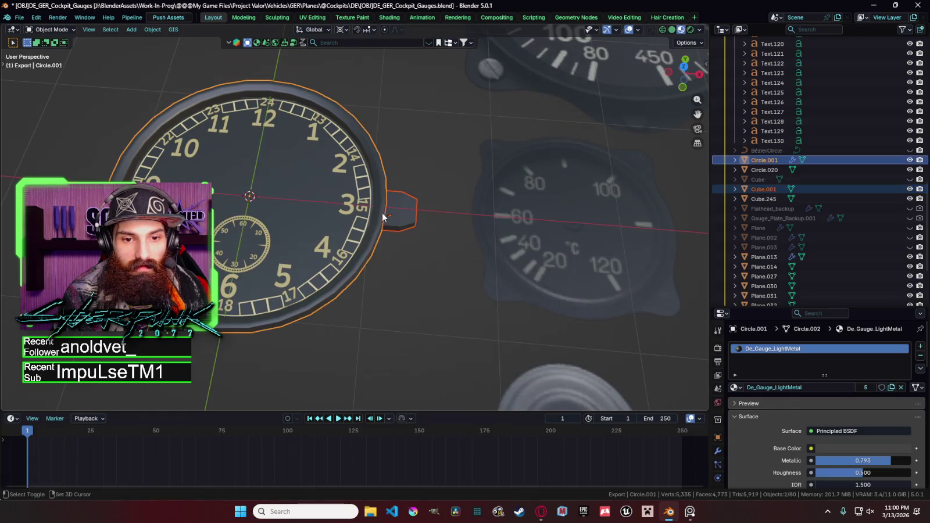
Step: Undo the last change and lower the dial plate along Z
key(ctrl+z)
mouse_move(326, 221)
middle_down()
mouse_move(344, 216)
mouse_move(377, 136)
mouse_move(411, 123)
middle_up()
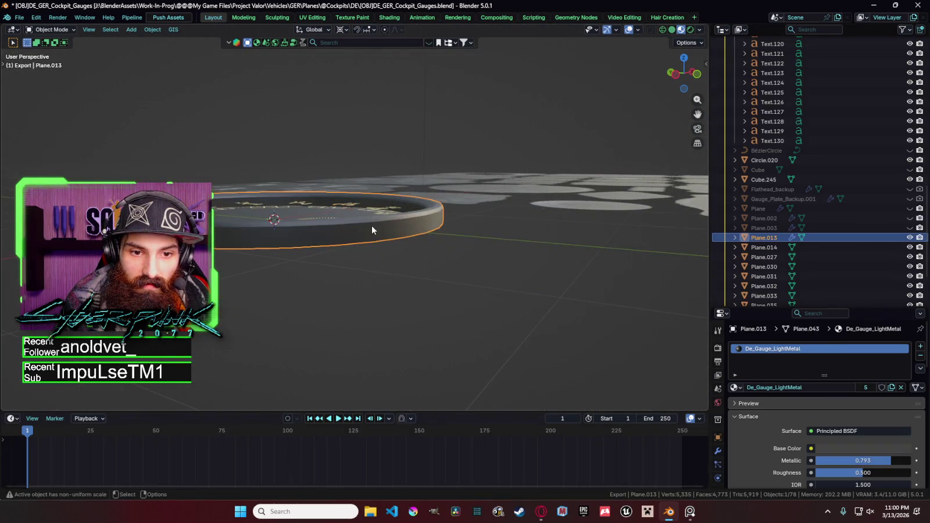
scroll(355, 224, up, 3)
scroll(291, 230, up, 3)
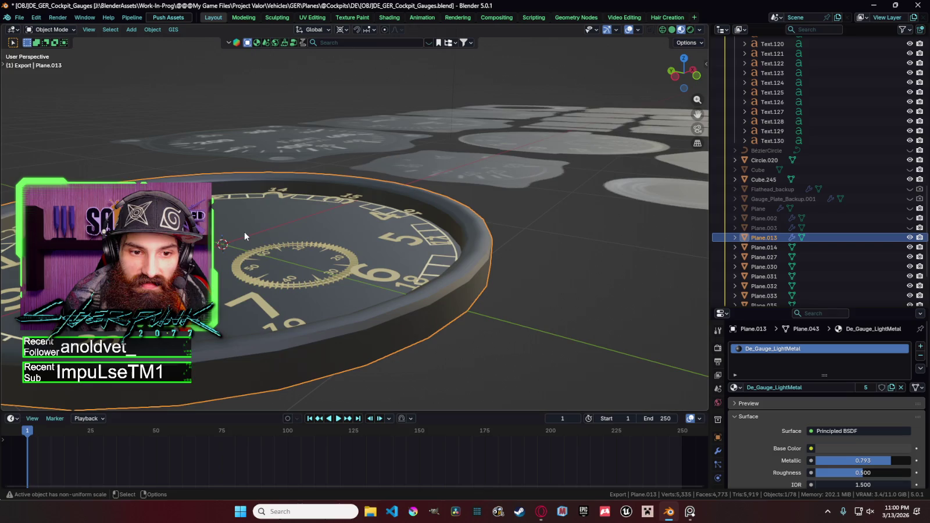
middle_drag(256, 232, 310, 236)
key(g)
key(z)
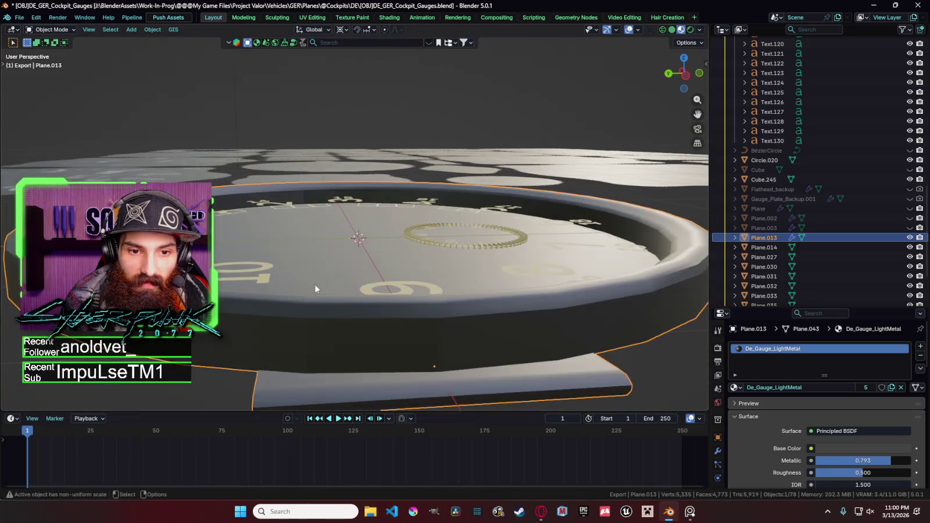
click(336, 277)
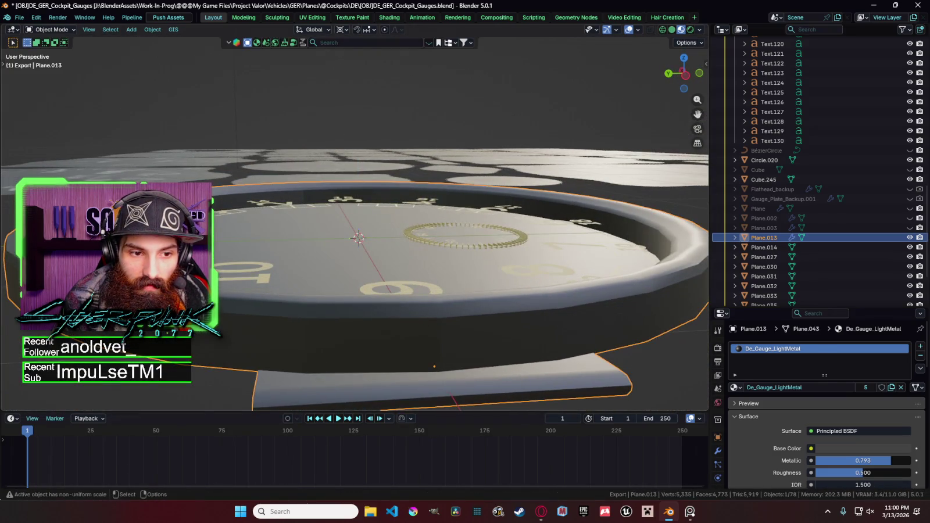
Step: In side view, box-select the dial objects and lower them about 0.028 m along Z
click(174, 226)
key(grave)
drag(547, 198, 213, 205)
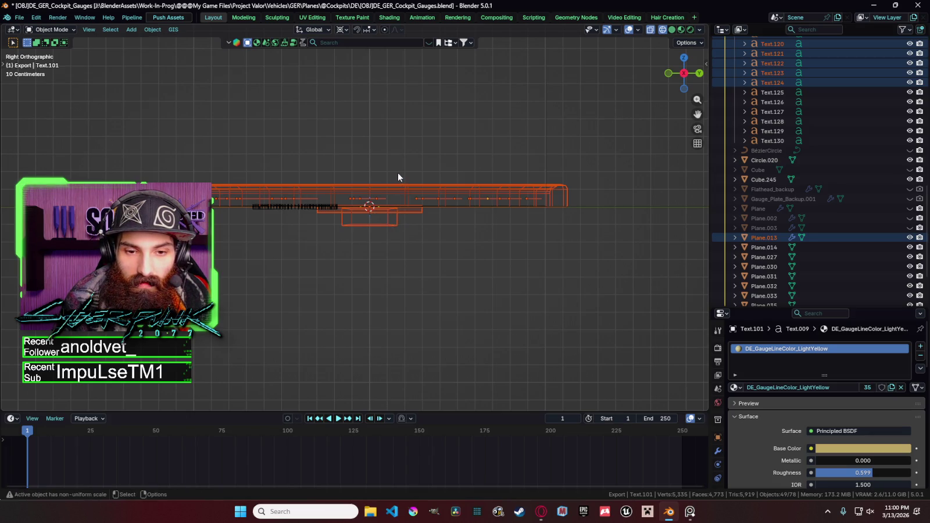
drag(397, 173, 393, 220)
key(g)
key(z)
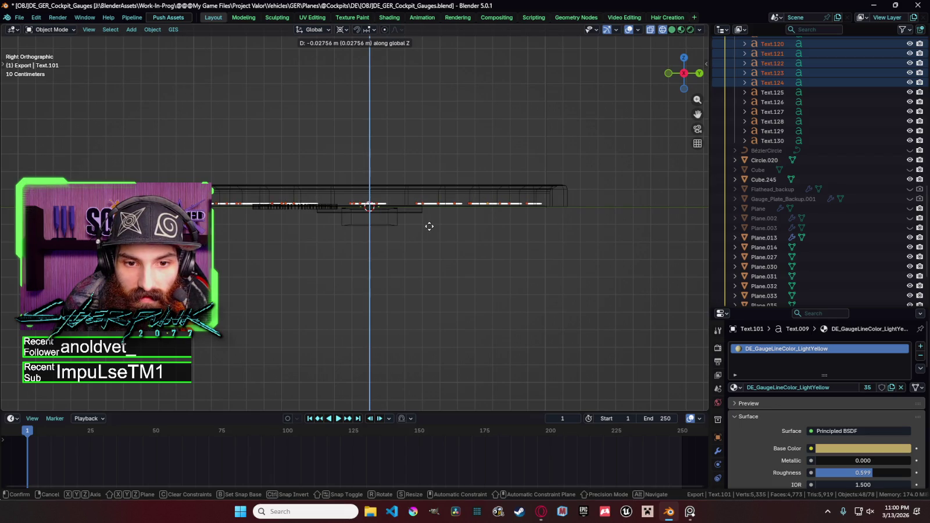
click(429, 225)
Step: View the gauge face from above in Material Preview shading
middle_drag(430, 226, 468, 253)
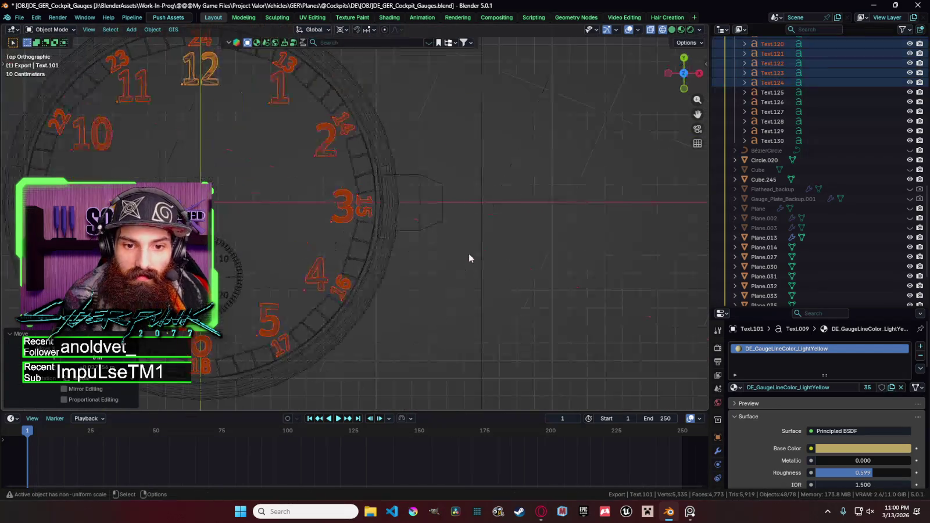
key(shift+z)
click(418, 202)
scroll(401, 204, down, 2)
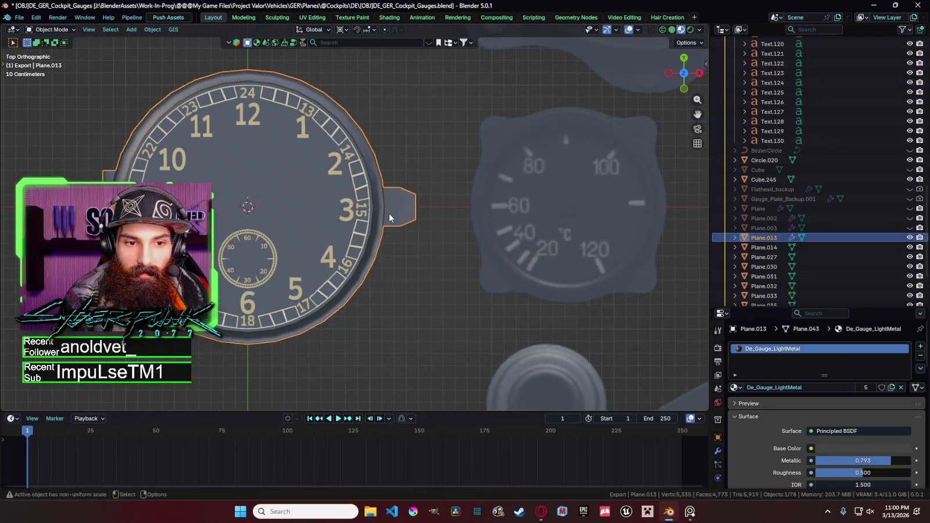
Step: Browse the Outliner, starting and cancelling renames of the bezel object and clock collection
scroll(419, 224, down, 2)
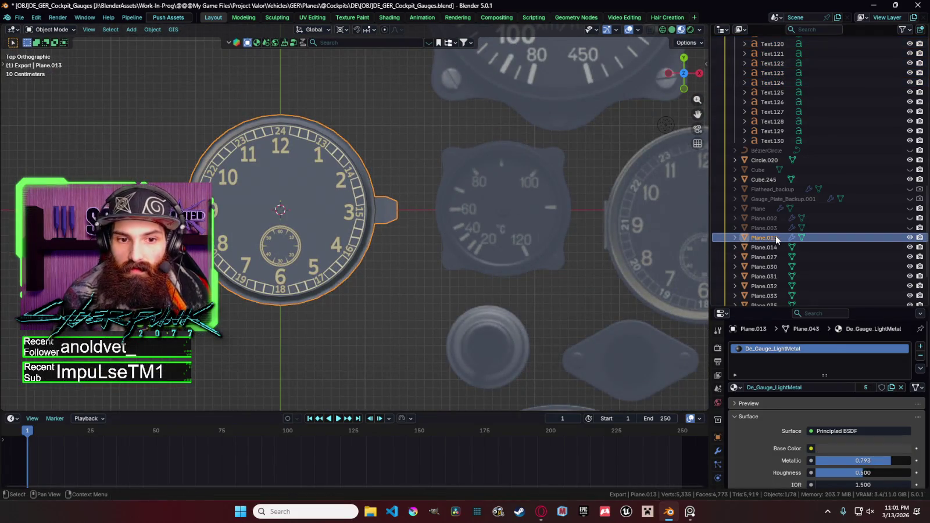
double_click(776, 235)
scroll(776, 236, down, 3)
key(Escape)
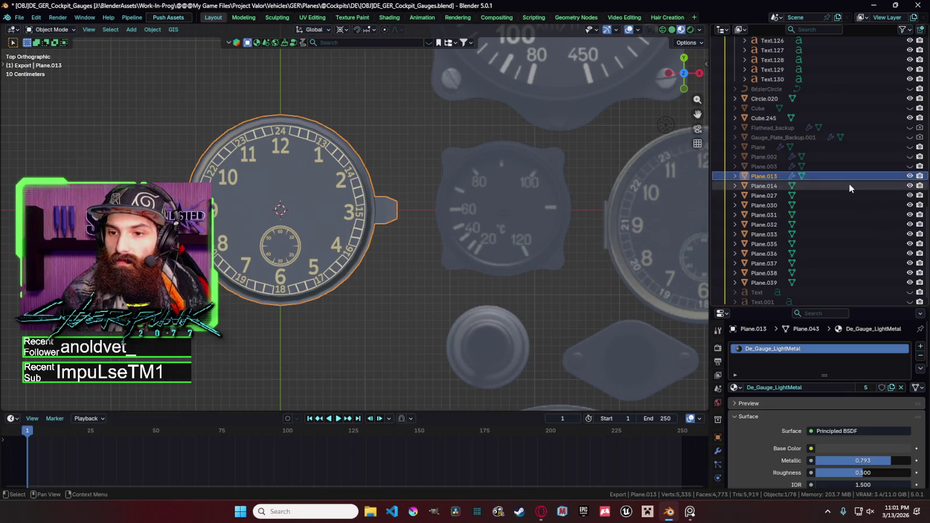
scroll(811, 168, up, 5)
scroll(797, 125, up, 5)
scroll(783, 169, up, 5)
double_click(779, 213)
scroll(781, 215, down, 3)
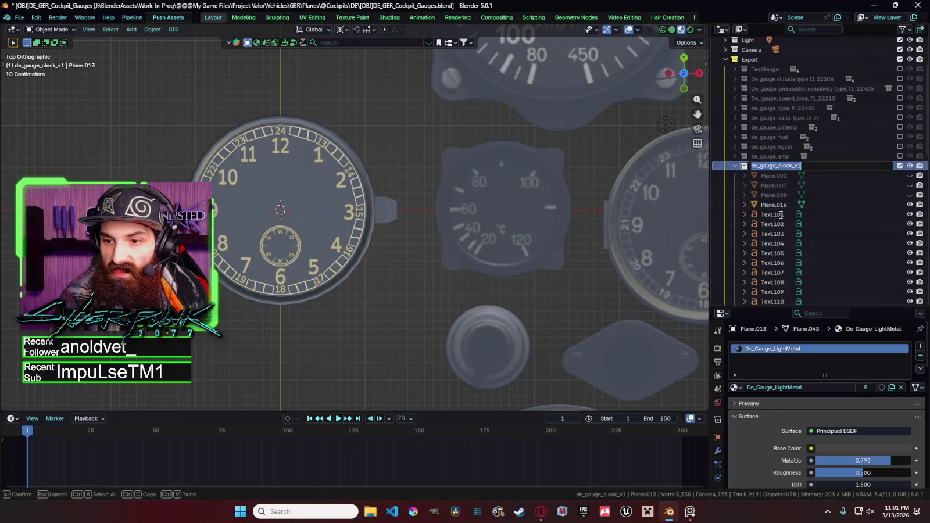
key(Escape)
scroll(836, 193, down, 5)
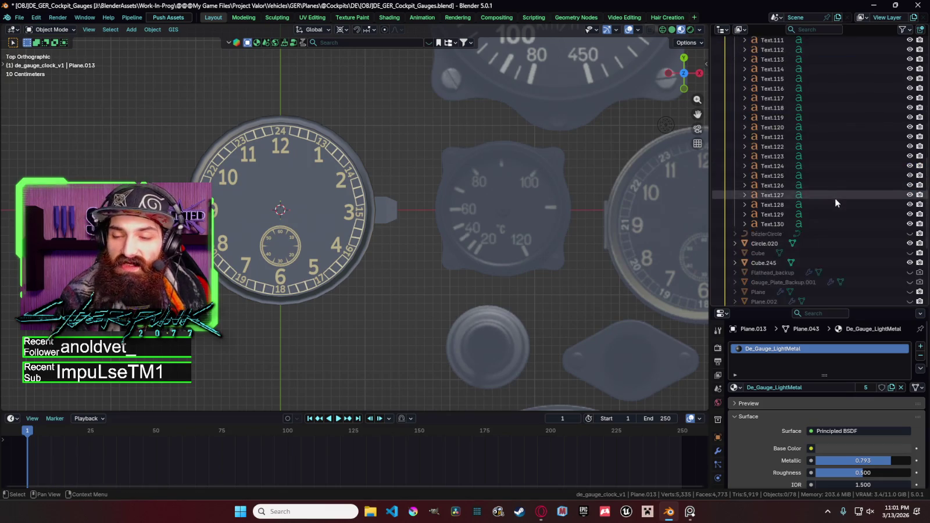
scroll(835, 197, down, 5)
scroll(781, 173, down, 5)
Step: Rename Plane.013 to de_clock_v1_Base in the Outliner
click(764, 205)
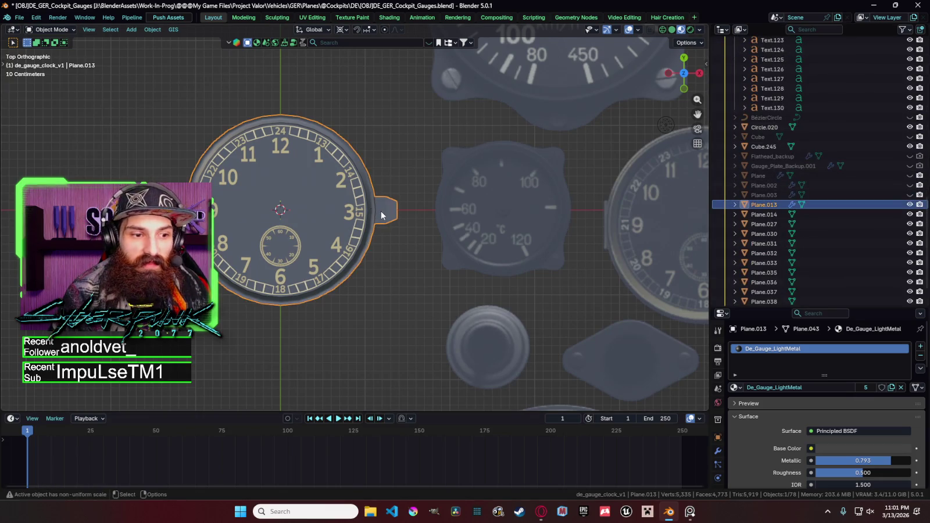
double_click(764, 205)
scroll(760, 193, down, 1)
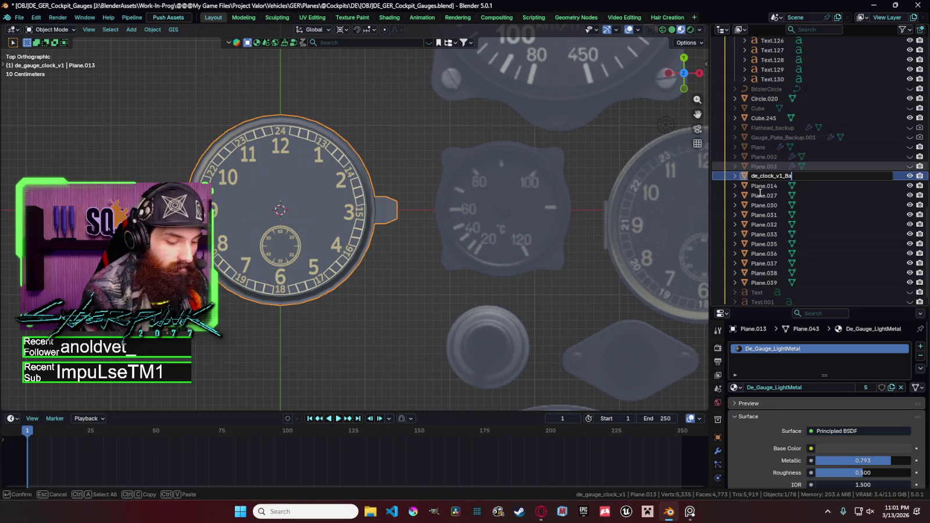
text(se)
key(Return)
scroll(786, 172, up, 3)
scroll(788, 169, up, 3)
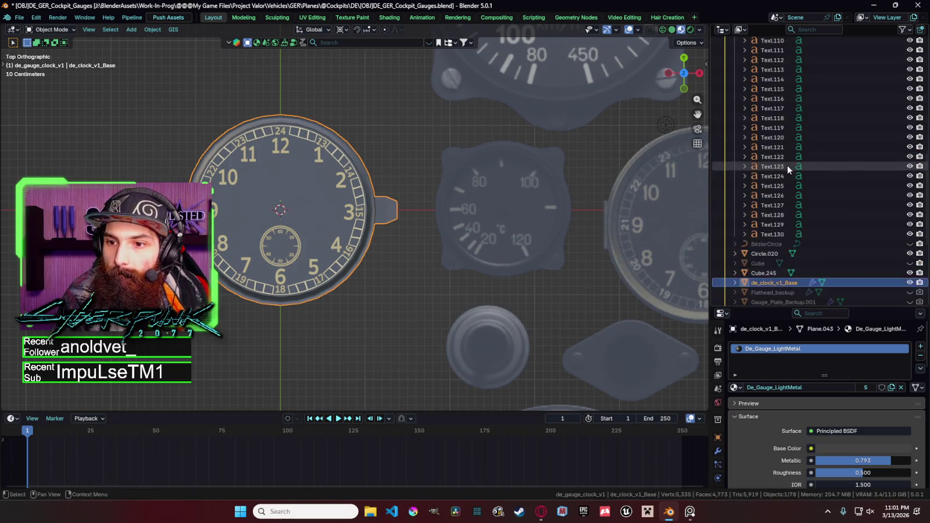
scroll(787, 167, down, 4)
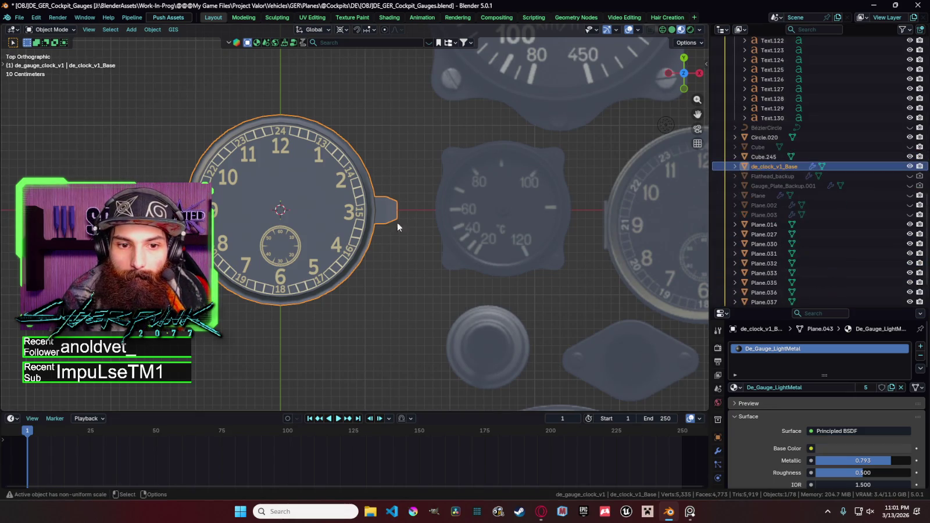
click(342, 163)
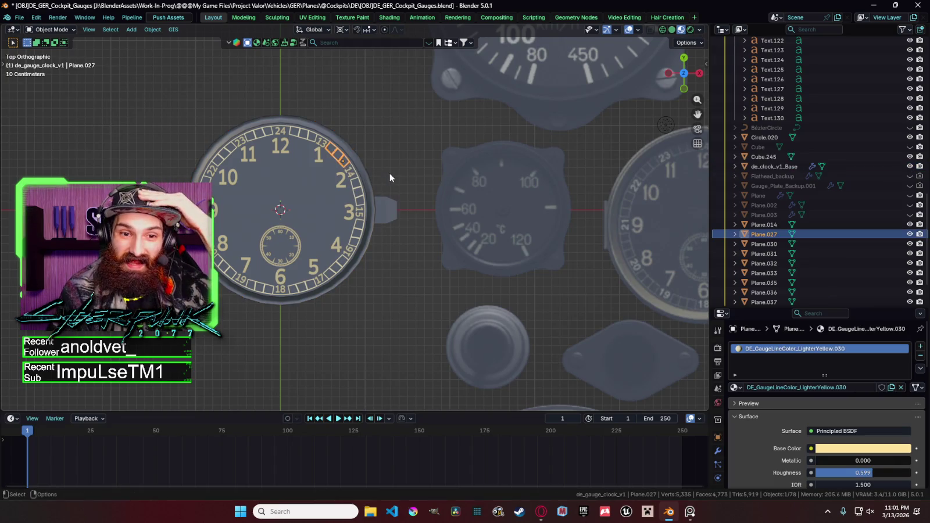
scroll(769, 177, down, 2)
Step: Join the separate tick mark planes into one tick ring object
click(769, 179)
shift+click(770, 277)
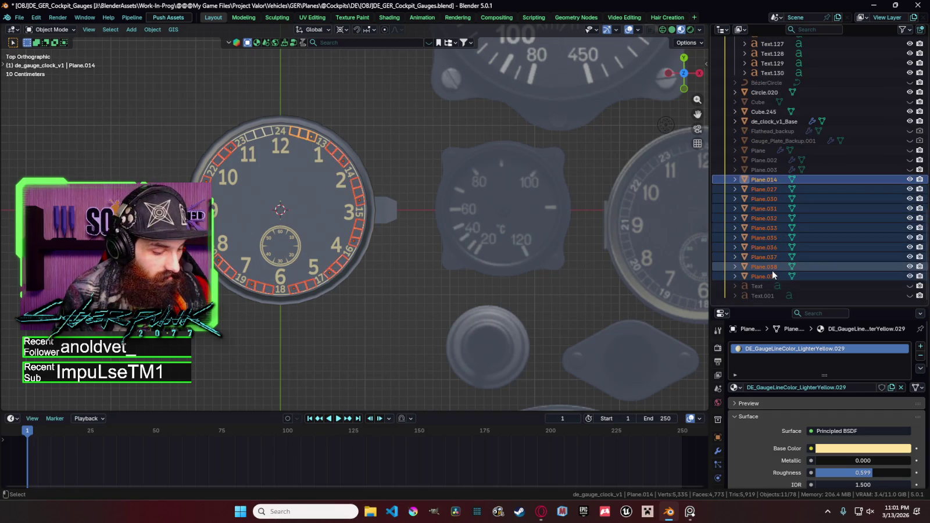
scroll(264, 135, up, 2)
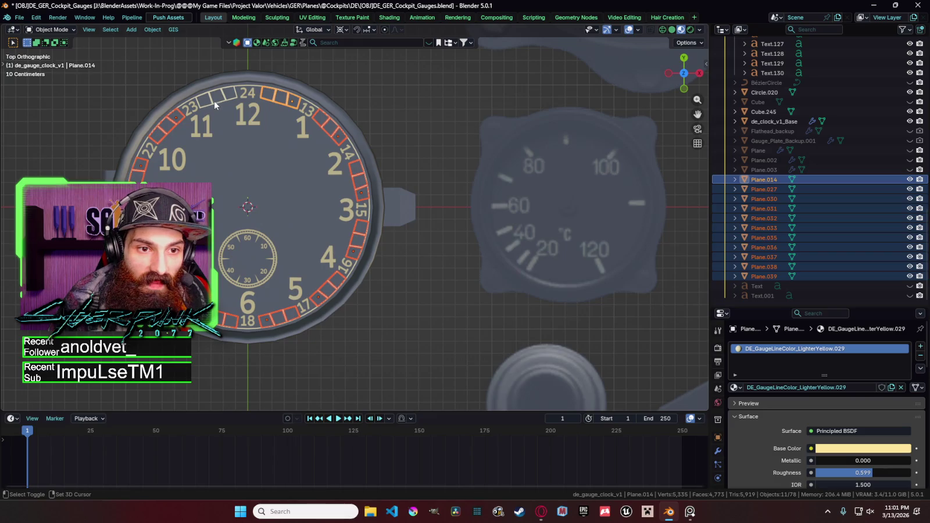
shift+click(212, 101)
key(ctrl+j)
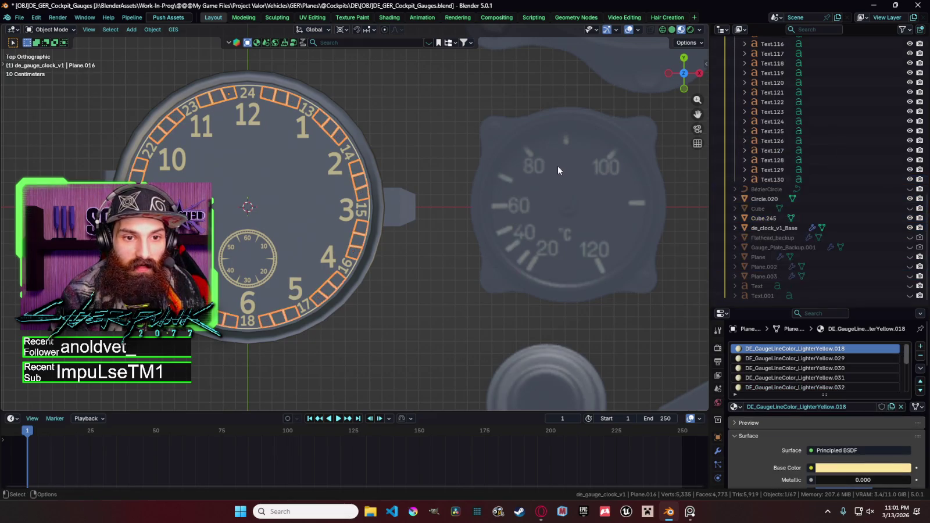
Step: Join the thin outer ring Circle.020 into the tick ring
shift+click(313, 104)
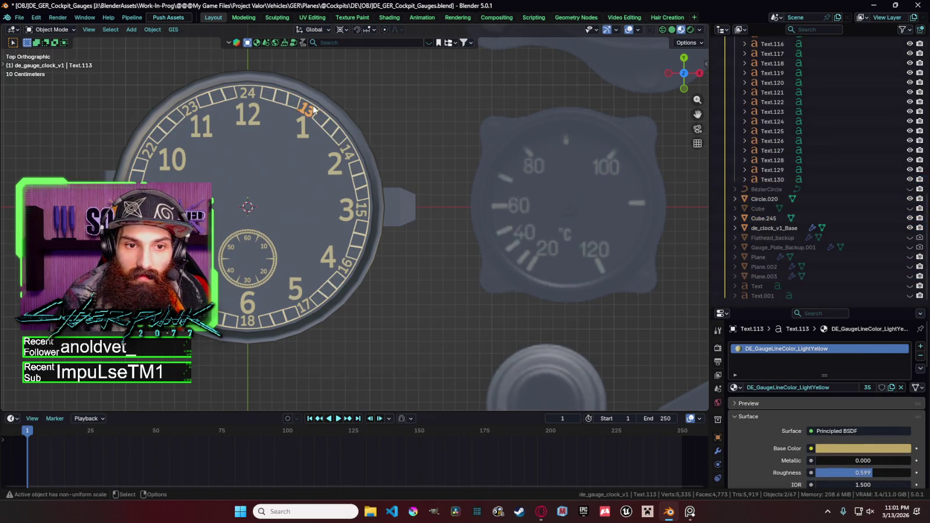
shift+click(313, 106)
shift+click(312, 117)
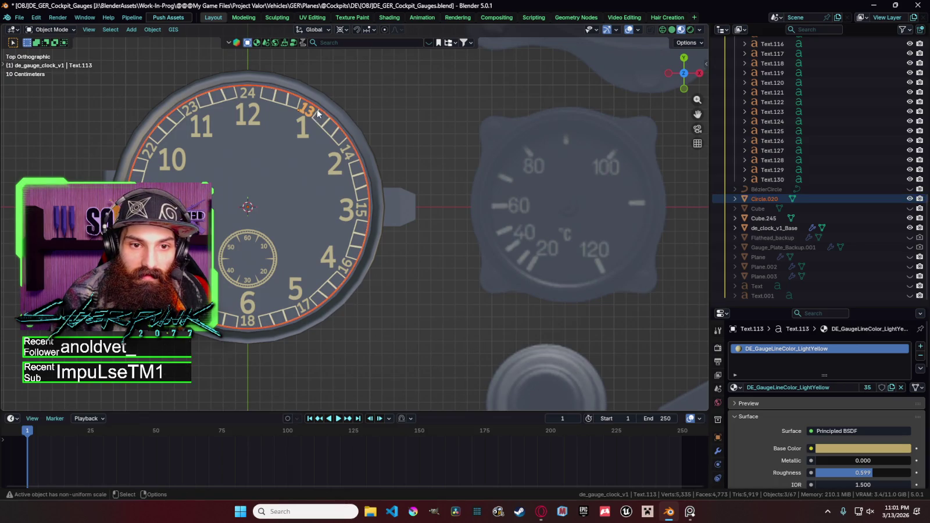
click(317, 109)
scroll(317, 104, up, 2)
shift+click(308, 89)
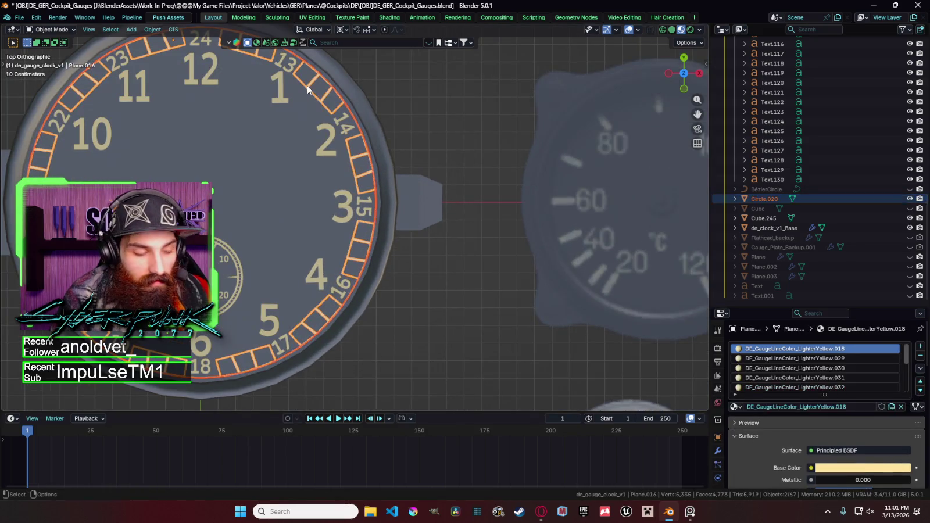
key(ctrl+j)
Step: Join the tick ring into de_clock_v1_Base
scroll(375, 154, down, 3)
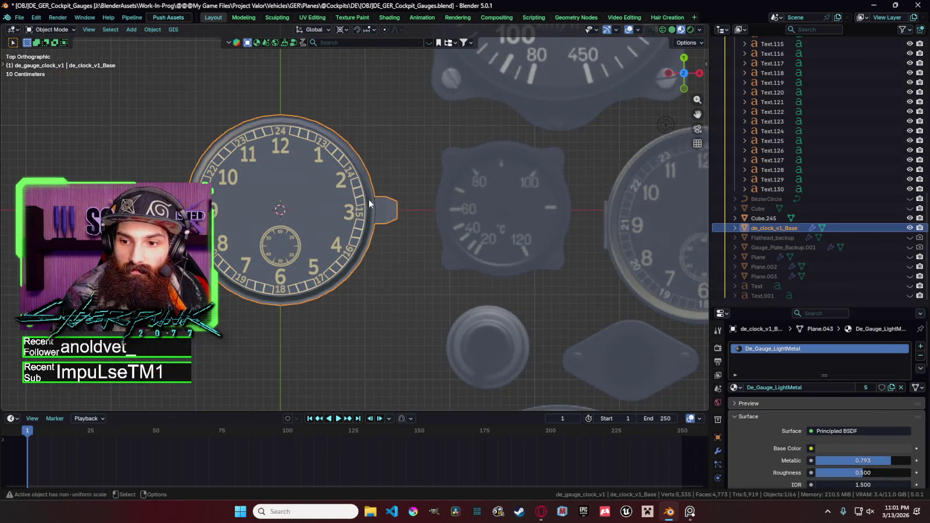
scroll(372, 197, up, 4)
shift+click(378, 186)
shift+click(393, 190)
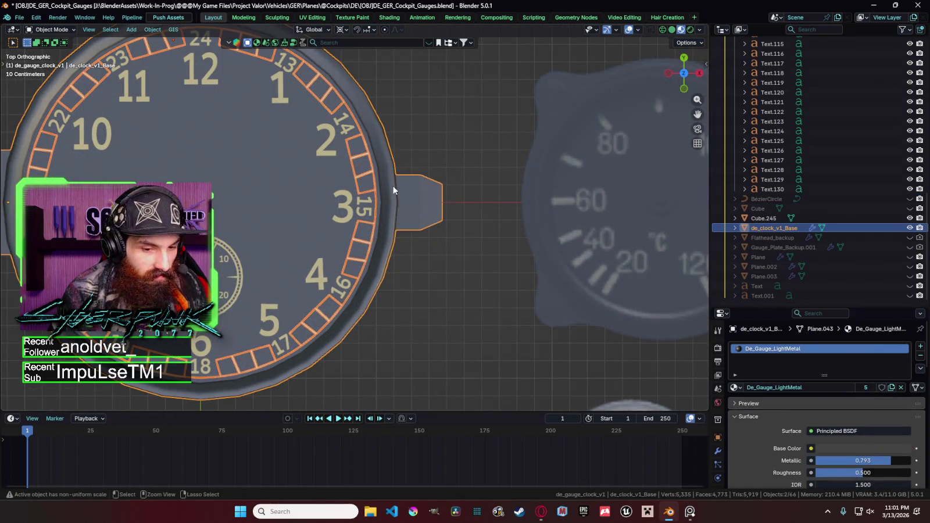
key(ctrl+j)
key(g)
key(Escape)
Step: Delete the small sub-dial ring Cube.245
click(240, 288)
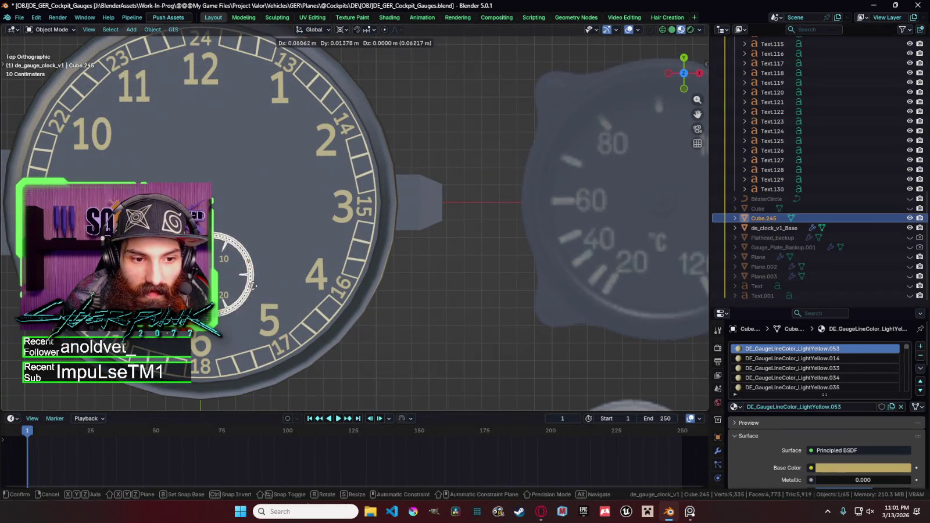
key(Delete)
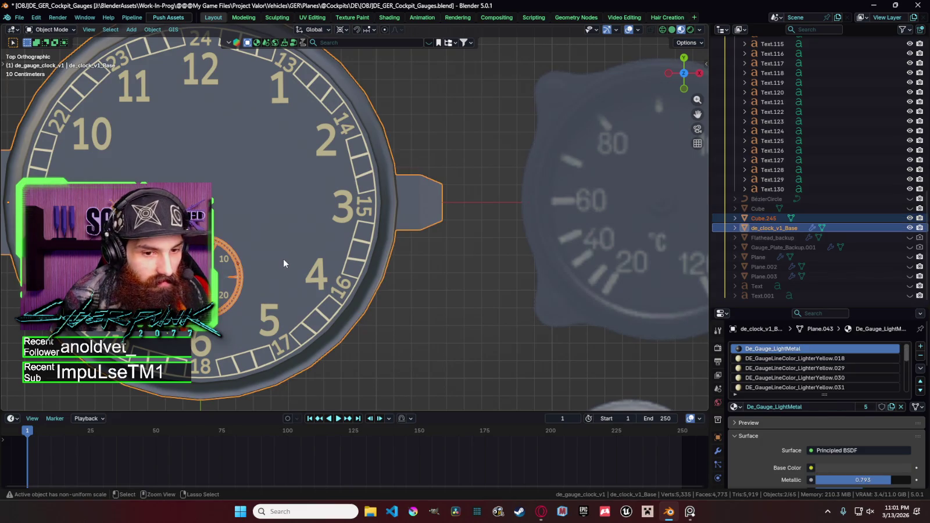
click(409, 217)
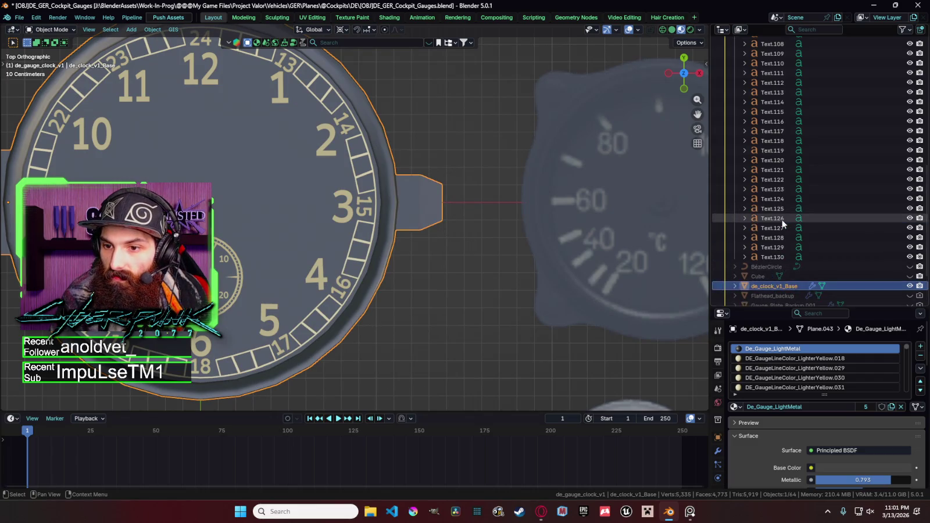
Step: Move de_clock_v1_Base into the de_gauge_clock_v1 collection
scroll(765, 287, up, 3)
drag(767, 285, 773, 116)
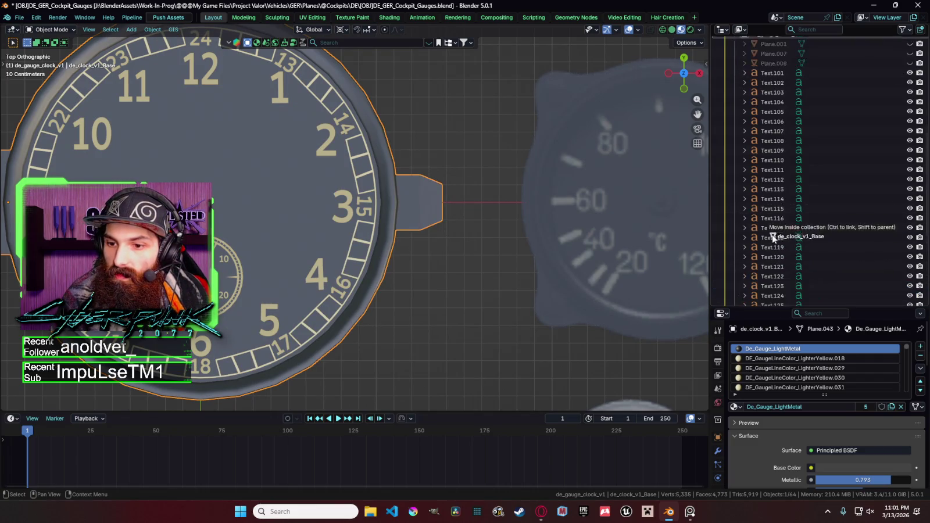
click(778, 141)
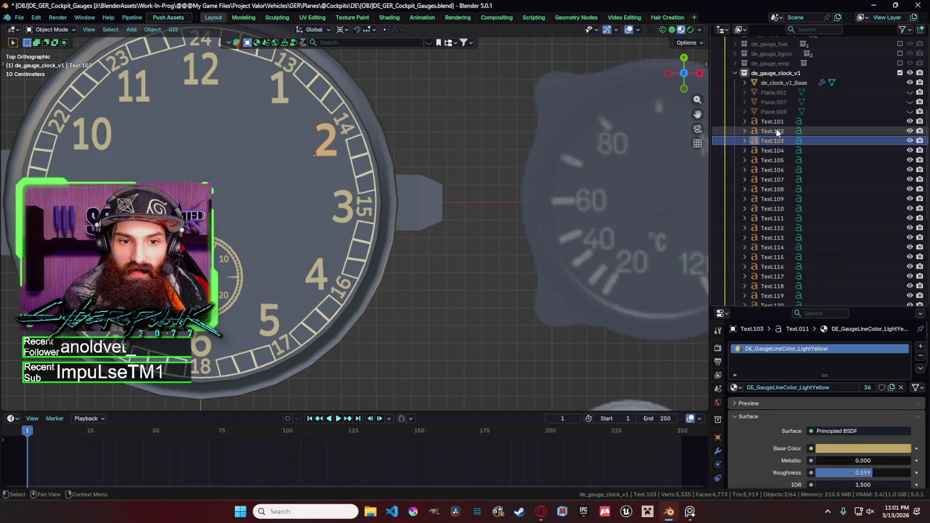
click(778, 122)
Step: Add a child collection under the clock collection named Textgauge_clock_v1 1
right_click(779, 74)
click(779, 71)
double_click(784, 82)
key(Home)
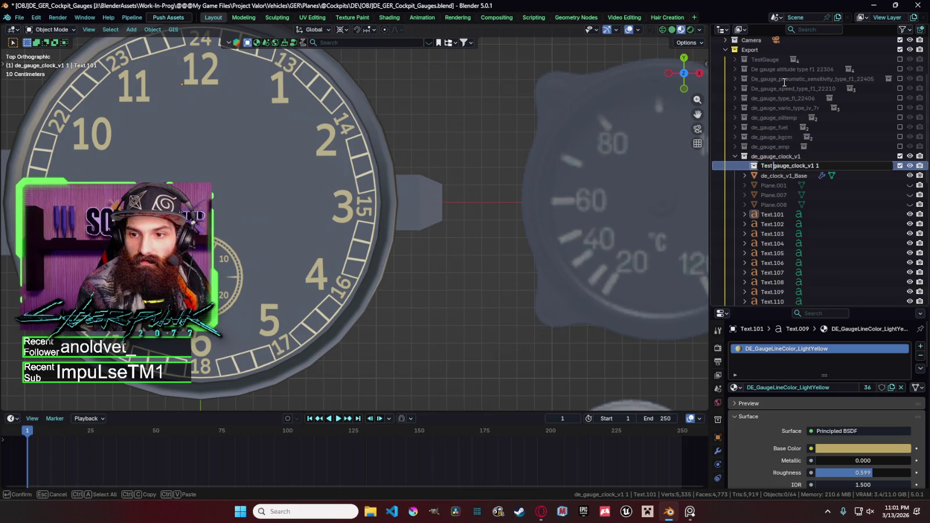
text(t)
key(Return)
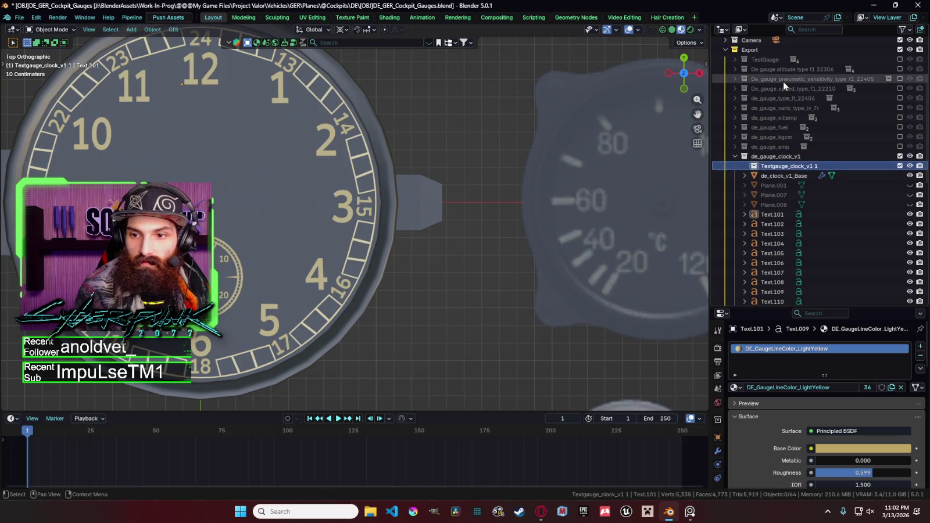
Step: Move numerals Text.101–Text.130 into Textgauge_clock_v1 1 and save the file
scroll(792, 245, down, 5)
scroll(779, 249, down, 3)
shift+click(779, 249)
drag(780, 249, 785, 174)
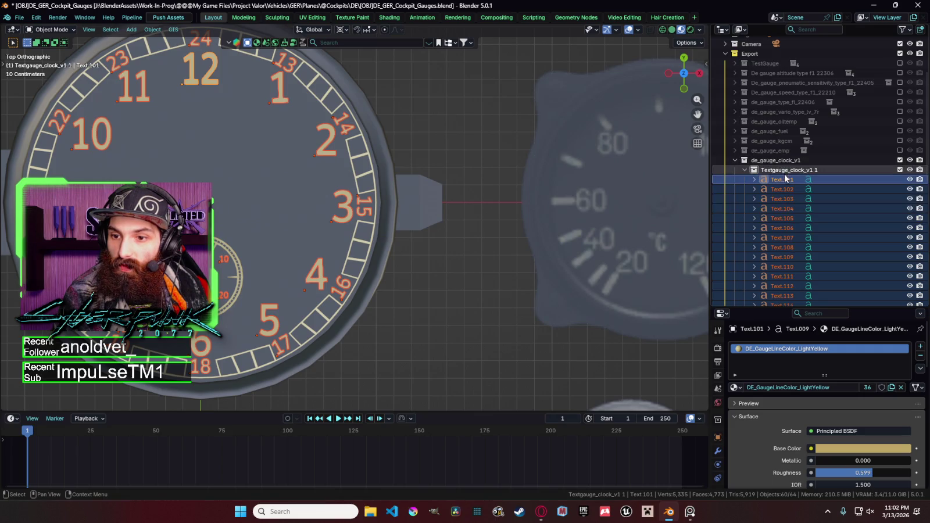
click(756, 170)
click(746, 171)
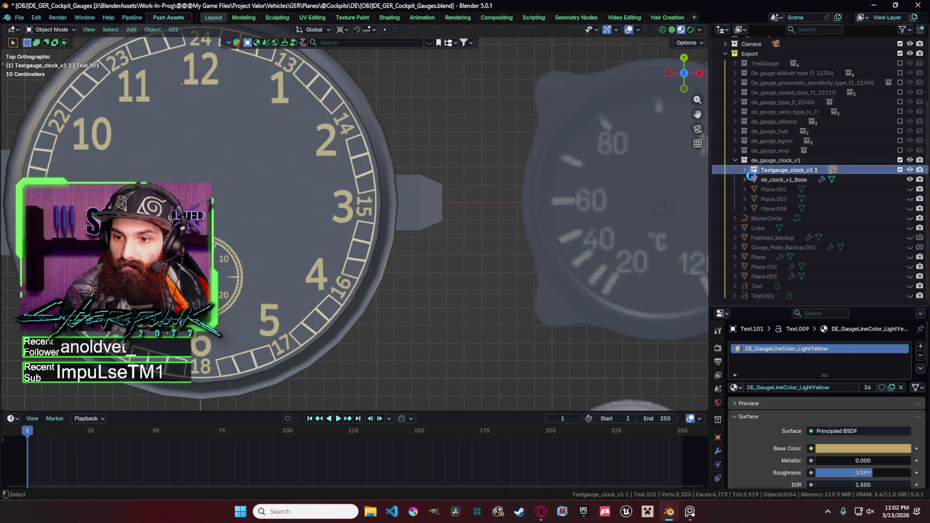
key(ctrl+s)
Step: Clear the selection, select the clock base and orbit to a perspective view
scroll(391, 153, down, 8)
click(386, 150)
click(360, 157)
scroll(361, 158, up, 4)
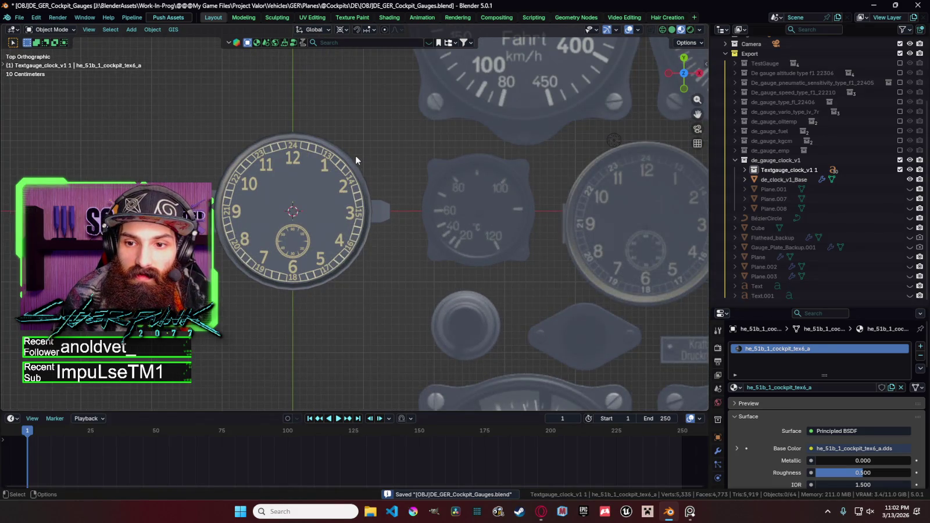
scroll(375, 192, up, 4)
click(375, 197)
mouse_move(376, 197)
middle_down()
mouse_move(378, 139)
mouse_move(414, 97)
middle_up()
Step: Select the clock base object and enter Edit Mode on its mesh
key(Tab)
key(Tab)
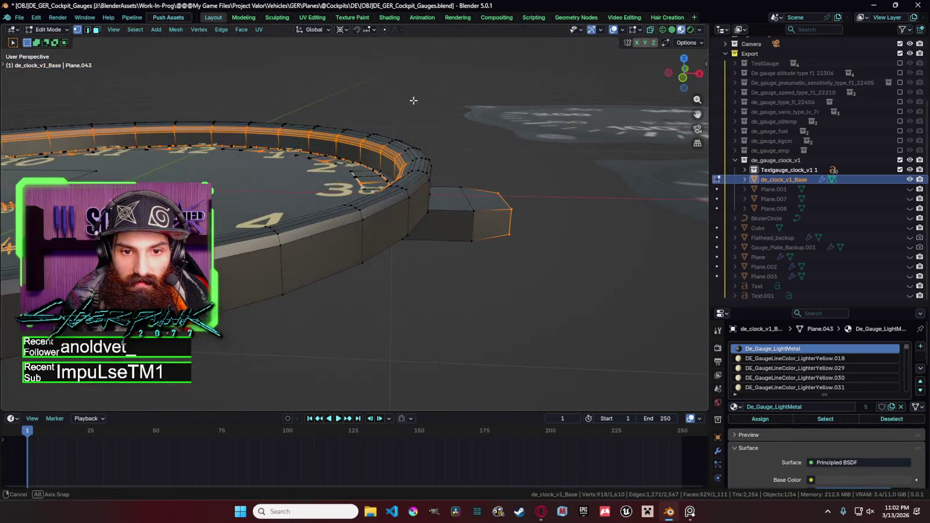
scroll(418, 113, up, 3)
scroll(425, 140, down, 4)
scroll(431, 160, down, 3)
click(398, 158)
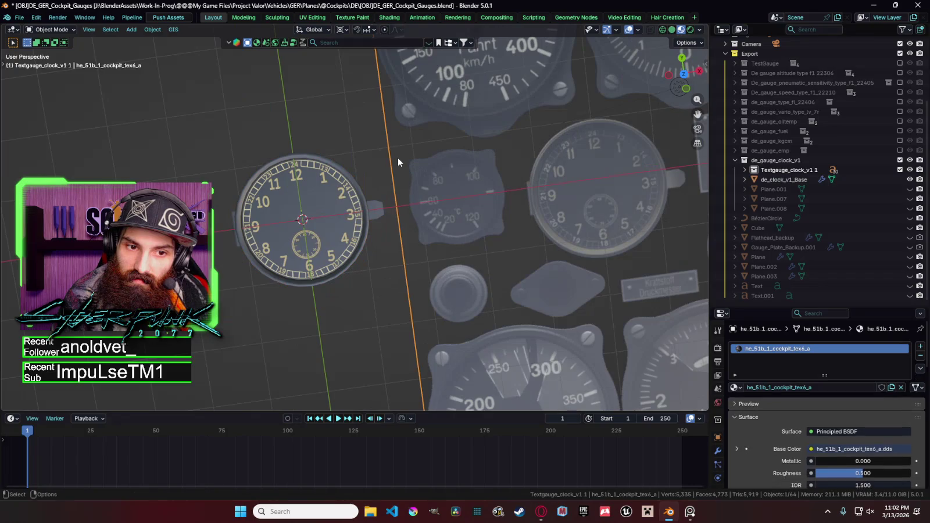
click(357, 201)
scroll(358, 201, up, 5)
key(Tab)
mouse_move(360, 195)
middle_down()
mouse_move(429, 75)
mouse_move(442, 154)
middle_up()
Step: Select the rim and bezel edge loops from a top view of the clock
click(468, 144)
key(alt+z)
scroll(409, 160, down, 3)
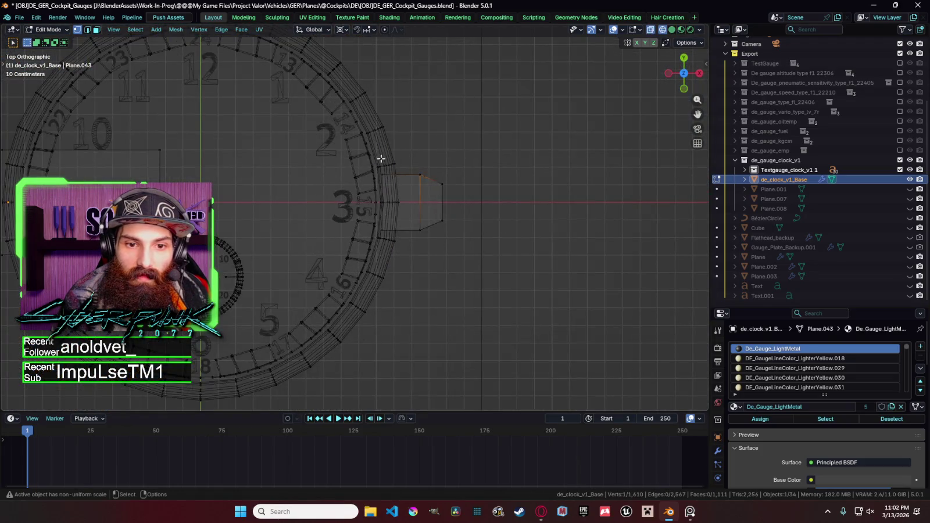
alt+click(378, 169)
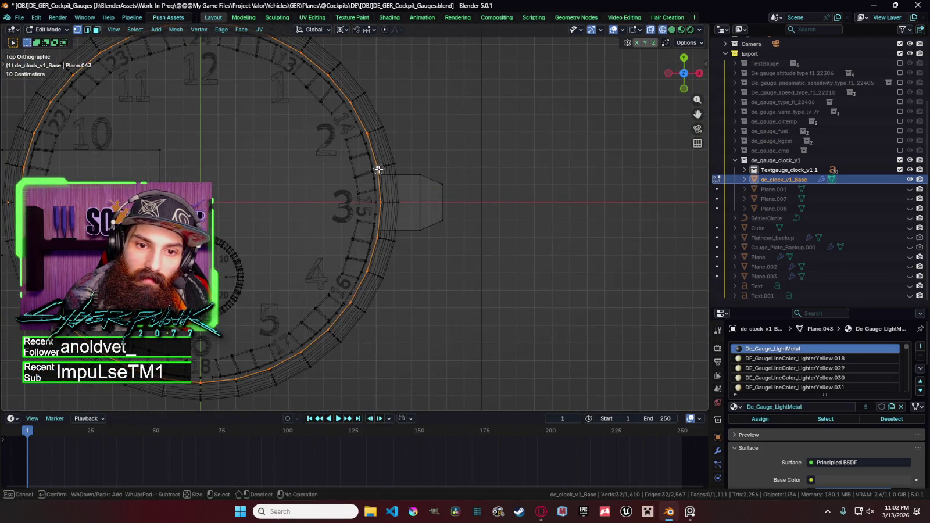
scroll(381, 169, up, 2)
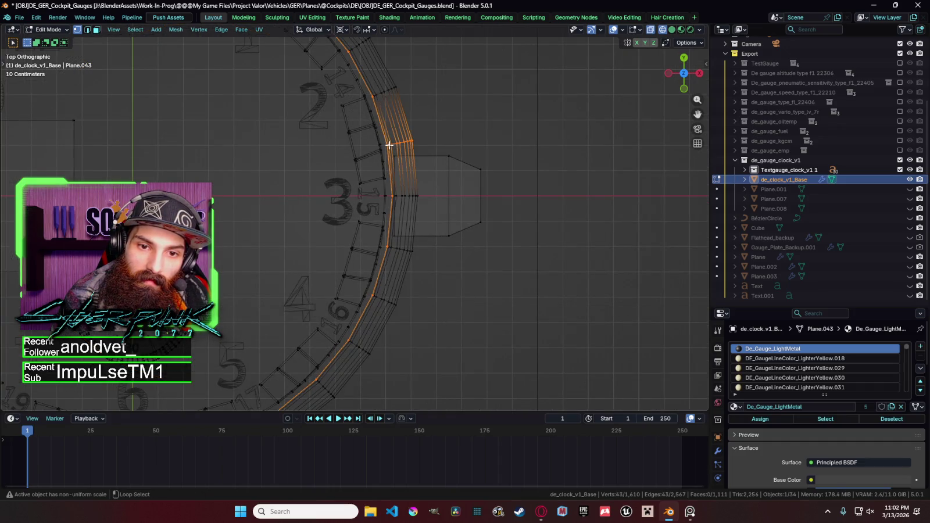
alt+click(389, 145)
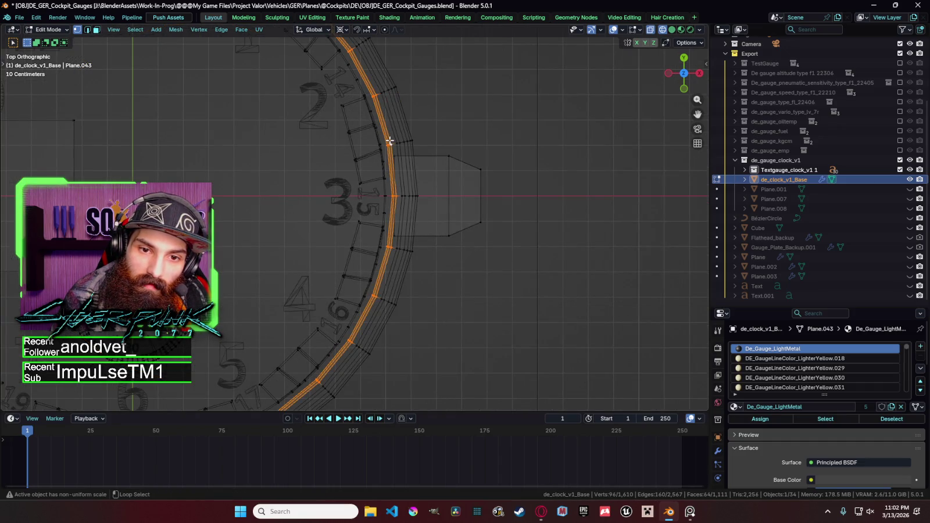
key(s)
key(Escape)
key(c)
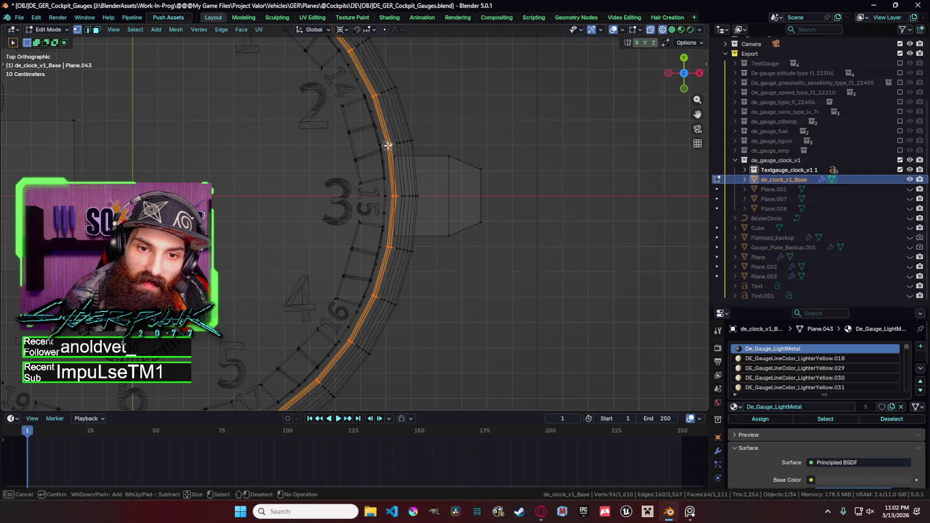
click(375, 101)
key(Escape)
scroll(375, 102, down, 1)
shift+middle_drag(336, 78, 504, 190)
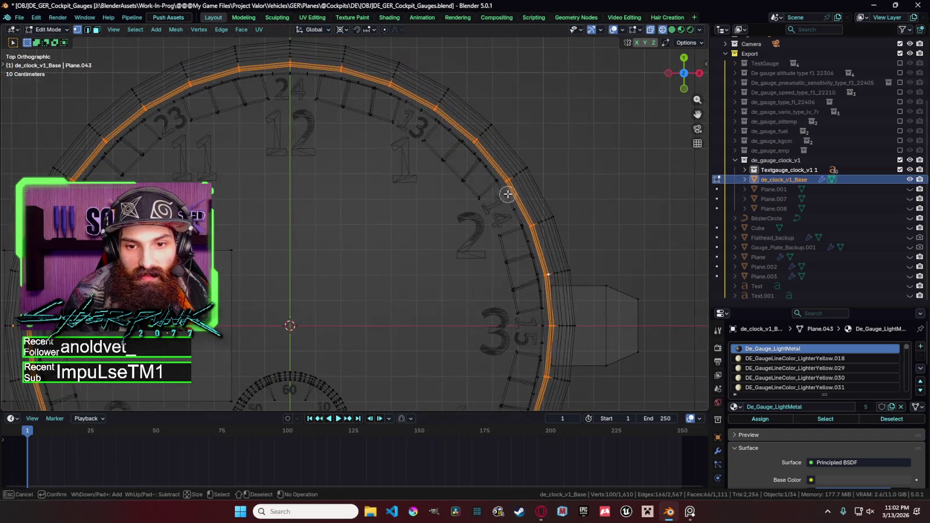
middle_drag(500, 188, 519, 128)
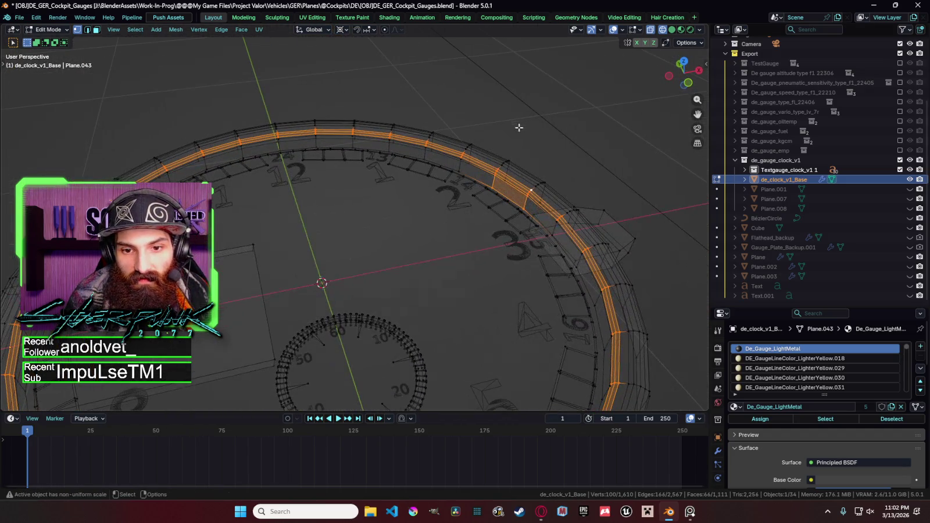
Step: Add the inner dial face loop in face mode and scale dial and rings up slightly
alt+click(492, 187)
key(ctrl+z)
alt+click(488, 184)
key(ctrl+z)
alt+shift+click(487, 185)
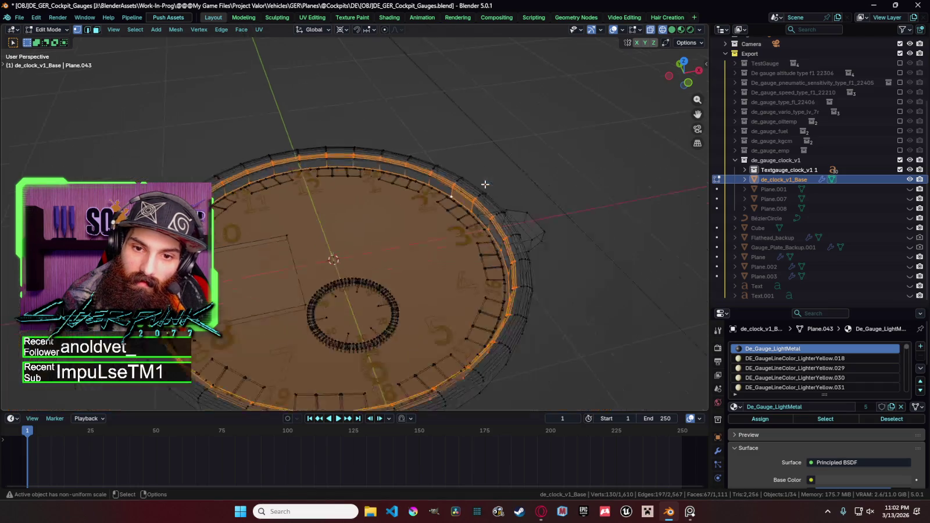
key(3)
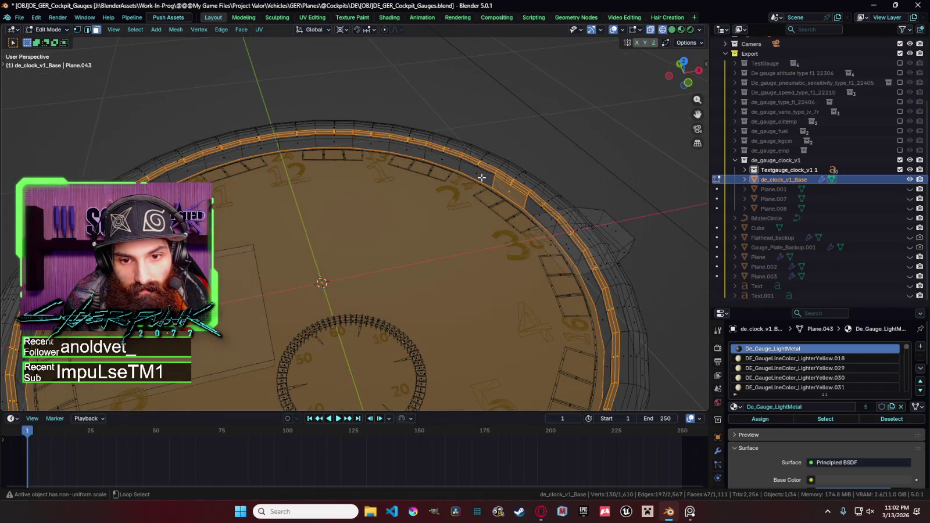
alt+shift+click(461, 166)
scroll(465, 172, down, 3)
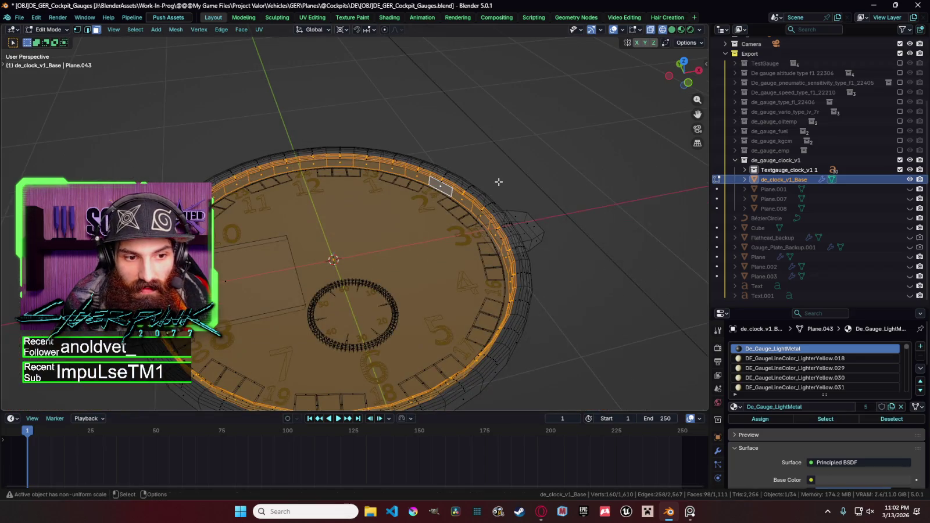
key(KP_5)
key(KP_7)
key(s)
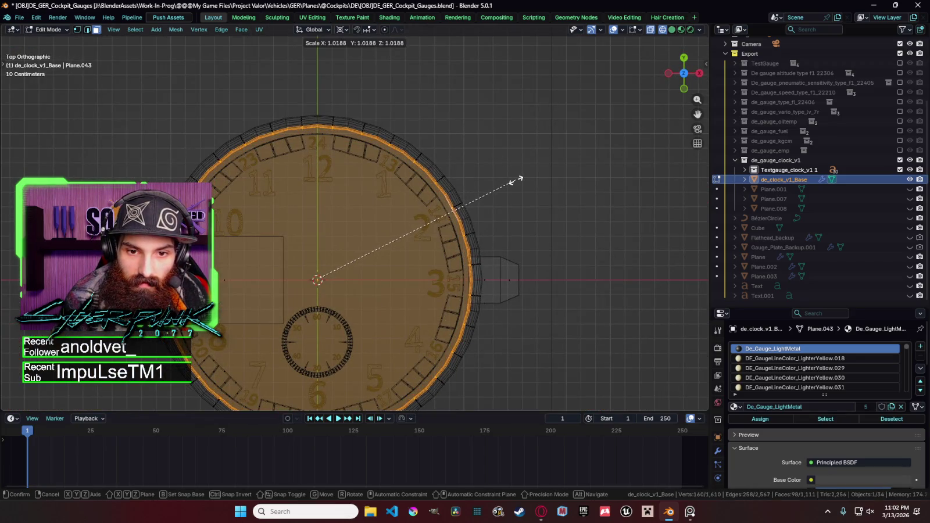
click(514, 180)
Step: Check the shaded result in Object Mode, trying and cancelling a whole-object scale
key(Tab)
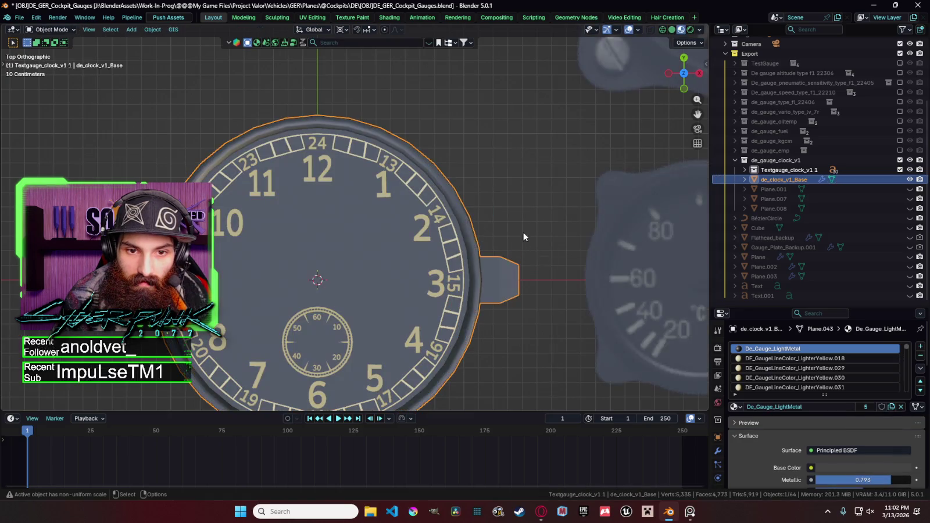
click(493, 213)
click(464, 225)
key(s)
right_click(512, 226)
Step: Scale the linked outer bezel ring faces down to about 0.98, then pick a lug face
key(Tab)
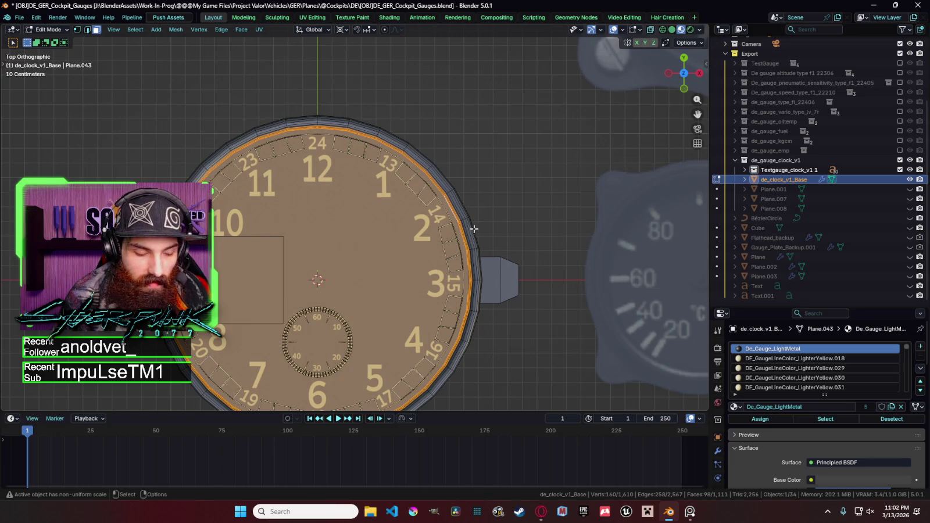
click(469, 229)
key(l)
key(s)
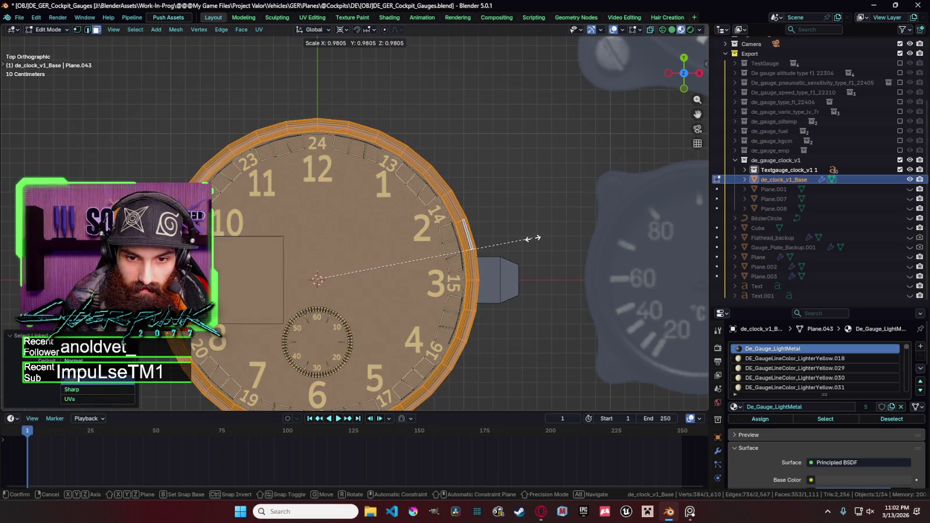
click(529, 239)
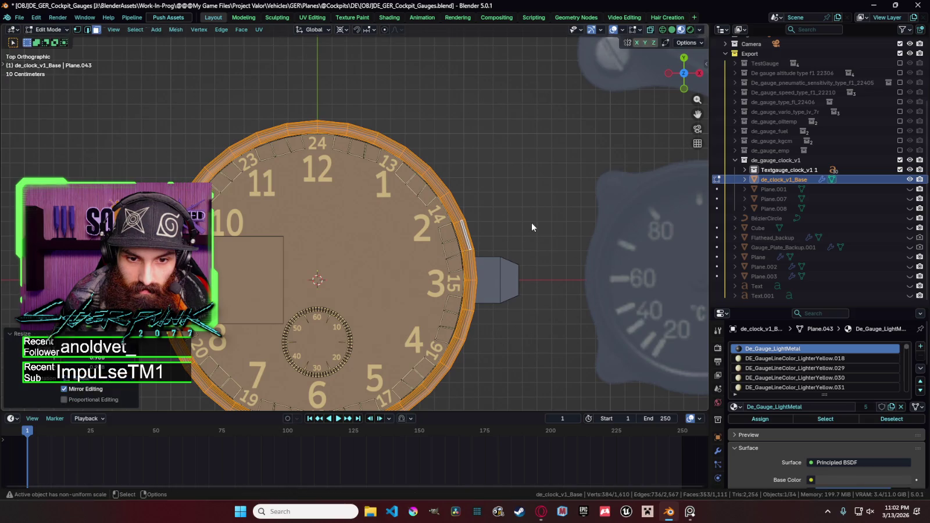
click(502, 276)
Step: Slide the linked side lug along X against the bezel and inspect it from several angles
key(l)
key(g)
key(x)
click(499, 273)
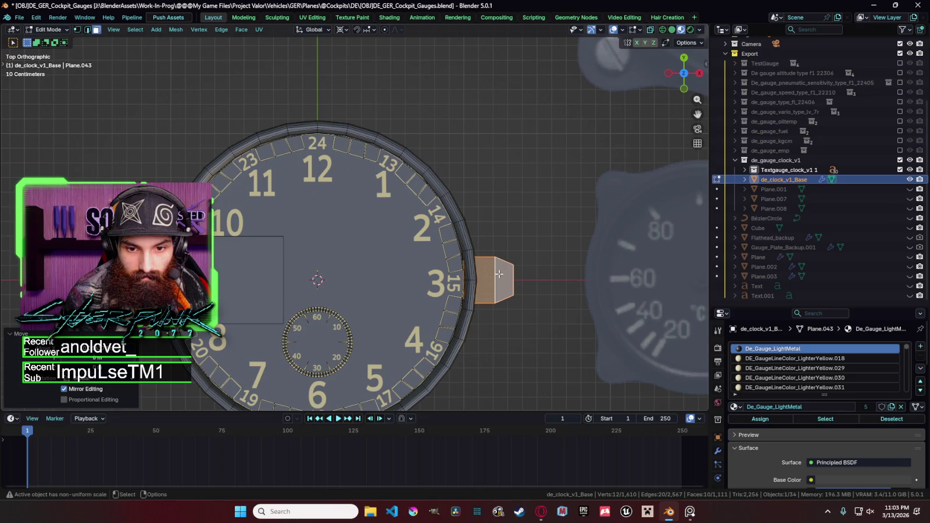
middle_drag(499, 274, 537, 222)
key(KP_7)
mouse_move(524, 242)
middle_down()
mouse_move(530, 151)
mouse_move(550, 154)
middle_up()
key(KP_7)
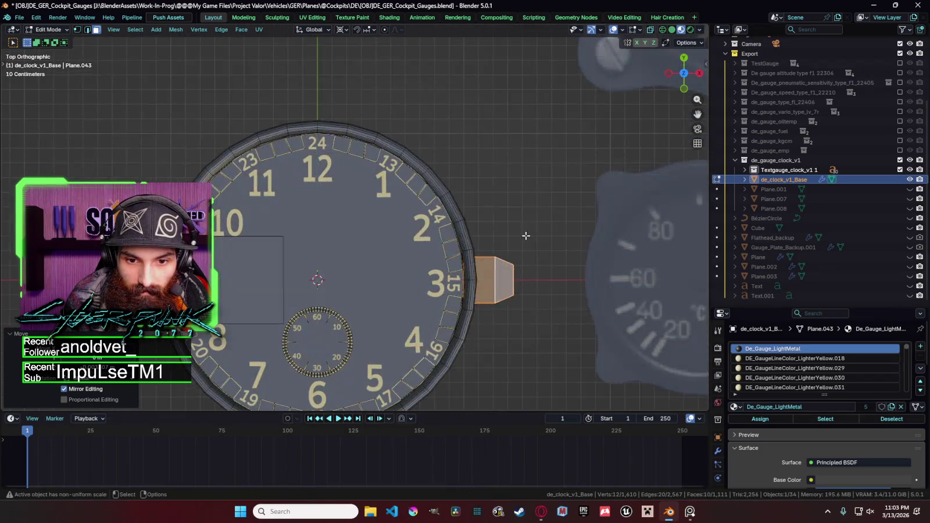
scroll(526, 236, up, 5)
mouse_move(526, 236)
middle_down()
mouse_move(556, 244)
mouse_move(387, 150)
middle_up()
Step: Reselect the connected lug piece and move it along Z to a new height
key(Tab)
key(KP_7)
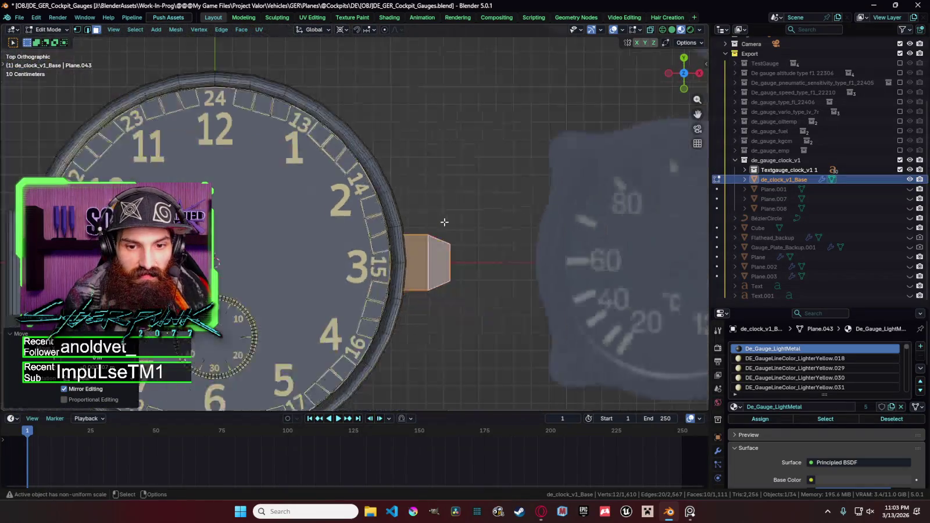
scroll(414, 258, down, 5)
key(Tab)
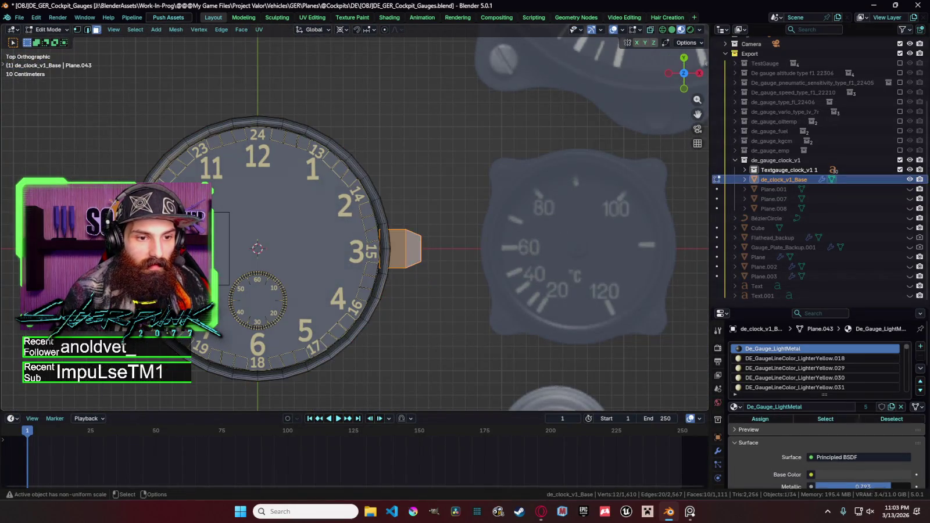
key(ctrl+l)
mouse_move(309, 202)
middle_down()
mouse_move(360, 75)
mouse_move(360, 110)
middle_up()
key(g)
key(z)
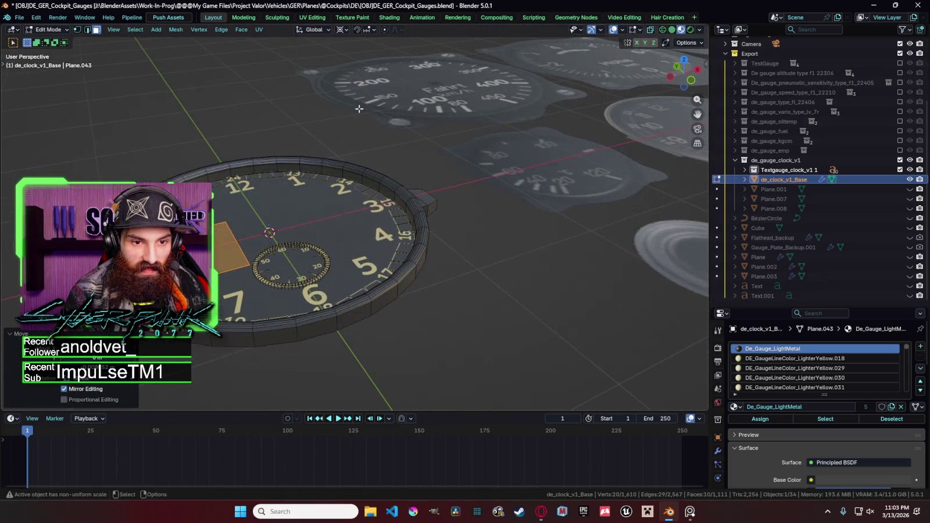
click(364, 111)
Step: Readjust the lug along Z from a side view so it sits level with the body
key(Tab)
mouse_move(383, 153)
middle_down()
mouse_move(408, 234)
mouse_move(443, 174)
mouse_move(433, 154)
middle_up()
key(Tab)
key(g)
key(z)
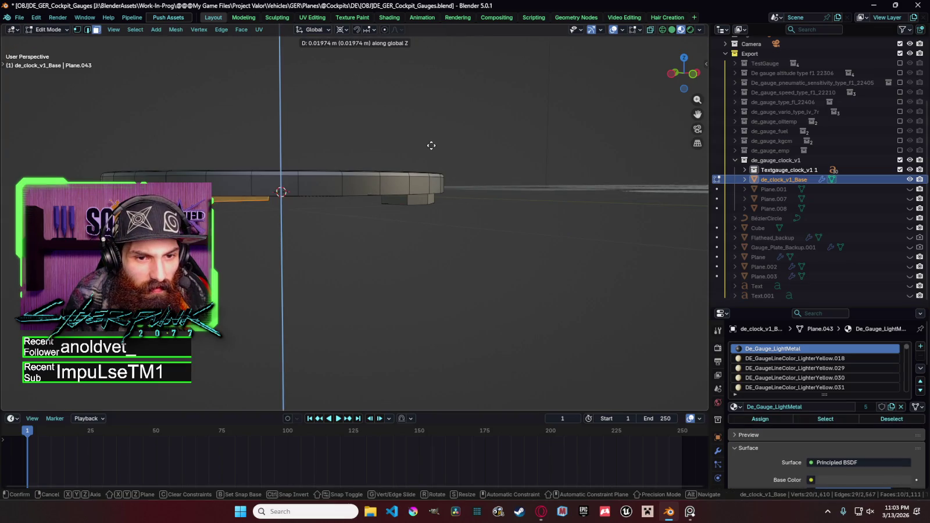
click(431, 145)
key(Tab)
middle_drag(431, 133, 411, 213)
mouse_move(412, 168)
middle_down()
mouse_move(402, 180)
mouse_move(402, 218)
middle_up()
scroll(402, 219, up, 2)
scroll(403, 198, up, 1)
click(407, 192)
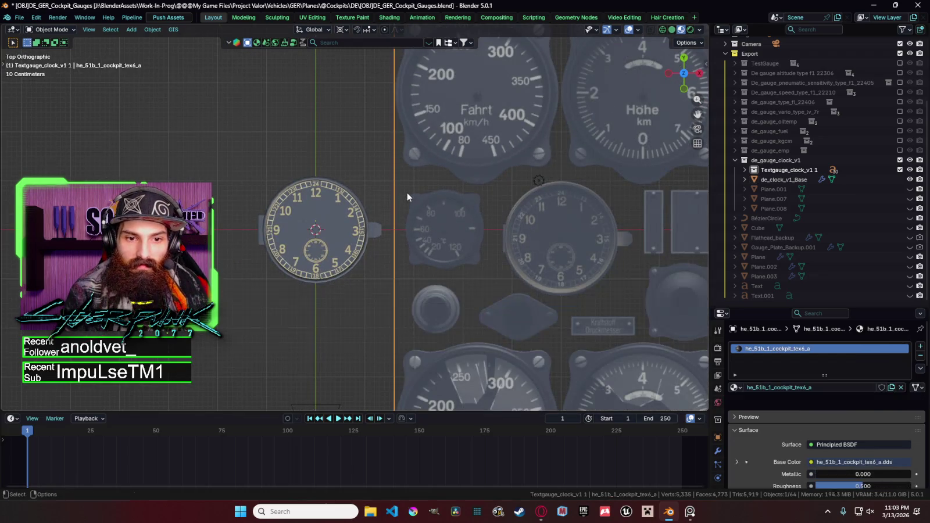
Step: Save [OBJ]DE_GER_Cockpit_Gauges.blend and reselect de_clock_v1_Base
key(ctrl+s)
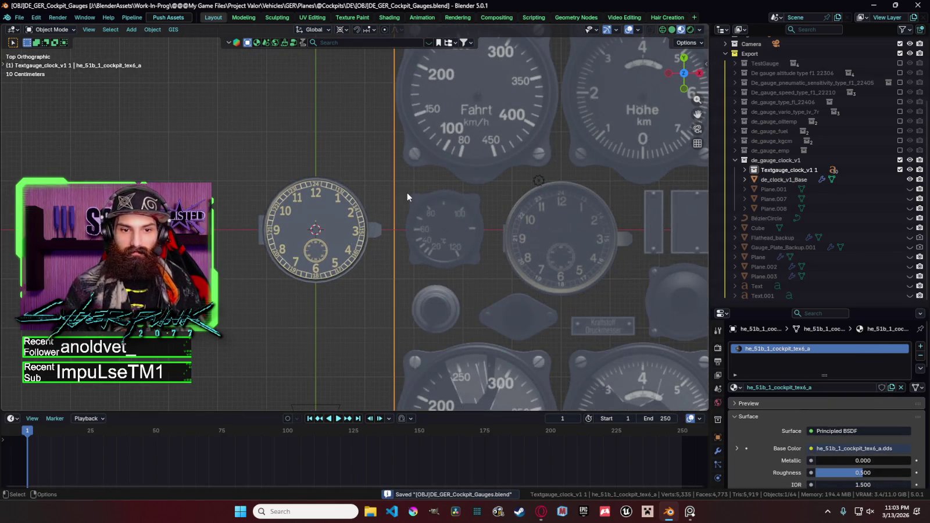
click(373, 201)
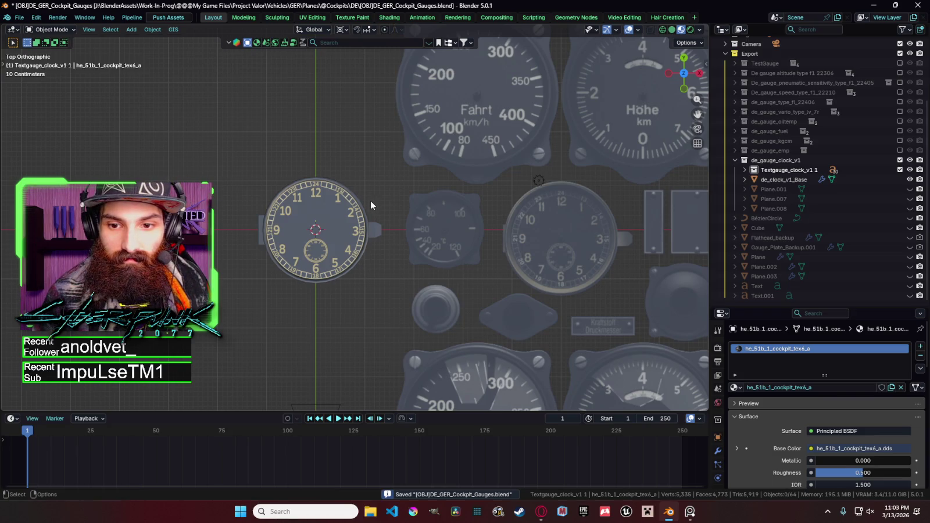
click(370, 206)
scroll(372, 198, down, 2)
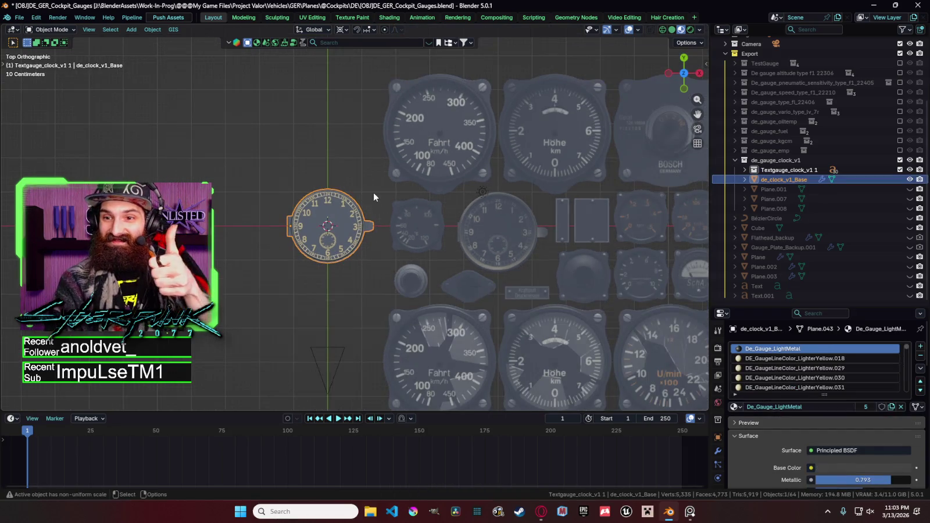
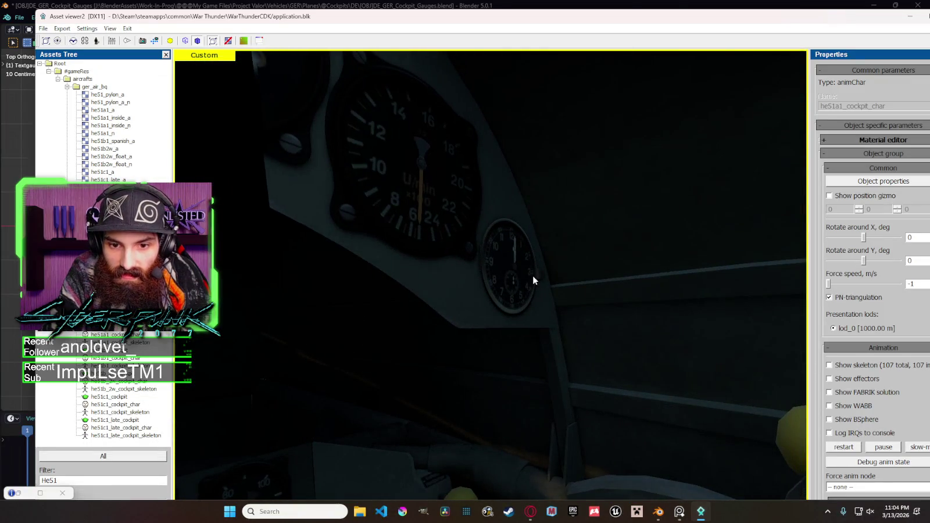
Step: Inset the clock's dial face by extruding it in place and scaling it down
click(910, 17)
scroll(340, 204, up, 2)
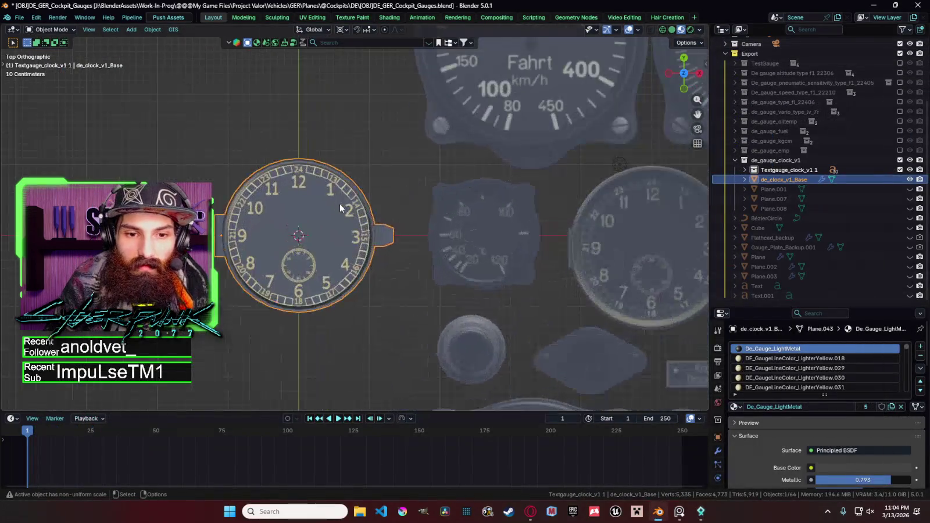
scroll(349, 201, up, 3)
middle_drag(419, 190, 387, 282)
click(386, 277)
mouse_move(419, 272)
middle_down()
mouse_move(394, 174)
mouse_move(459, 233)
middle_up()
scroll(459, 232, up, 3)
key(e)
key(Escape)
key(s)
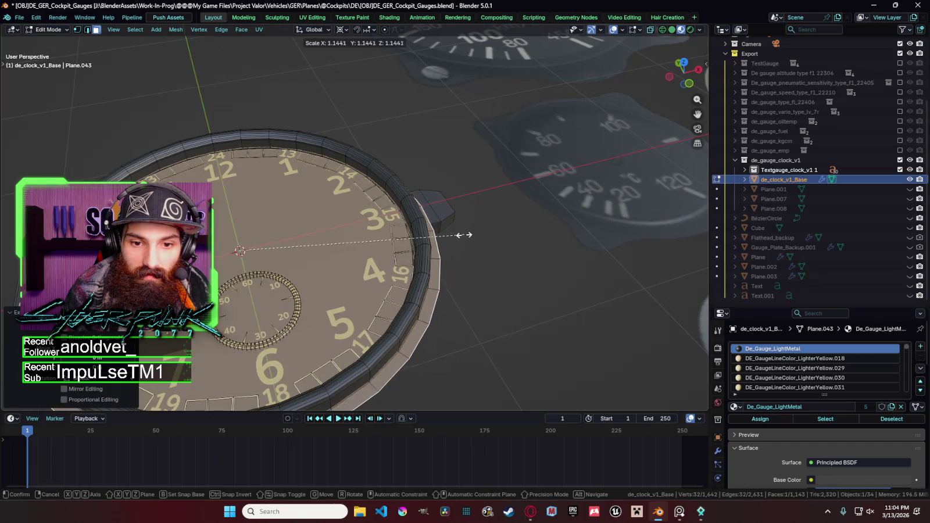
key(KP_7)
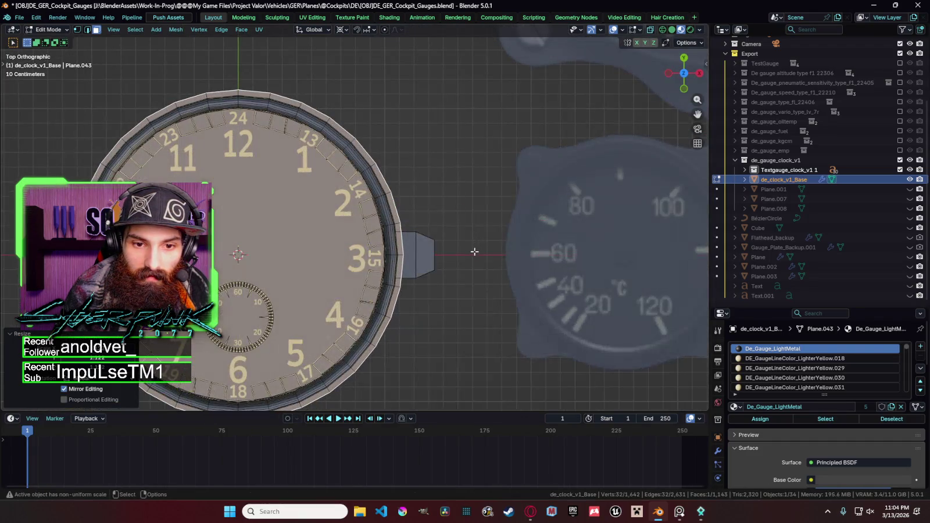
click(467, 255)
Step: Select the clock base and extrude its top dial face down into a recess
key(Tab)
click(469, 217)
mouse_move(467, 216)
middle_down()
mouse_move(455, 133)
mouse_move(464, 108)
middle_up()
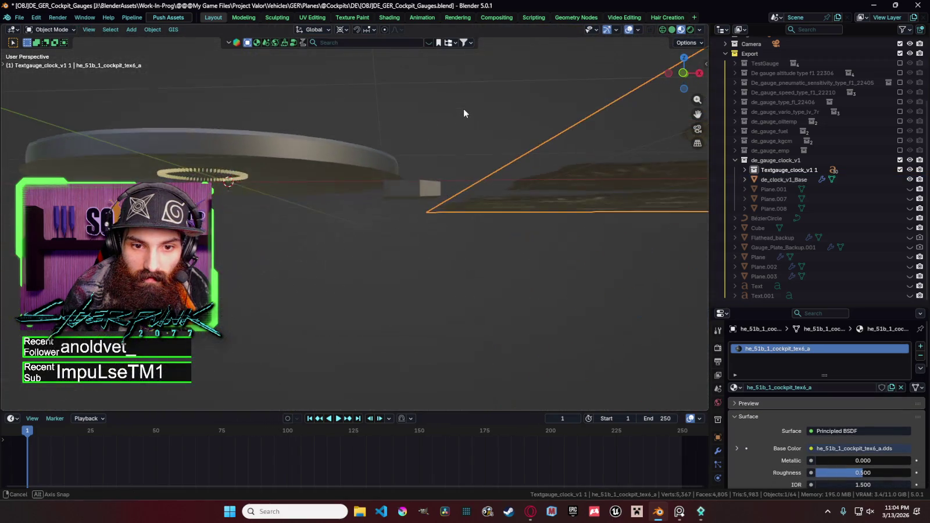
key(Tab)
key(Tab)
click(374, 178)
key(Tab)
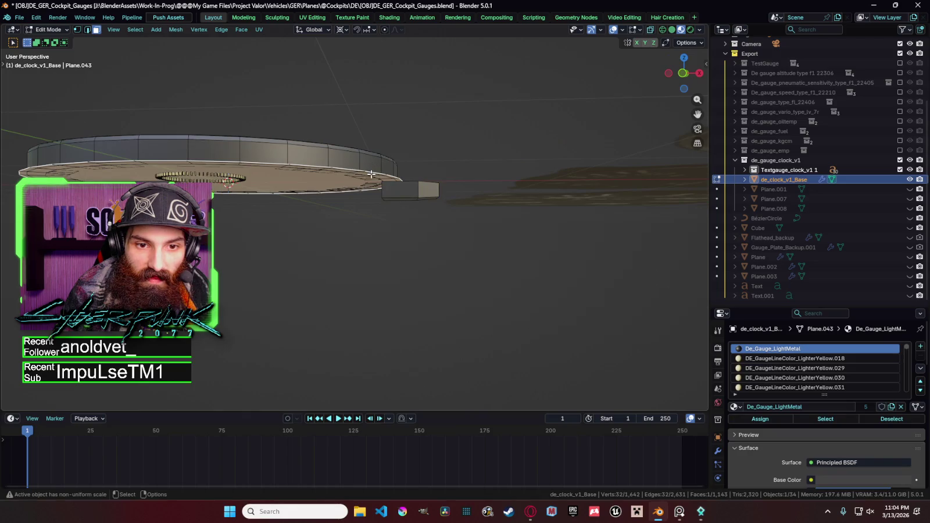
click(370, 180)
key(e)
click(370, 180)
key(Tab)
Step: View the clock from the top, briefly check the asset viewer, then return to Blender
middle_drag(418, 139, 421, 257)
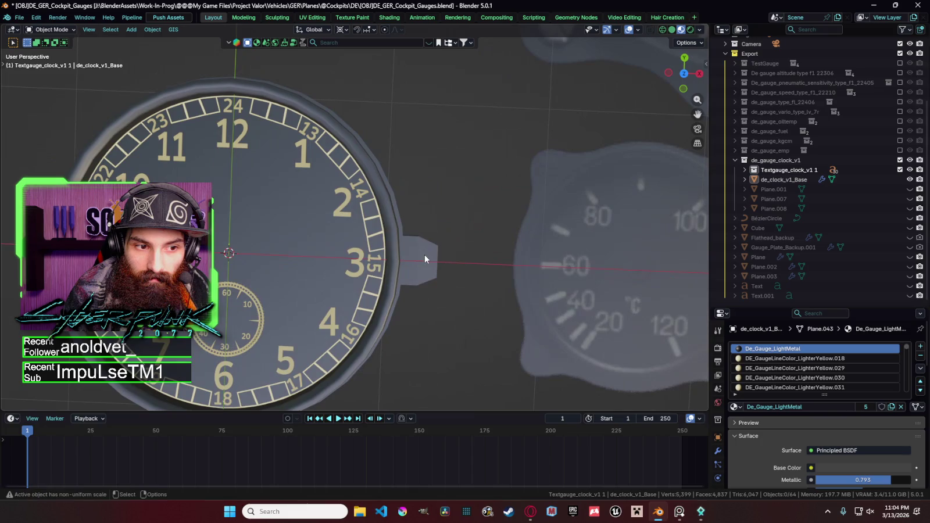
key(KP_7)
scroll(455, 212, down, 4)
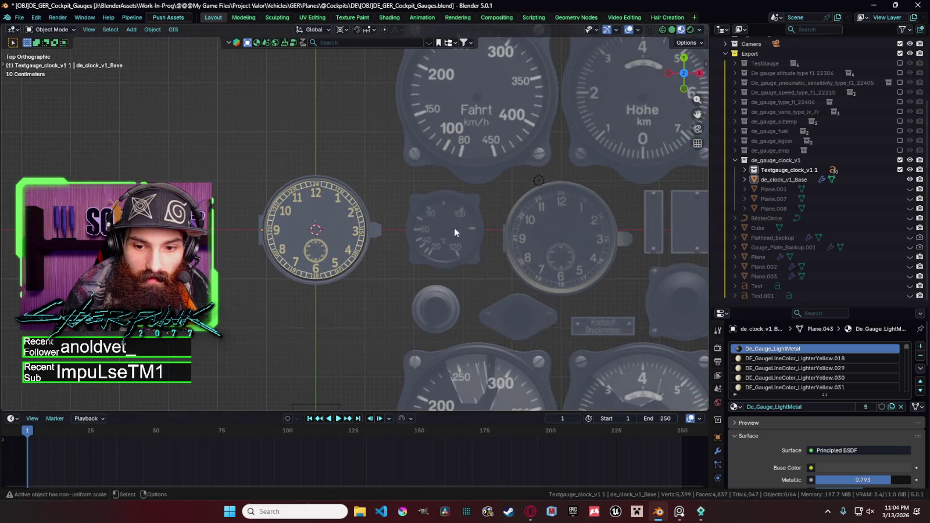
click(703, 517)
click(866, 55)
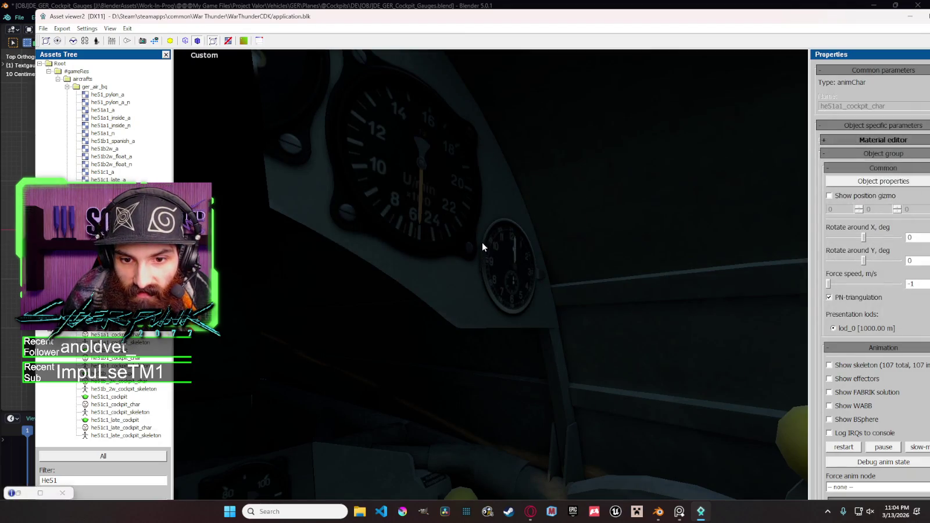
click(896, 4)
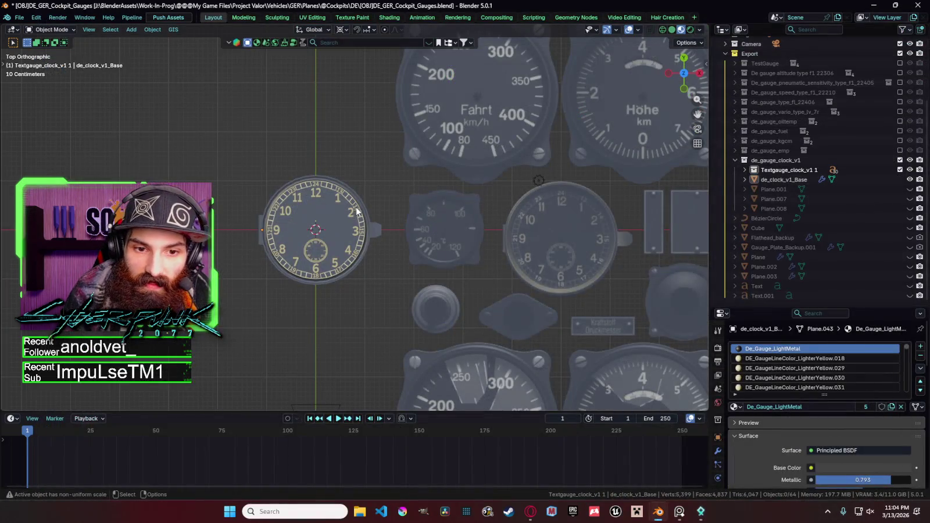
scroll(367, 211, up, 2)
scroll(405, 203, up, 6)
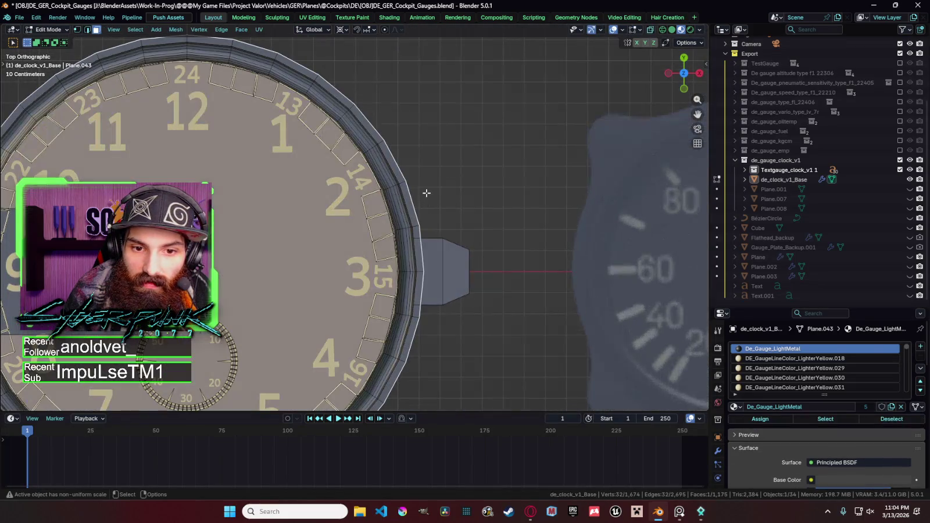
Step: Select the outer rim loop in wireframe view and scale it in to 0.9913
key(Tab)
key(s)
right_click(457, 198)
key(shift+z)
scroll(423, 206, down, 2)
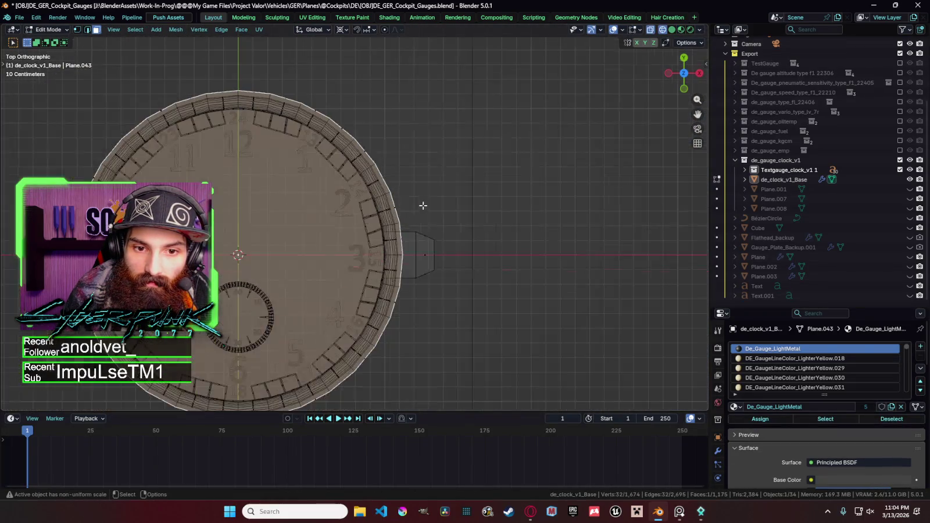
middle_drag(412, 202, 405, 95)
middle_drag(412, 77, 430, 214)
alt+shift+click(421, 218)
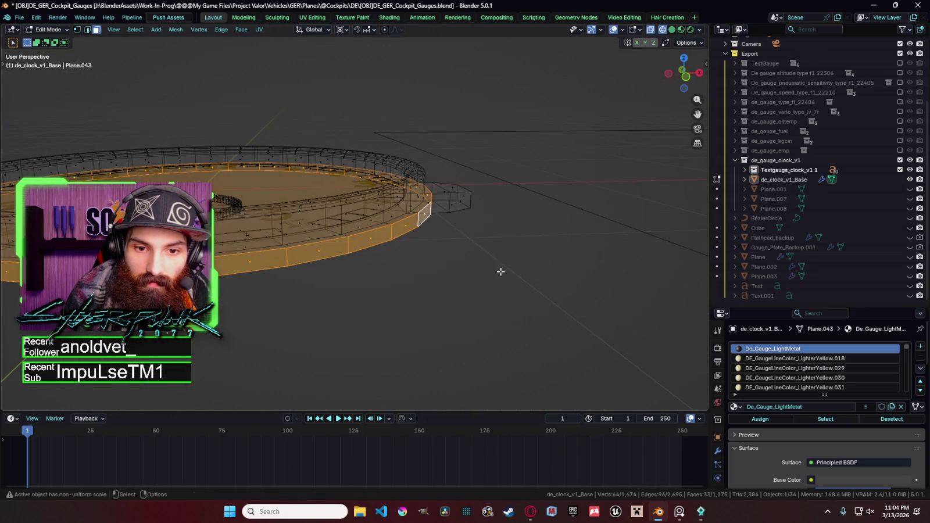
key(KP_7)
key(s)
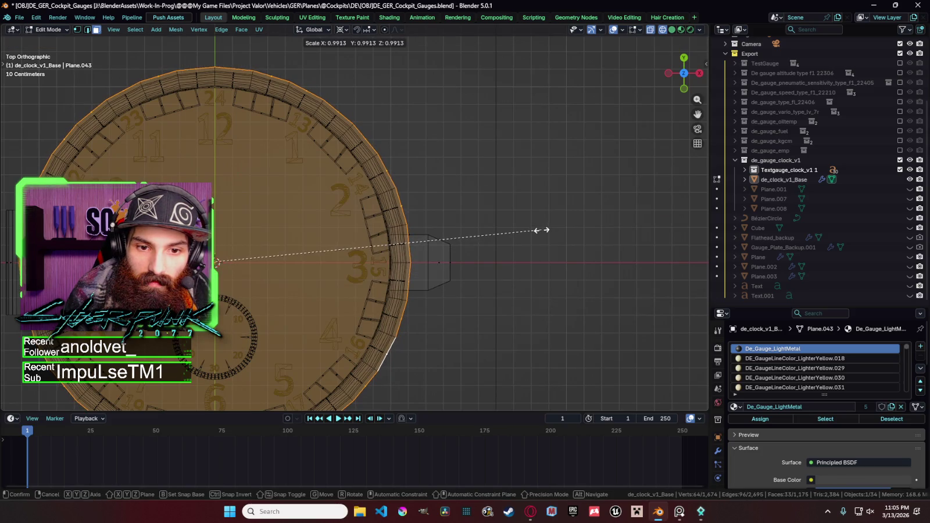
click(538, 231)
Step: Exit Edit Mode, deselect everything and restore material shading in a perspective view
key(Tab)
click(520, 243)
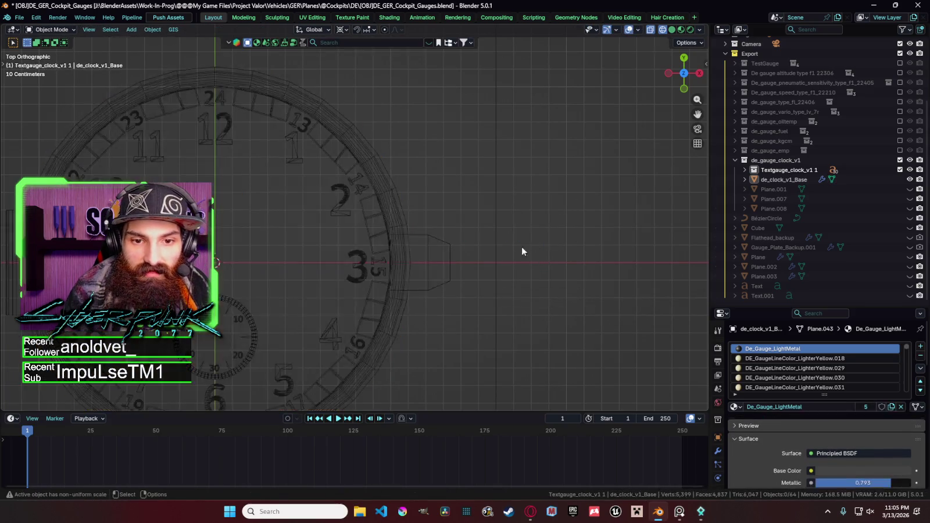
key(shift+z)
scroll(481, 251, down, 5)
mouse_move(482, 252)
middle_down()
mouse_move(463, 232)
mouse_move(396, 228)
middle_up()
scroll(412, 191, down, 2)
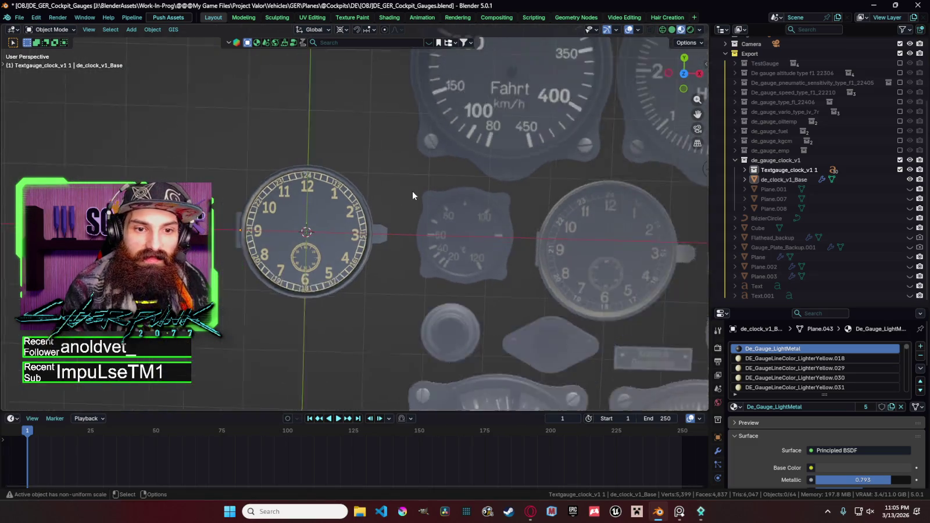
scroll(412, 190, down, 3)
Step: Collapse de_gauge_clock_v1, check the He 51 cockpit in the Asset Viewer, then minimize it
click(736, 160)
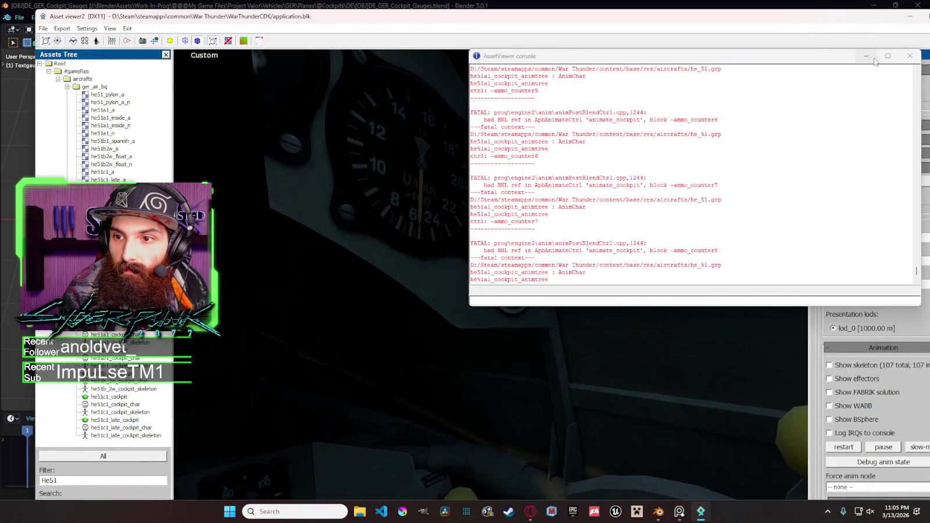
double_click(875, 58)
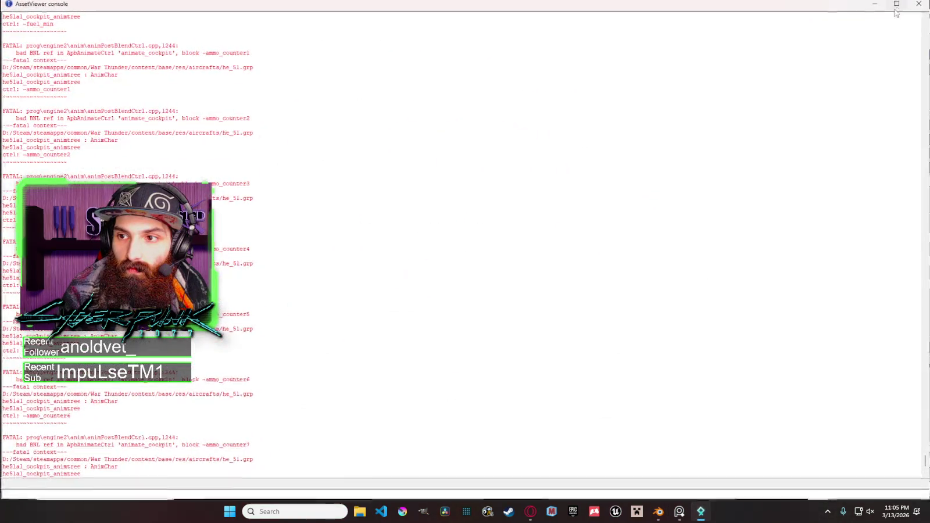
key(super+Down)
key(super+Down)
middle_drag(552, 219, 551, 219)
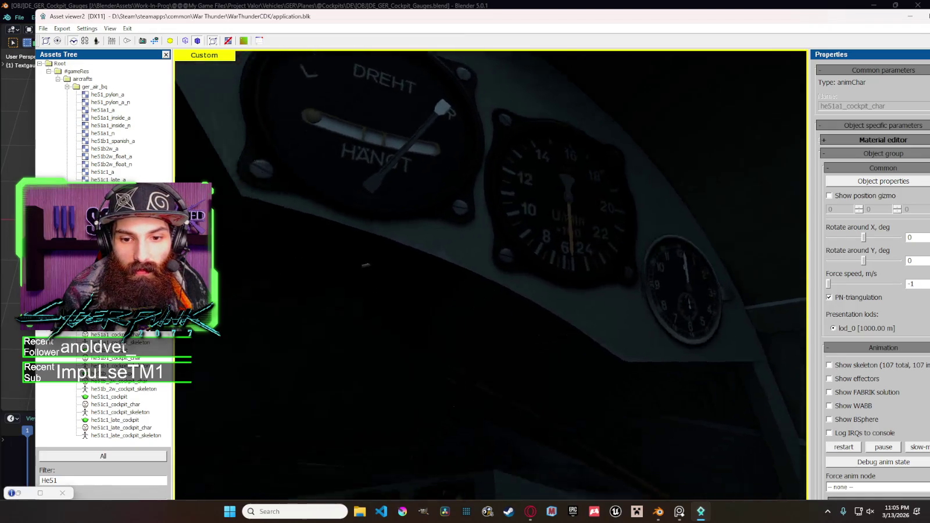
key(super+Down)
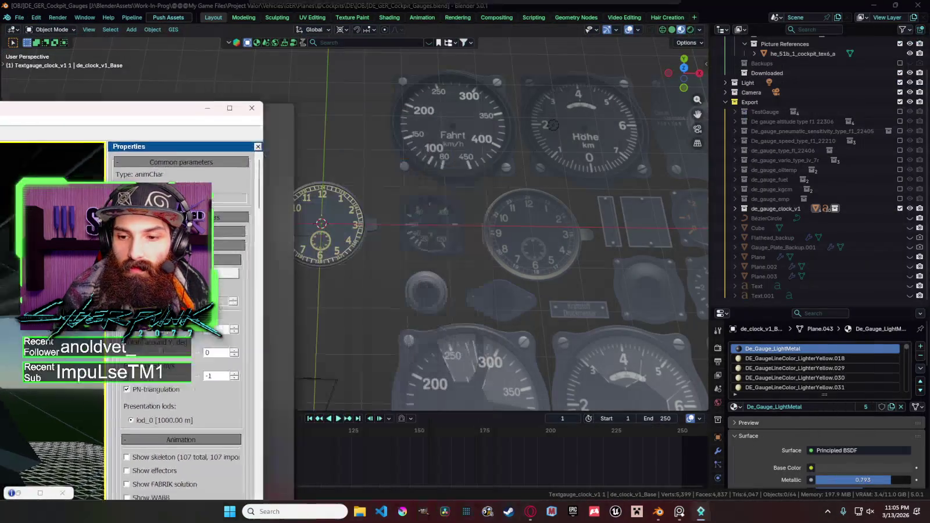
key(super+Down)
Step: Select the he_51b_1_cockpit_tex6_a texture plane beside the clock and zoom out
click(457, 231)
scroll(367, 216, down, 1)
scroll(381, 218, down, 1)
scroll(410, 231, down, 1)
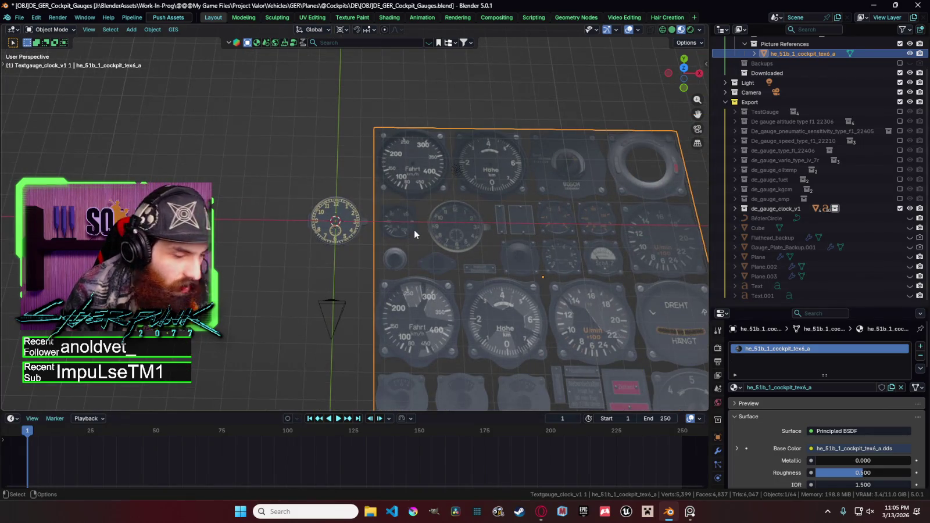
Step: Exclude the clock, kgcm, fuel, oiltemp, vario and fl_22406 gauge collections
shift+middle_drag(414, 230, 196, 224)
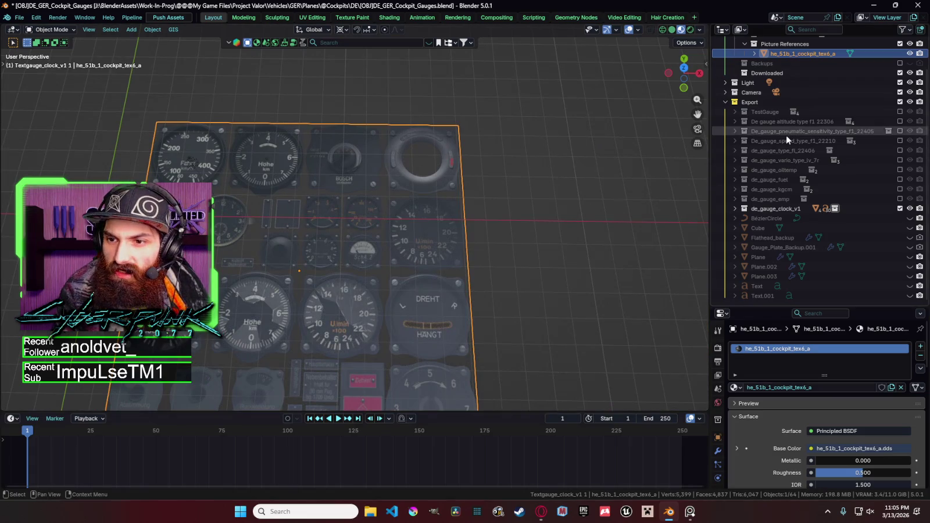
click(901, 209)
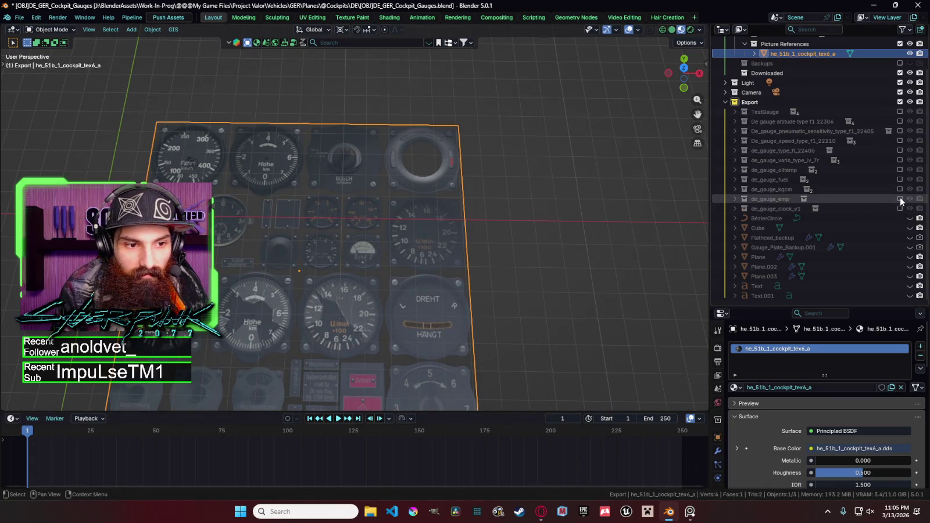
click(900, 190)
click(900, 190)
click(900, 180)
click(901, 179)
click(900, 169)
click(900, 170)
click(900, 160)
click(900, 160)
click(901, 150)
click(900, 151)
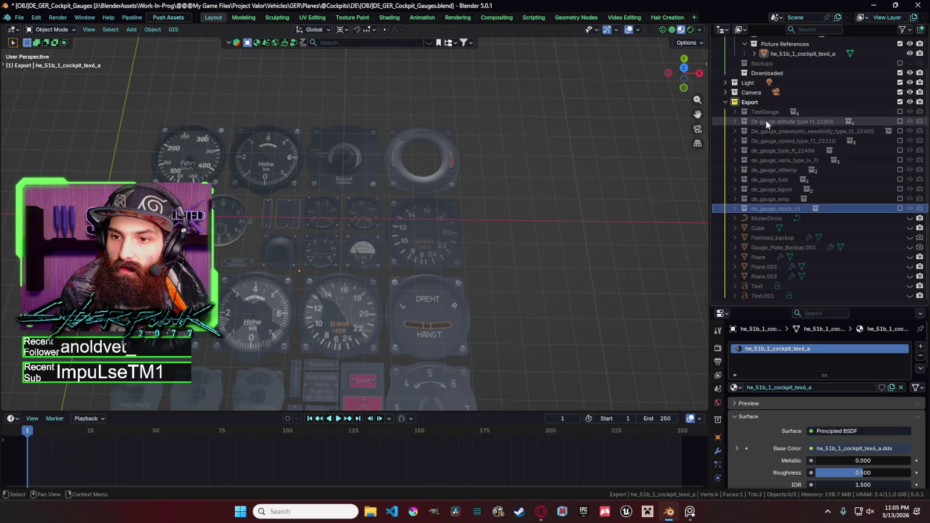
Step: Add a new collection under Export and rename it De_UMin_He51B
right_click(753, 102)
click(755, 110)
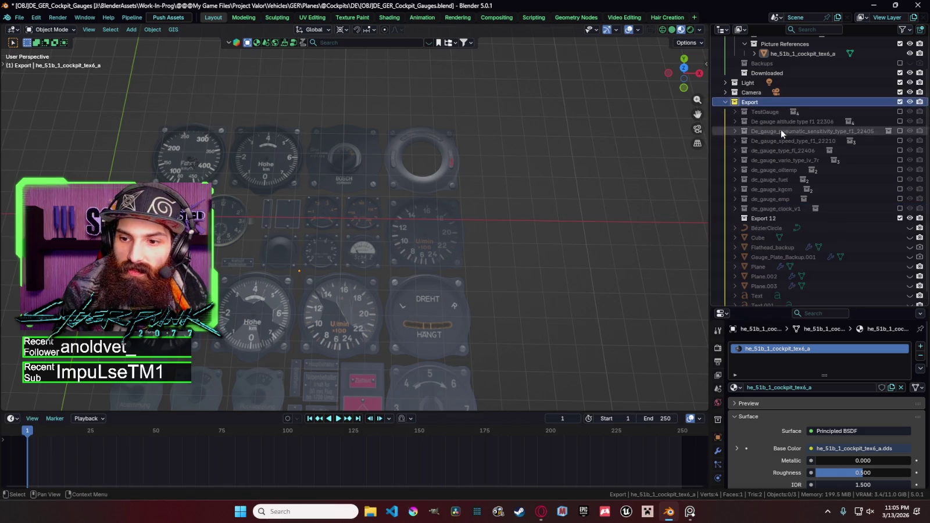
double_click(769, 218)
text(De_UMin_v1)
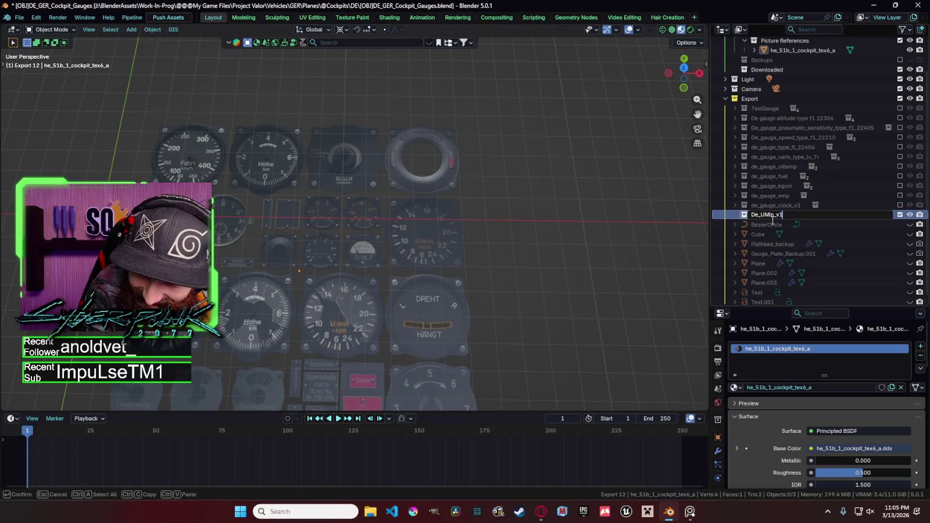
key(Return)
double_click(807, 215)
text(He51B)
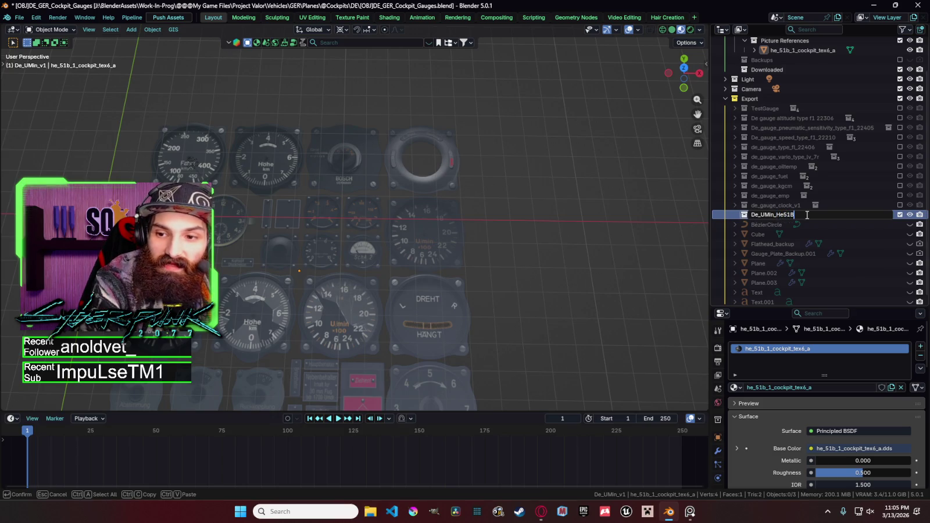
key(Return)
double_click(805, 214)
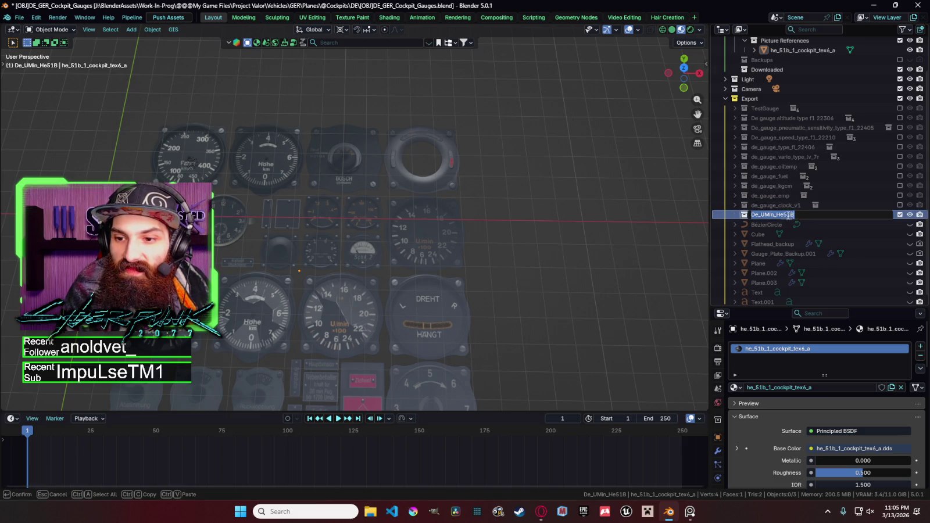
Step: Confirm the De_UMin_He51B name and make it the active collection
key(Return)
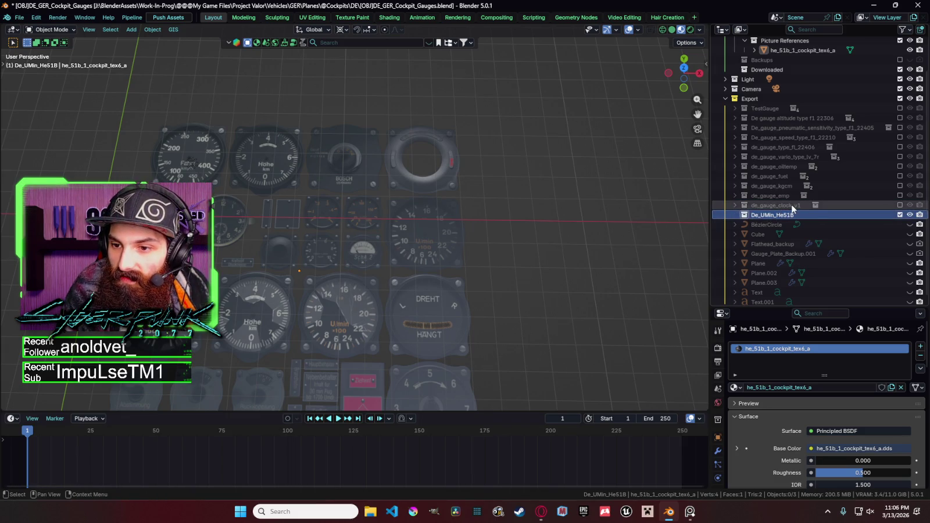
double_click(797, 205)
key(Return)
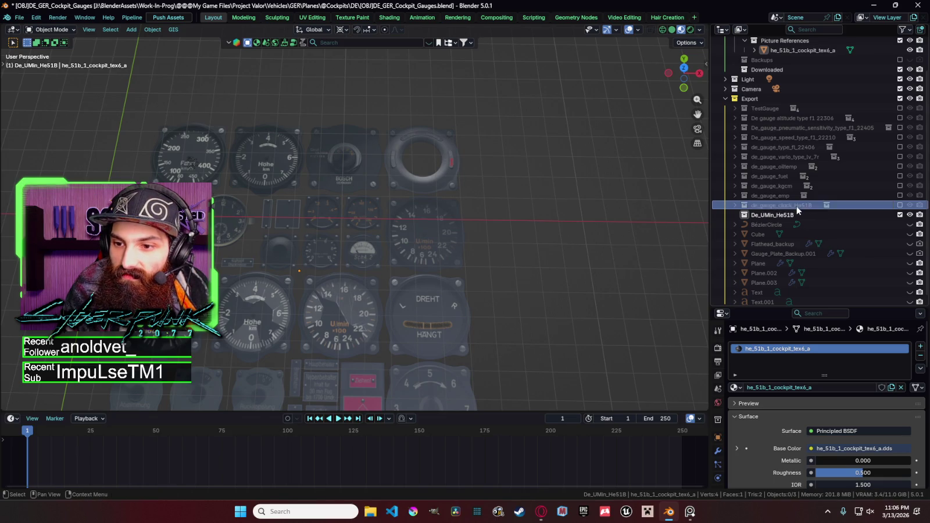
click(792, 215)
Step: In top view, centre the U/min reference and re-include de_gauge_vario_type_iv_7r
key(KP_7)
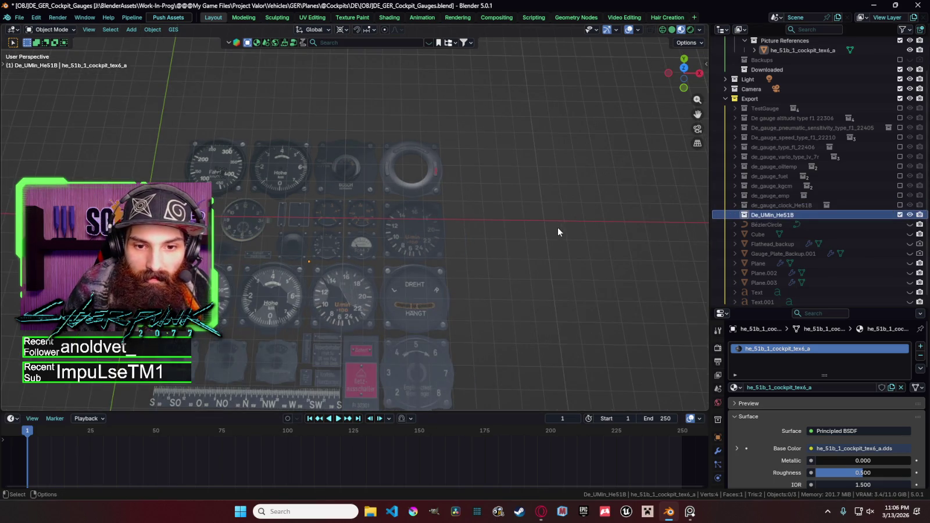
scroll(599, 197, up, 4)
shift+middle_drag(555, 205, 463, 182)
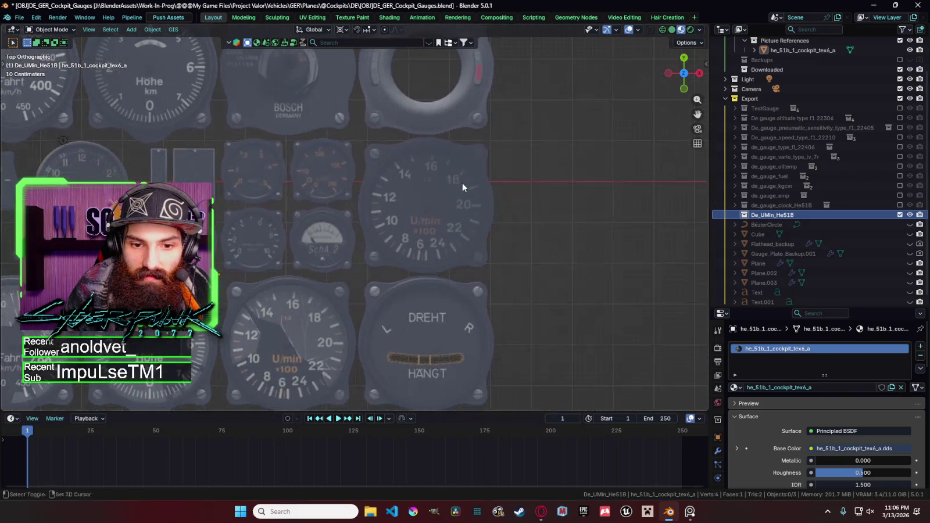
scroll(566, 203, up, 3)
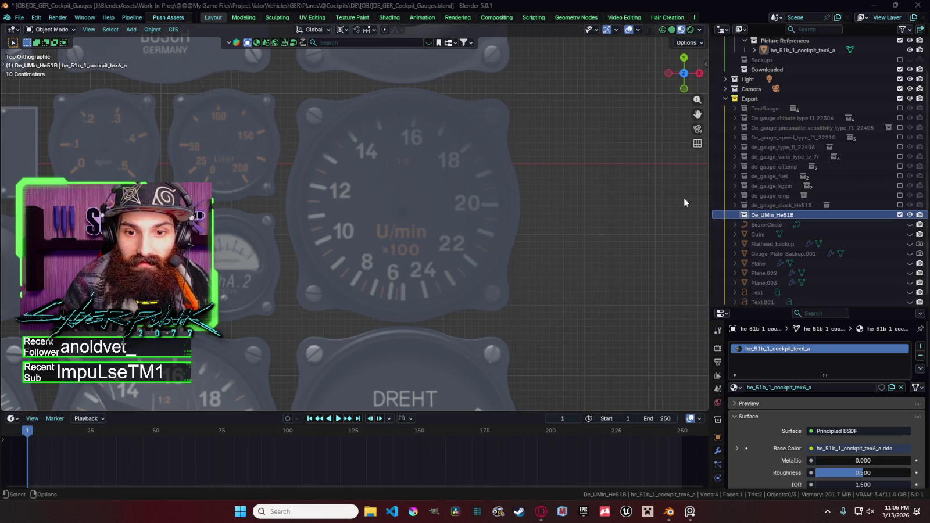
click(901, 215)
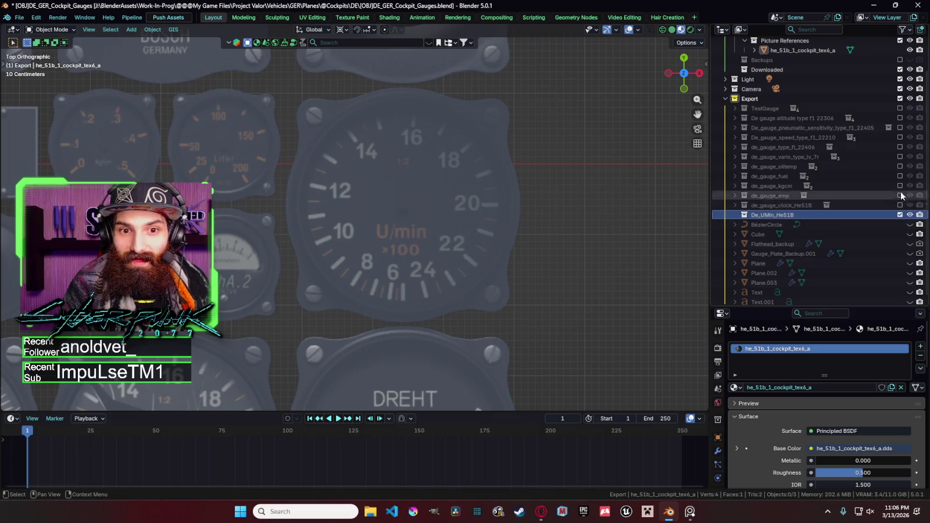
scroll(566, 186, down, 3)
scroll(588, 182, down, 3)
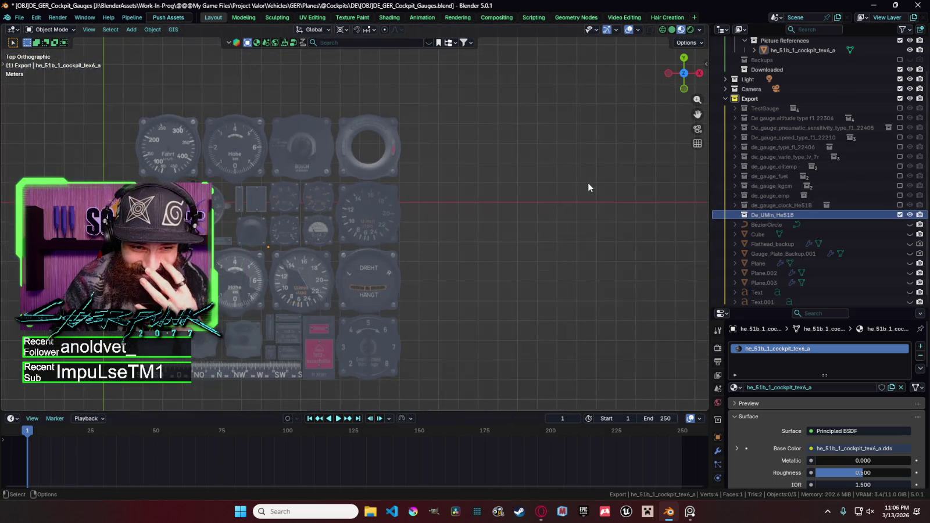
shift+middle_drag(575, 192, 663, 194)
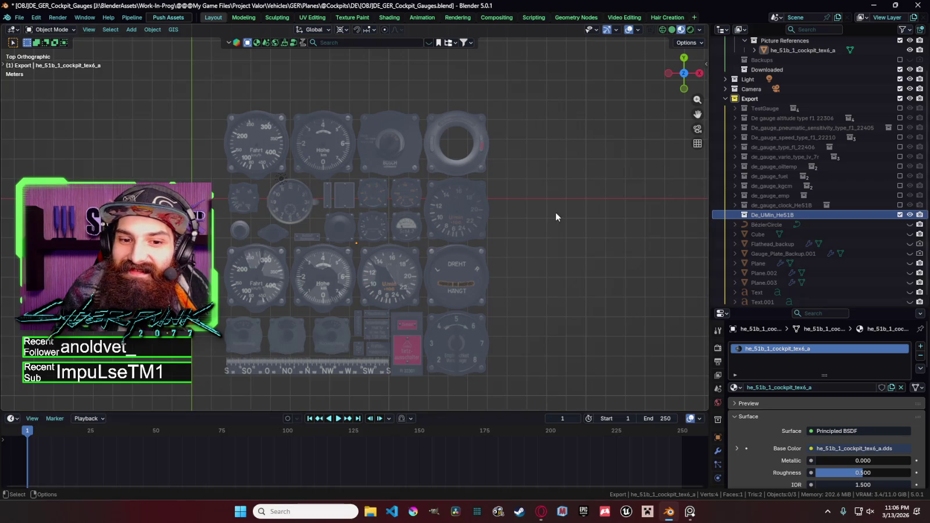
shift+middle_drag(585, 213, 641, 212)
click(900, 157)
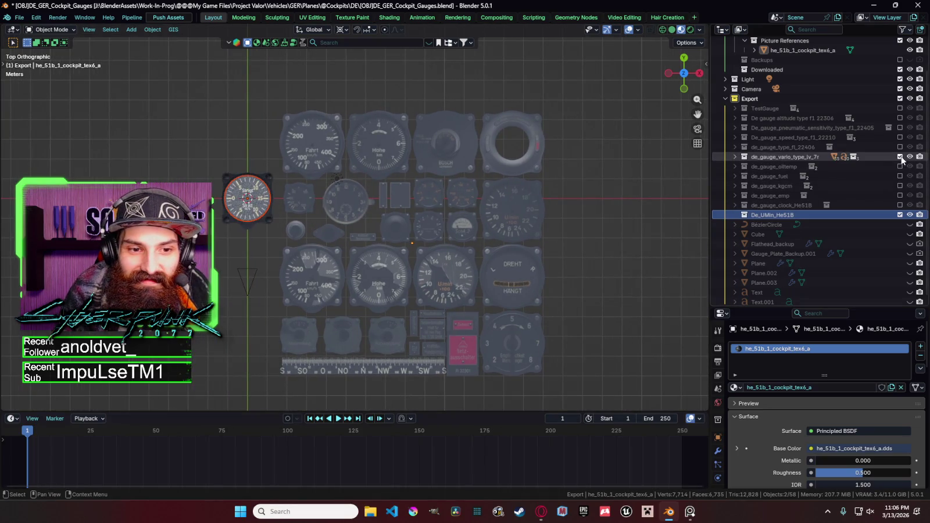
Step: Copy the vario needles Cube.305 and Cube.304 and paste them into De_UMin_He51B
click(735, 156)
click(784, 166)
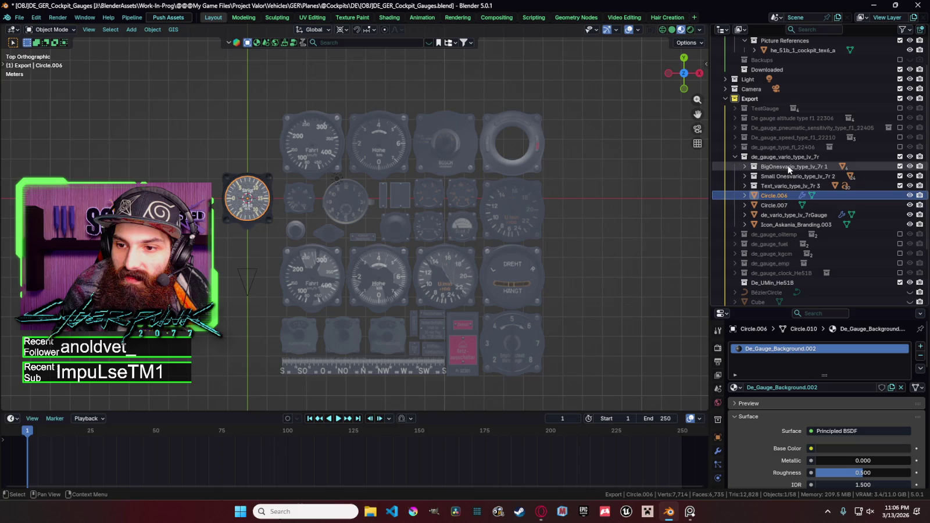
click(746, 167)
click(780, 175)
key(ctrl+c)
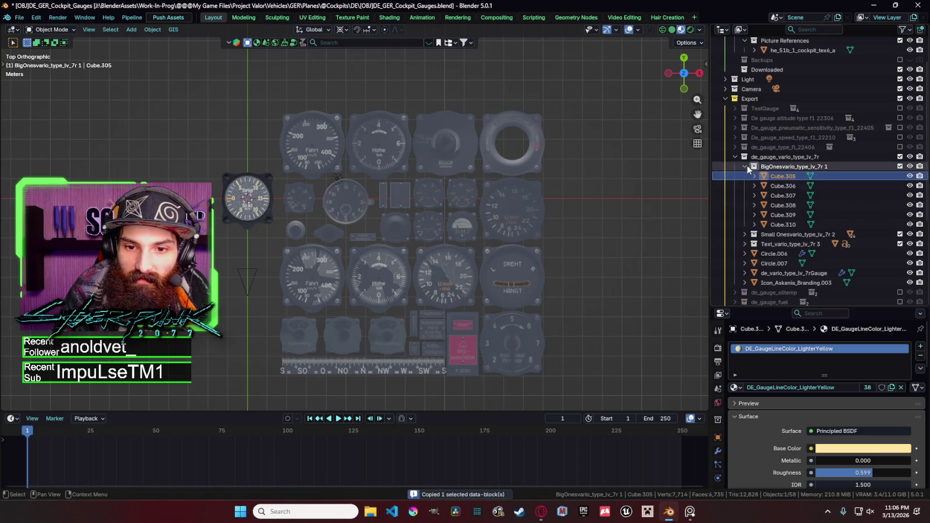
click(746, 167)
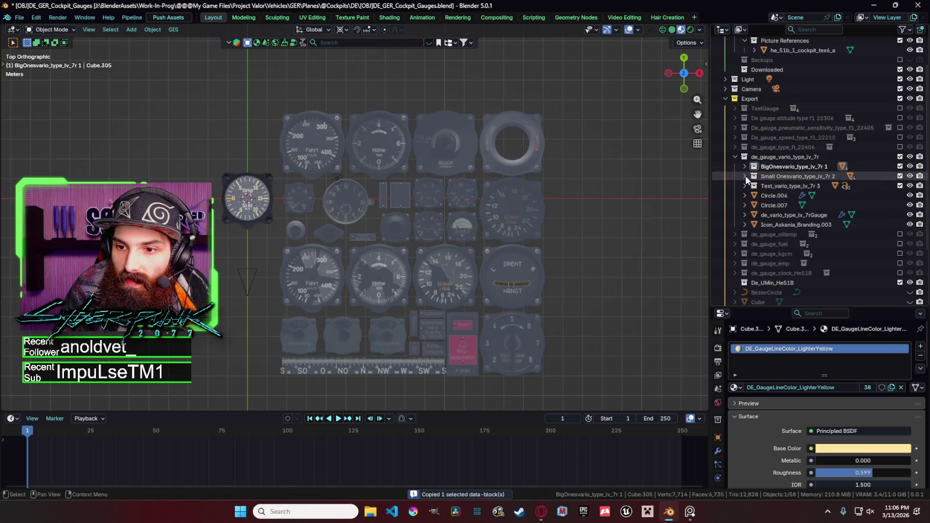
click(746, 176)
ctrl+click(778, 186)
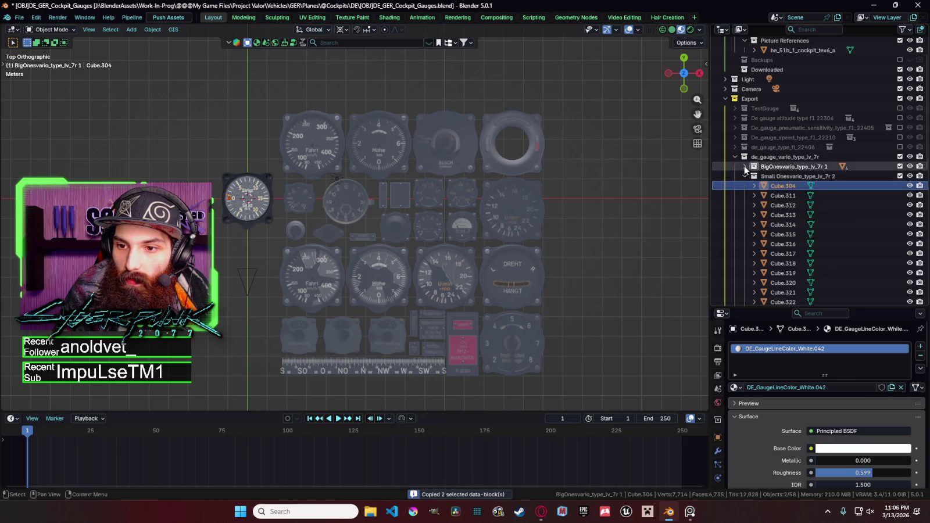
click(746, 176)
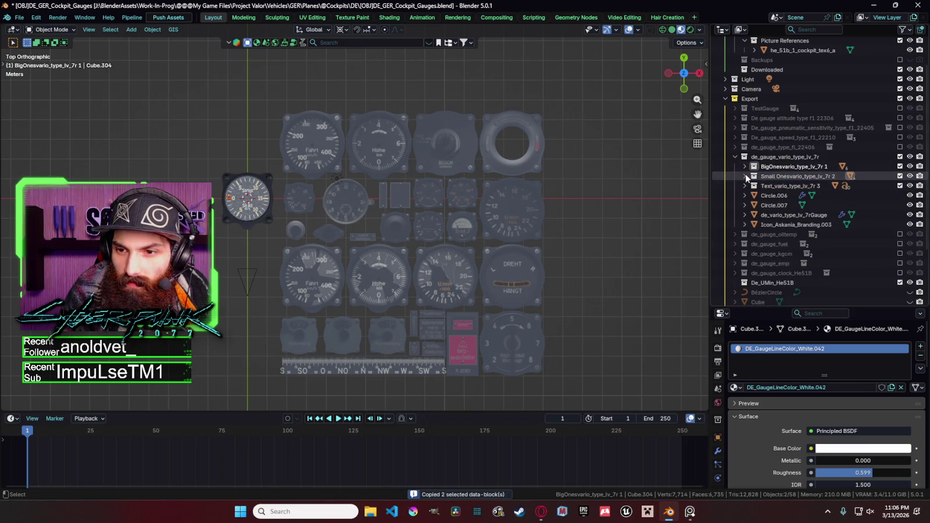
scroll(802, 210, down, 3)
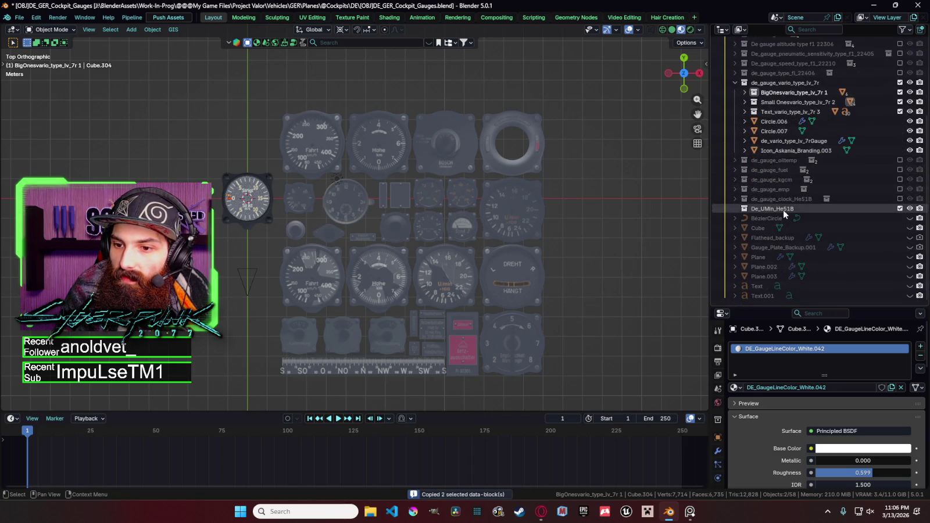
click(783, 210)
key(ctrl+v)
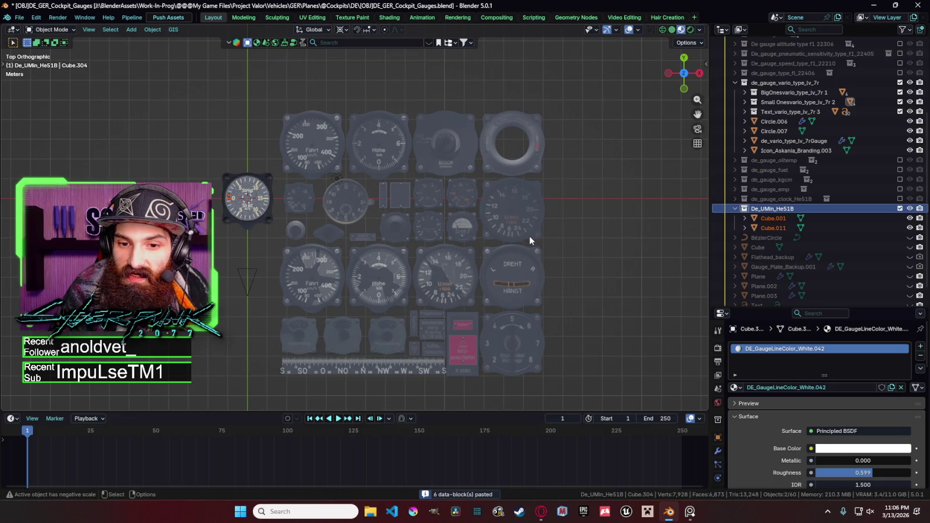
Step: Copy a vario label text object and paste it into De_UMin_He51B
scroll(781, 177, up, 3)
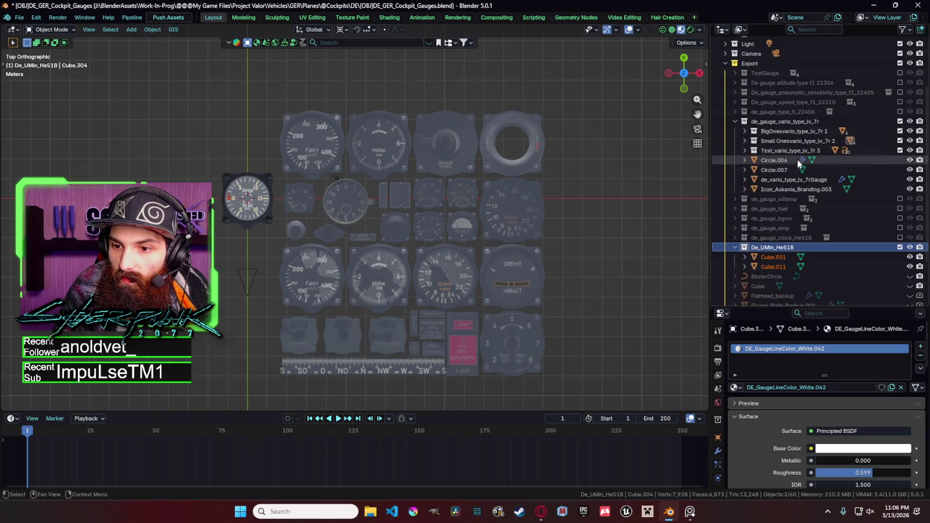
click(745, 150)
click(784, 160)
click(783, 179)
key(ctrl+c)
click(745, 150)
click(772, 247)
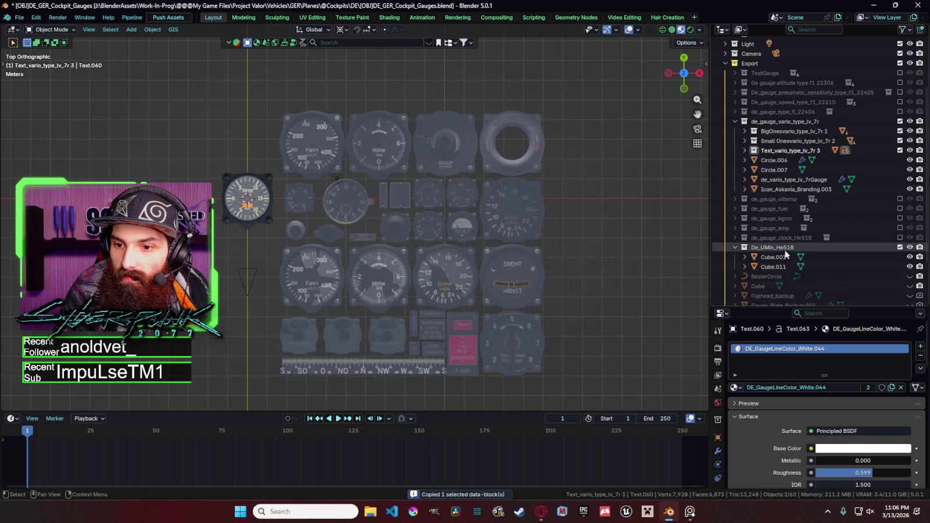
key(ctrl+v)
Step: Swap vario for the oil-temperature collection and paste its gauge body into De_UMin_He51B
click(900, 121)
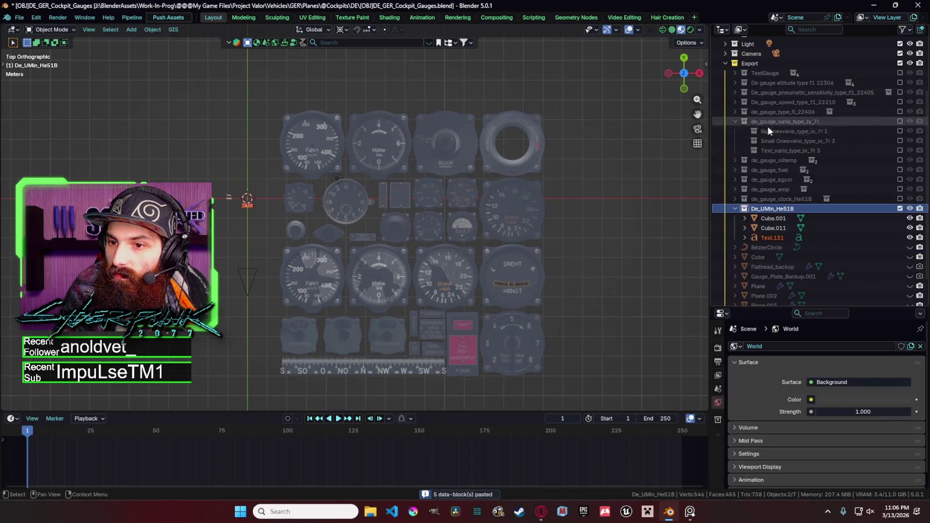
click(900, 131)
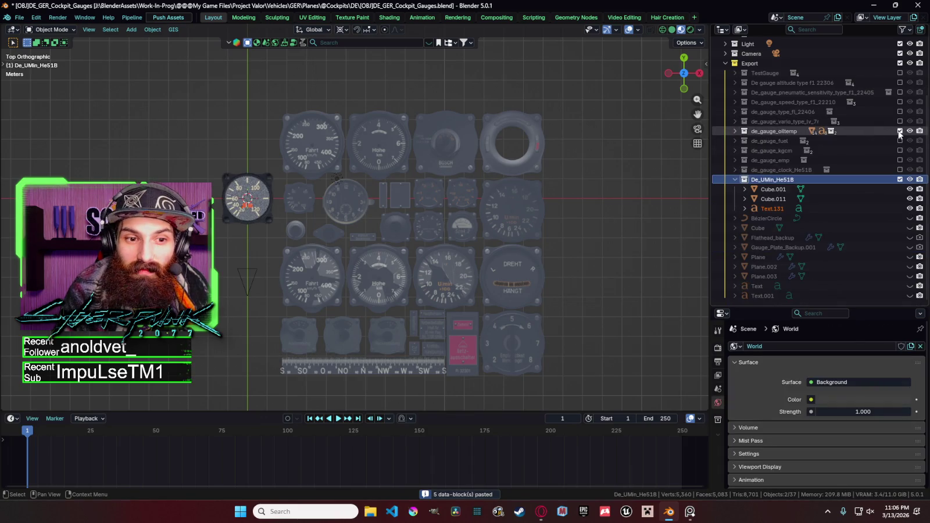
click(264, 224)
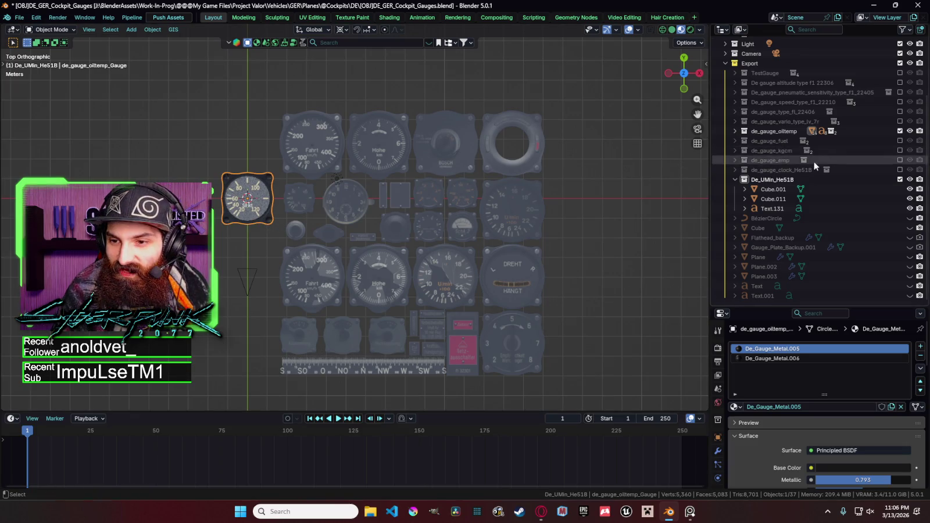
click(784, 181)
key(ctrl+c)
key(ctrl+v)
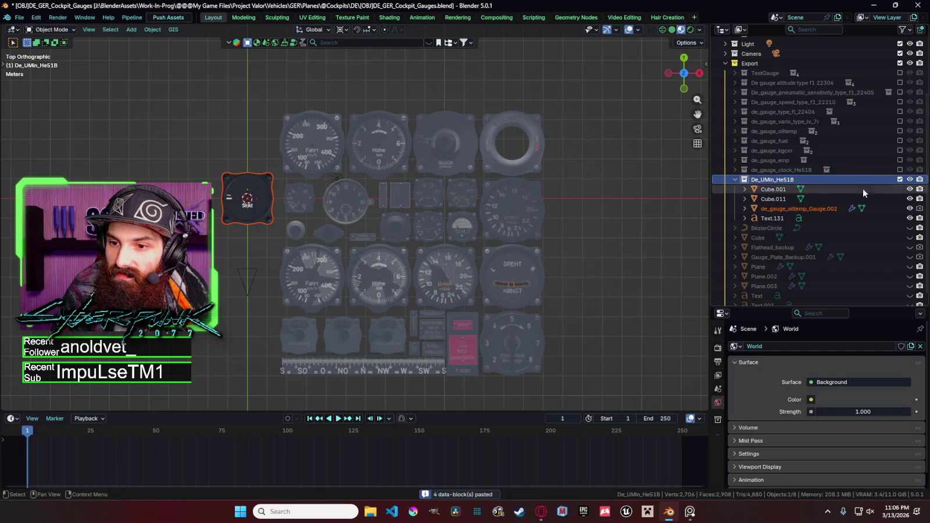
Step: Rename the pasted gauge body to UMin_He51B_Gauge
double_click(777, 177)
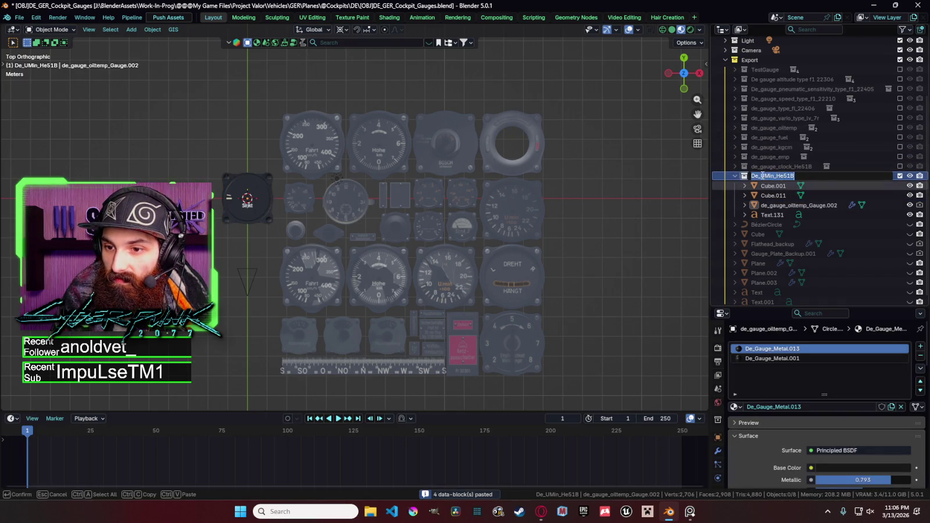
click(770, 207)
double_click(770, 207)
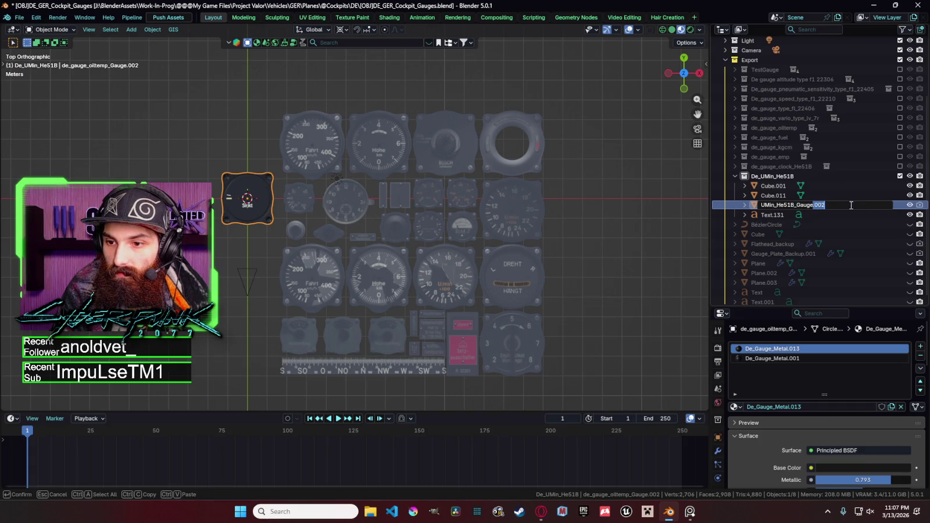
key(Return)
middle_drag(272, 221, 302, 182)
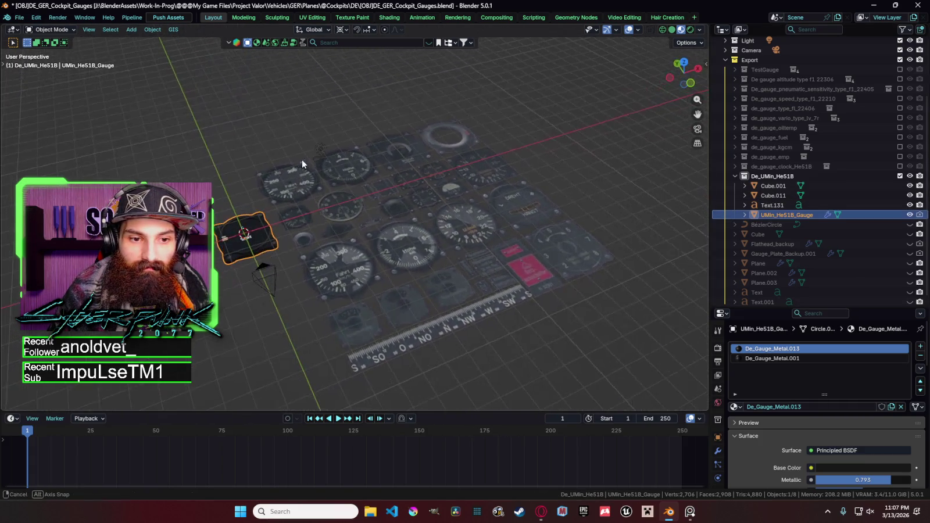
key(grave)
click(298, 145)
scroll(348, 224, up, 5)
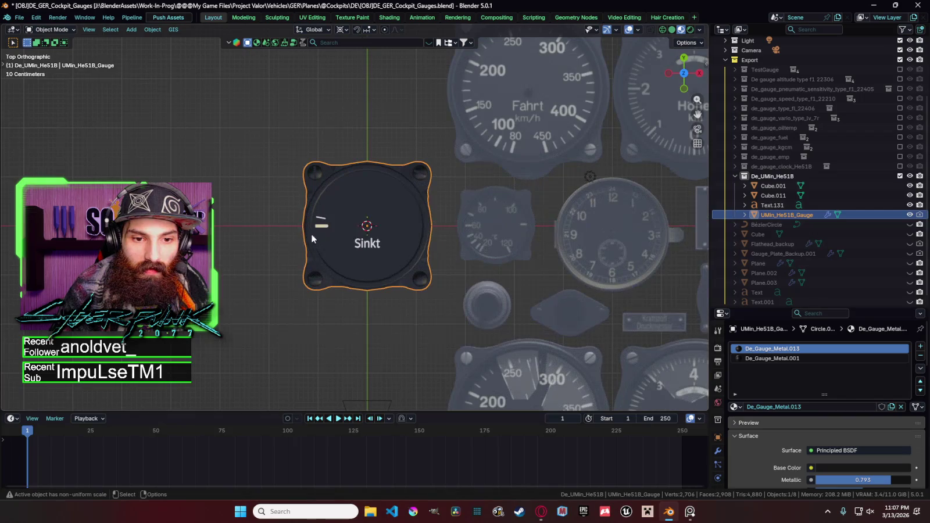
click(321, 227)
key(r)
click(367, 270)
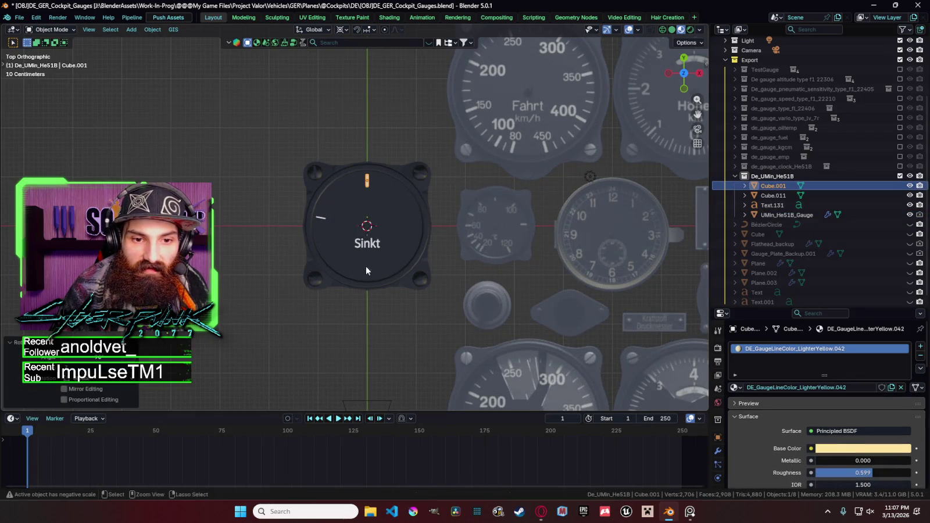
click(321, 220)
key(r)
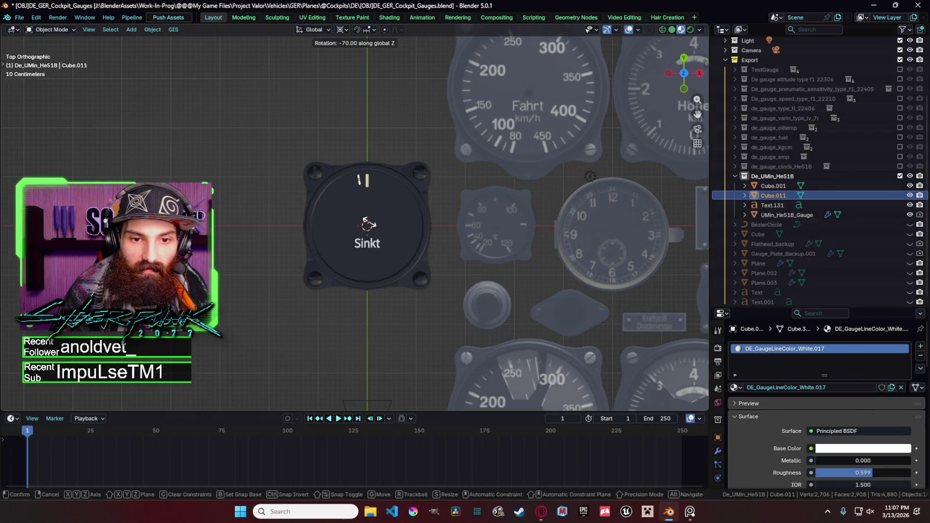
click(373, 232)
click(375, 249)
scroll(426, 242, down, 4)
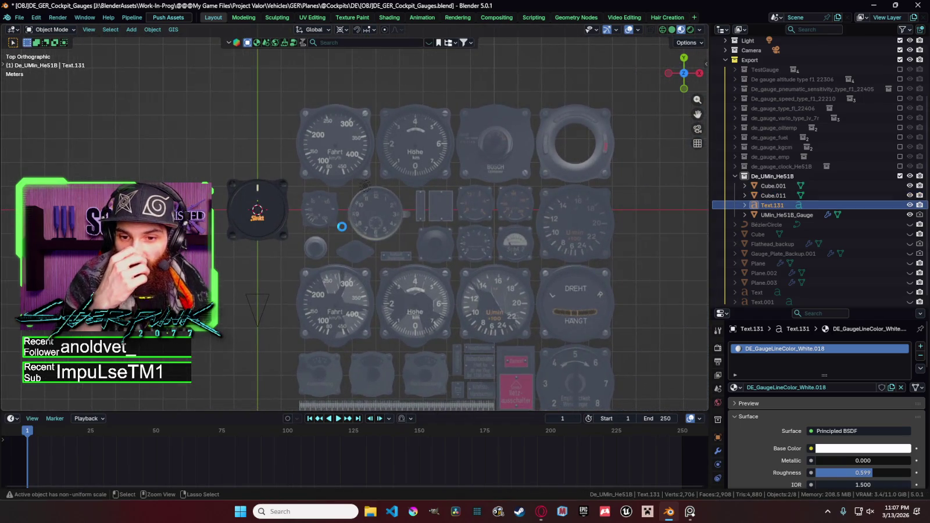
scroll(342, 226, up, 7)
scroll(494, 240, up, 1)
scroll(486, 232, up, 1)
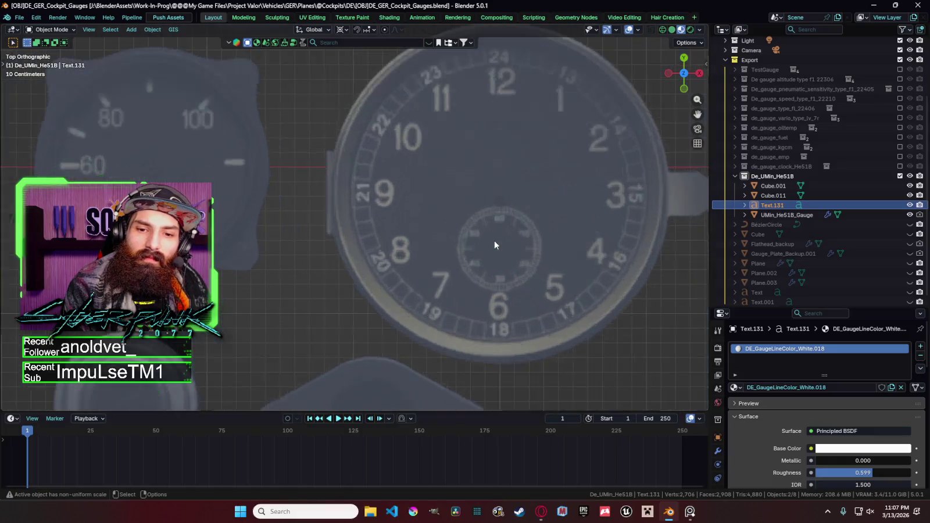
scroll(478, 224, up, 1)
scroll(506, 238, down, 7)
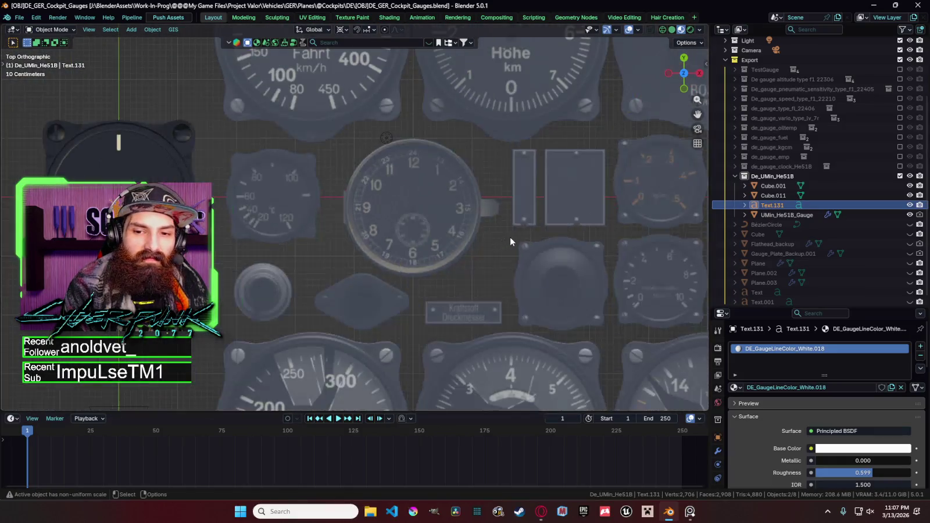
scroll(509, 237, down, 2)
scroll(414, 233, up, 2)
shift+middle_drag(416, 232, 443, 230)
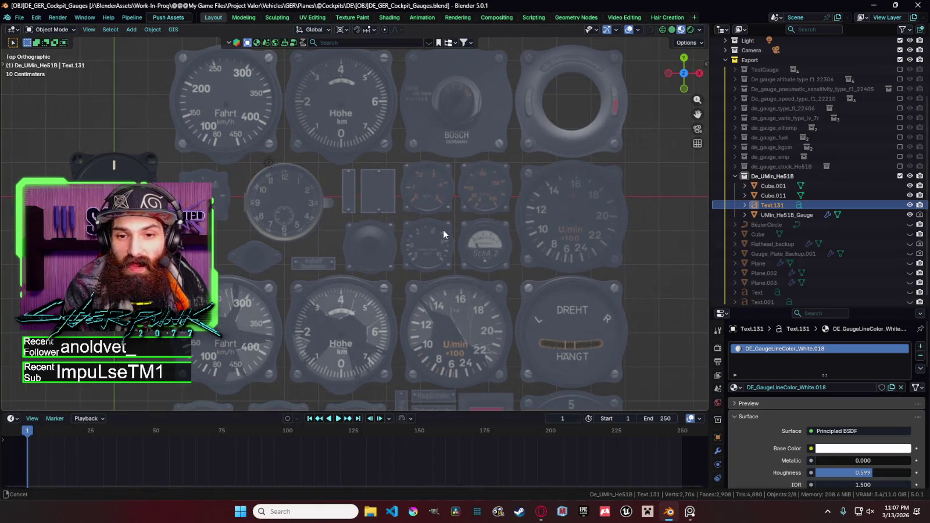
key(grave)
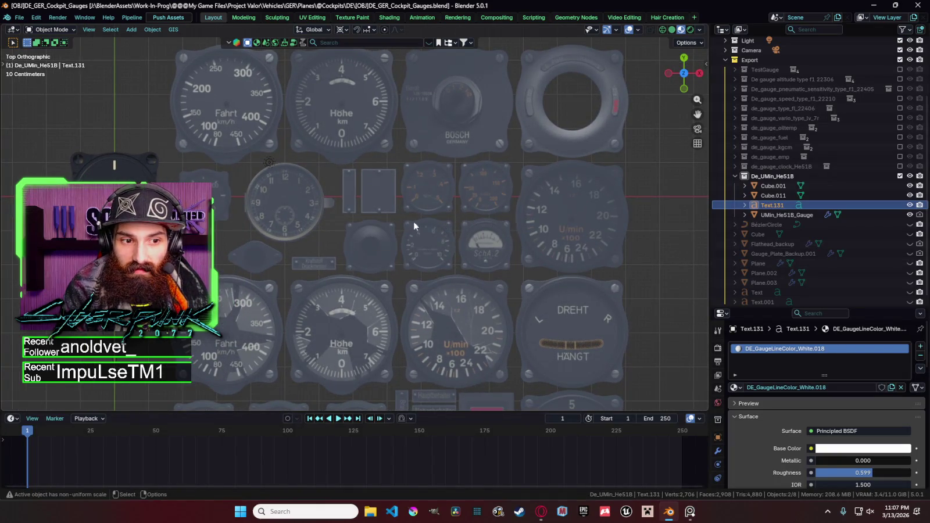
click(435, 201)
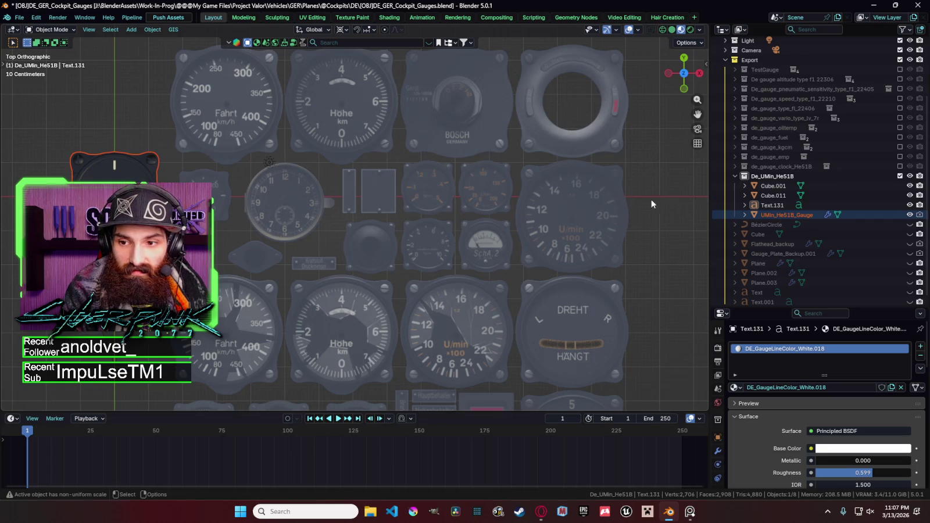
click(115, 166)
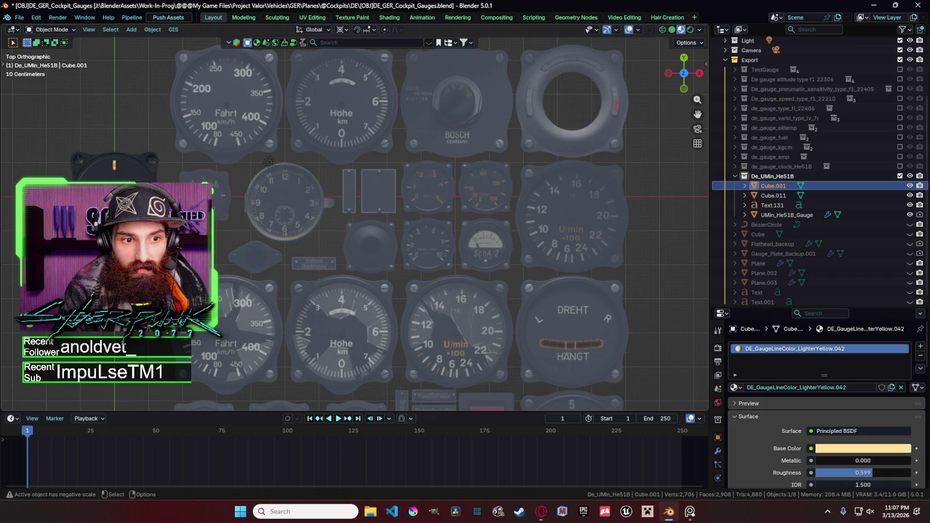
mouse_move(159, 179)
middle_down()
mouse_move(196, 123)
mouse_move(195, 141)
middle_up()
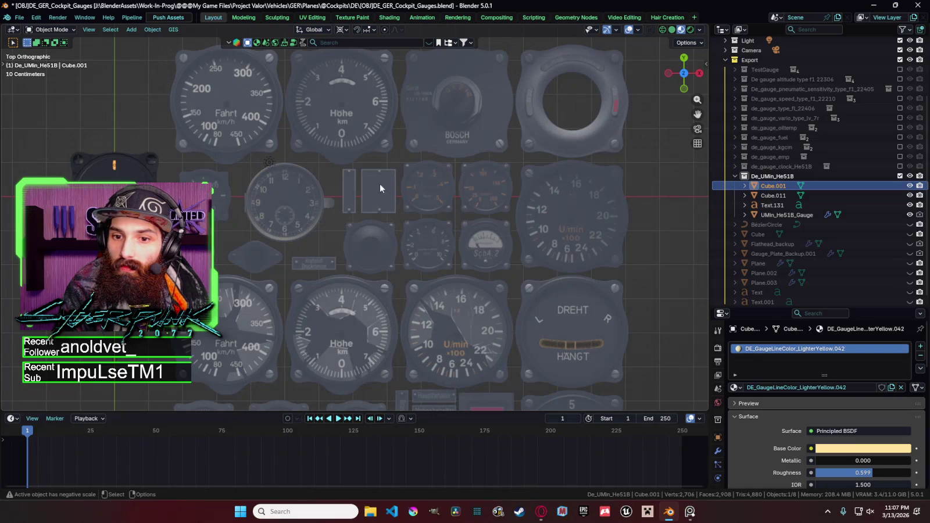
middle_drag(587, 201, 449, 204)
key(grave)
click(400, 193)
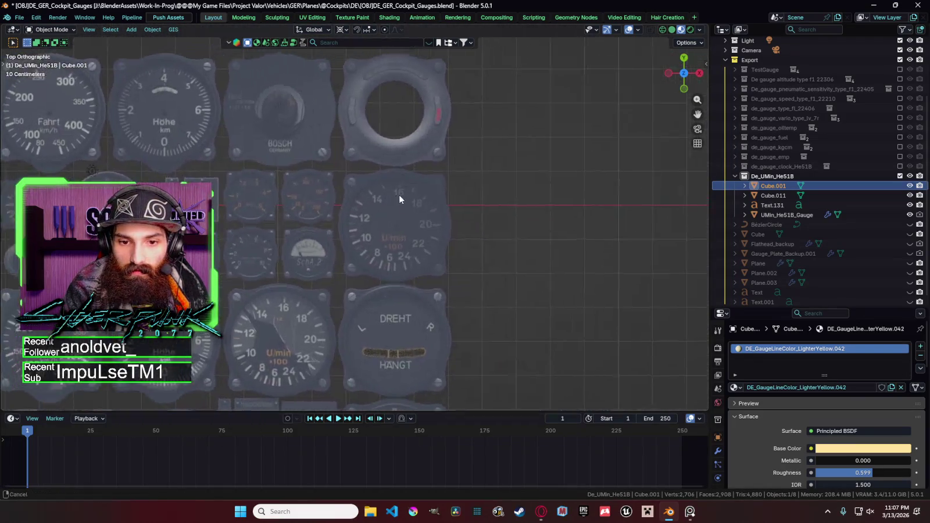
scroll(515, 212, up, 5)
scroll(515, 212, up, 2)
scroll(459, 182, up, 2)
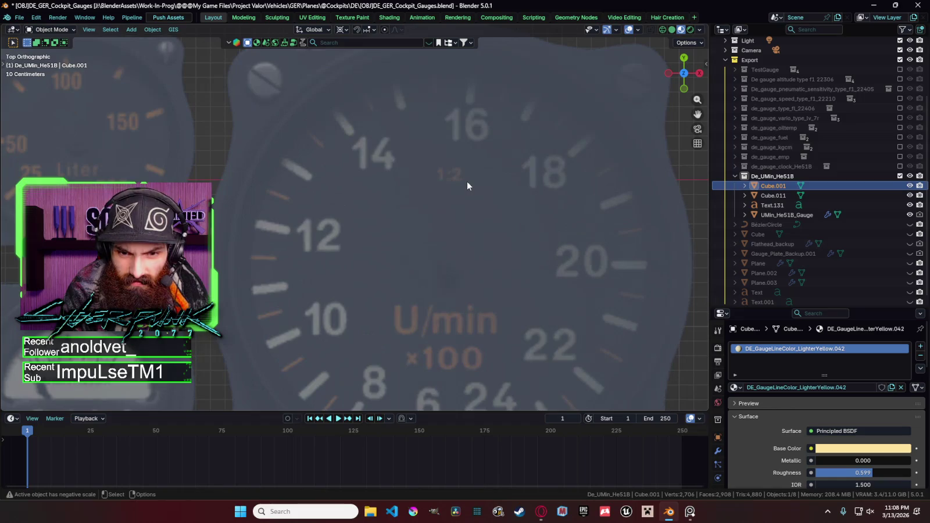
scroll(495, 196, up, 1)
scroll(494, 196, down, 1)
scroll(503, 164, down, 3)
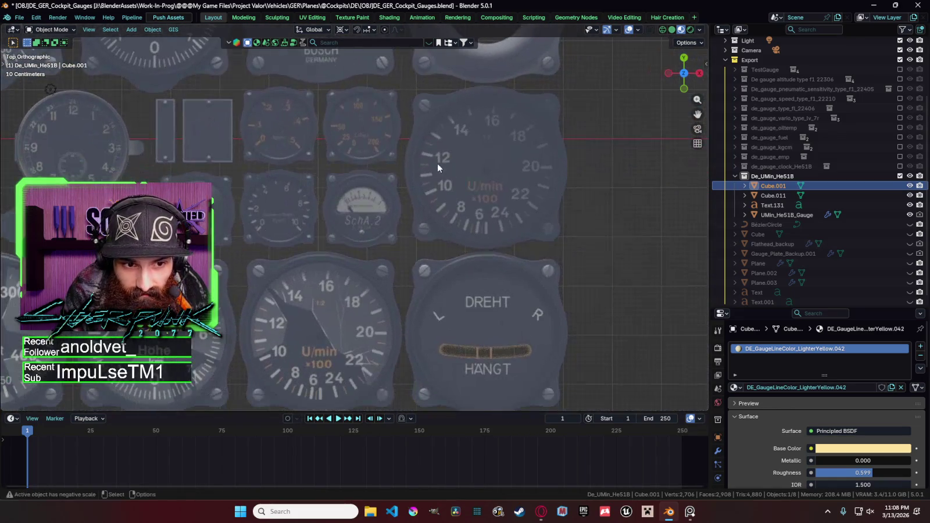
scroll(459, 195, down, 2)
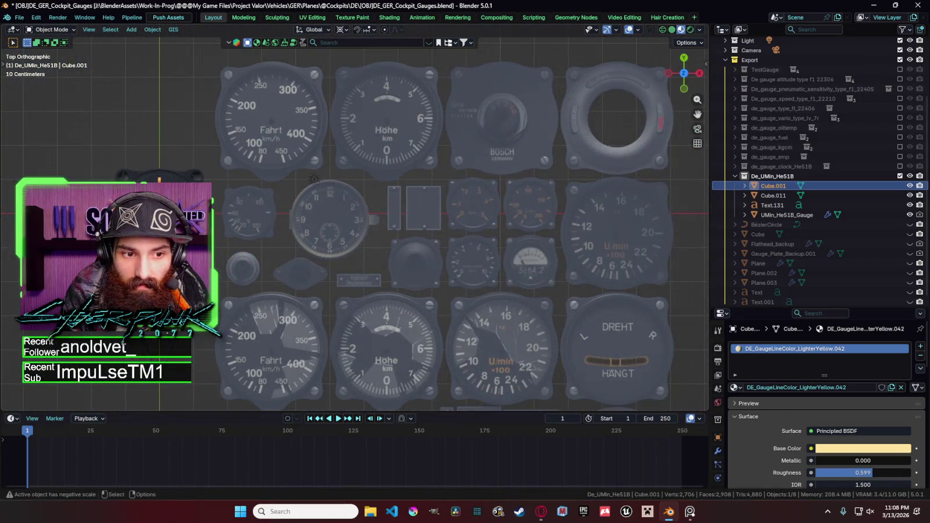
click(772, 205)
Step: Duplicate the Text.131 label and trim the copy's text to start the new upper label
key(shift+d)
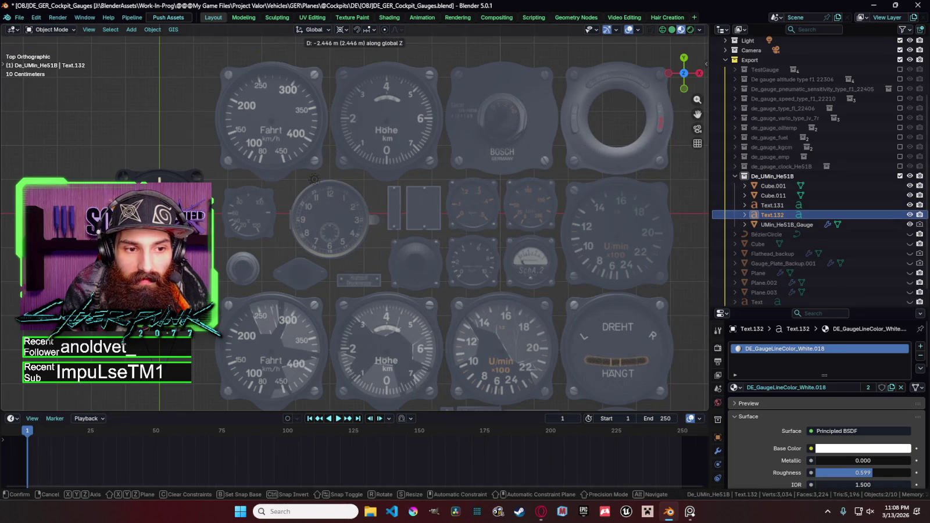
click(447, 219)
key(Tab)
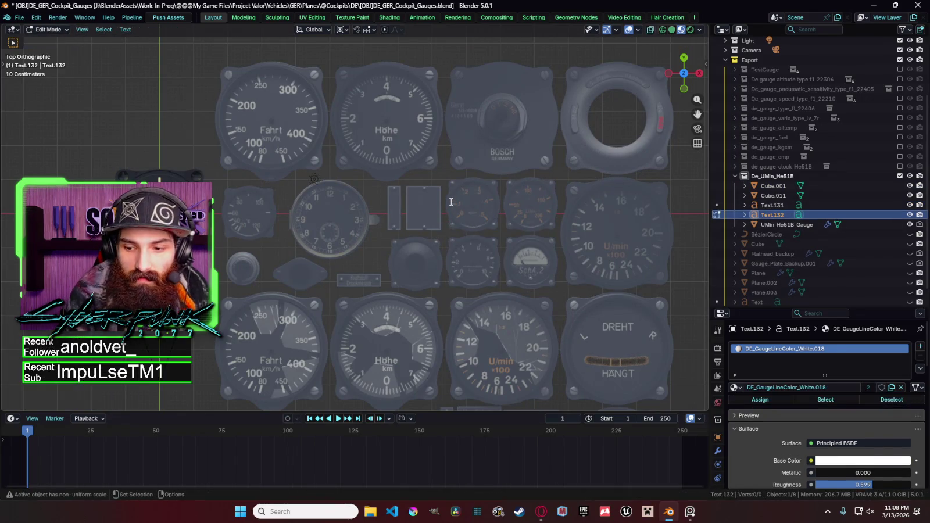
key(BackSpace)
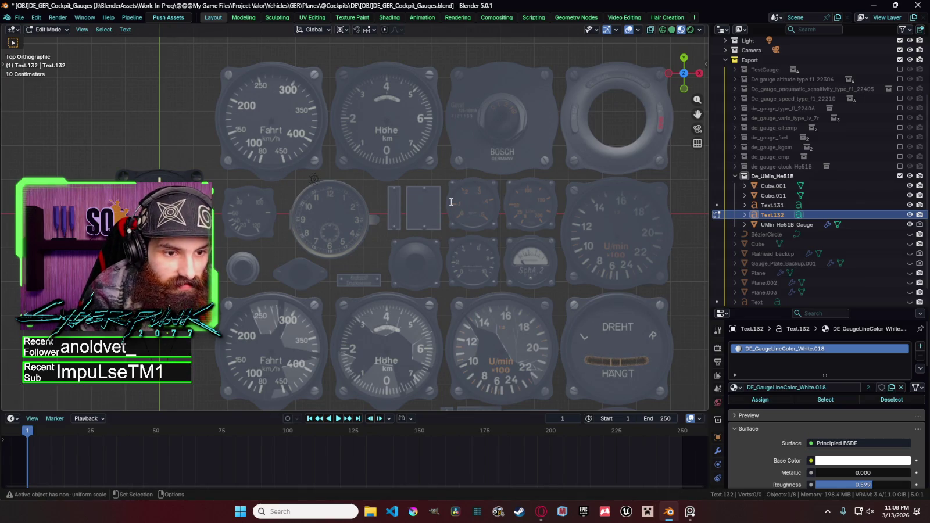
key(BackSpace)
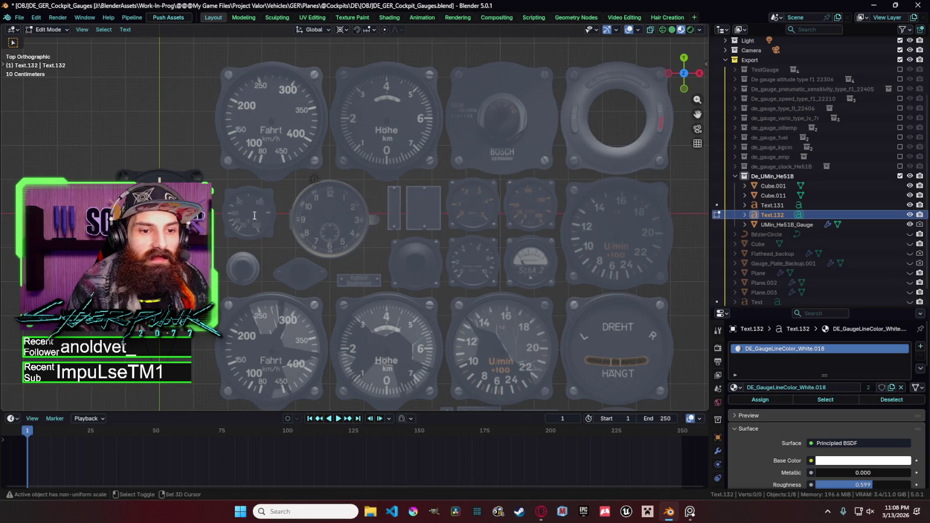
key(Tab)
Step: Edit the duplicated label's text so it reads just 1
scroll(321, 210, up, 4)
key(g)
key(x)
key(Escape)
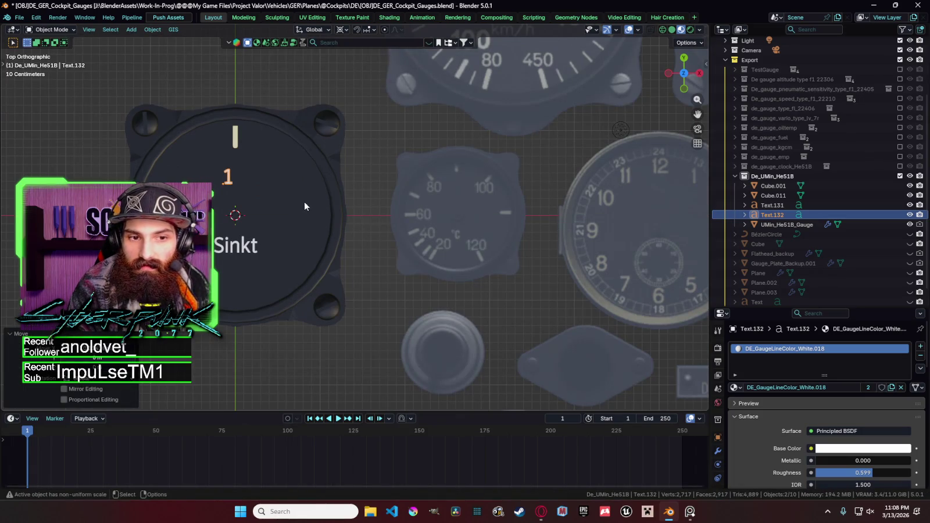
key(Tab)
text(000000)
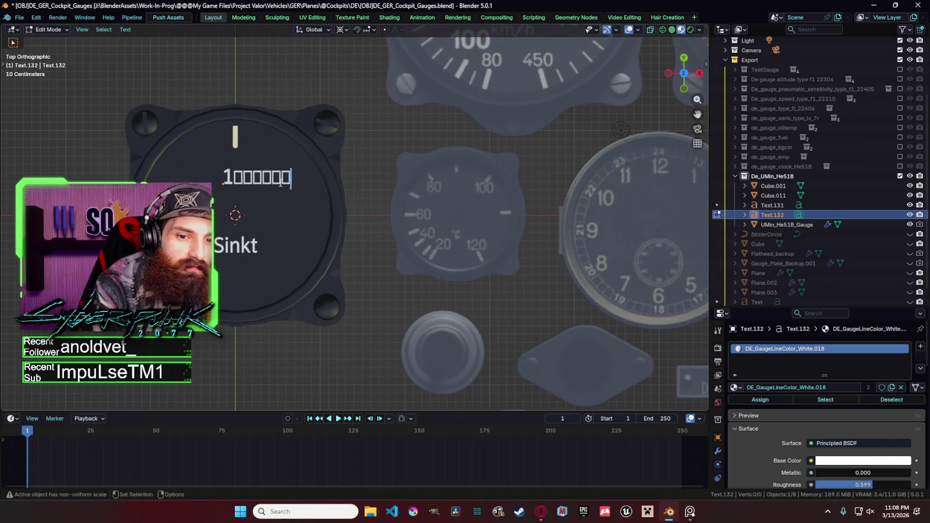
key(BackSpace)
key(BackSpace)
key(BackSpace)
key(BackSpace)
key(BackSpace)
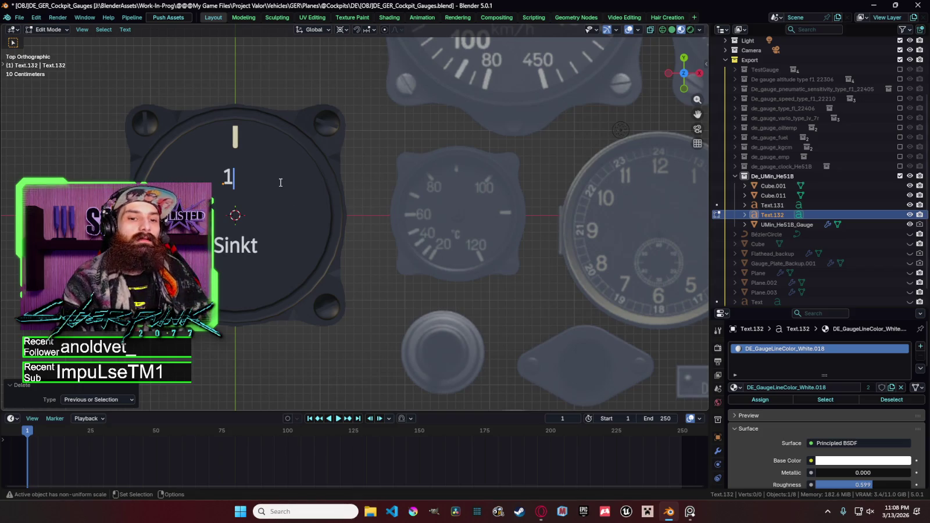
key(Tab)
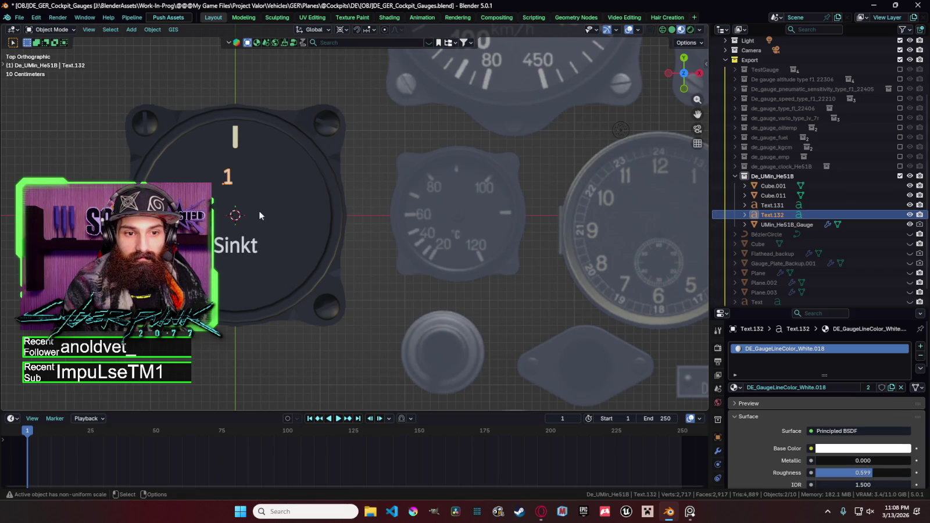
Step: Zoom the view and re-check the 1 label's text
scroll(268, 166, down, 5)
scroll(291, 180, down, 2)
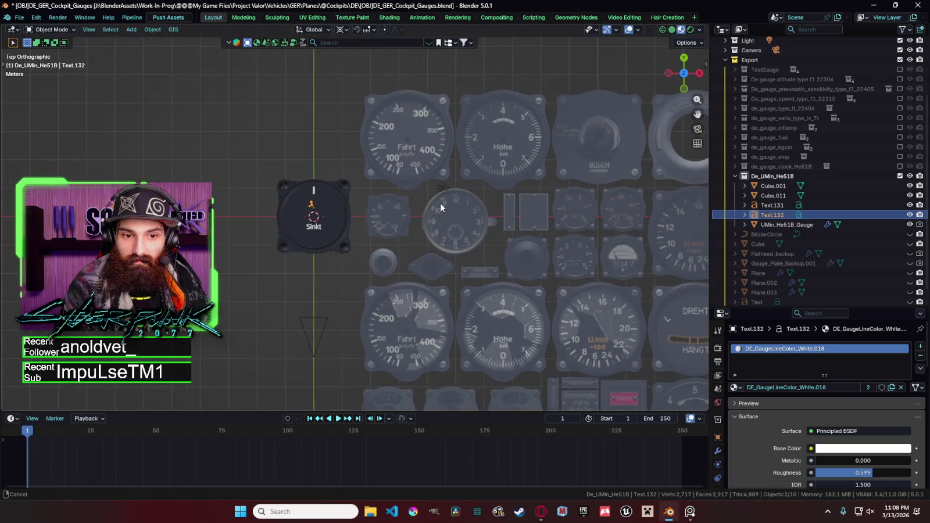
scroll(430, 204, up, 2)
key(Tab)
scroll(305, 187, up, 4)
scroll(286, 190, up, 2)
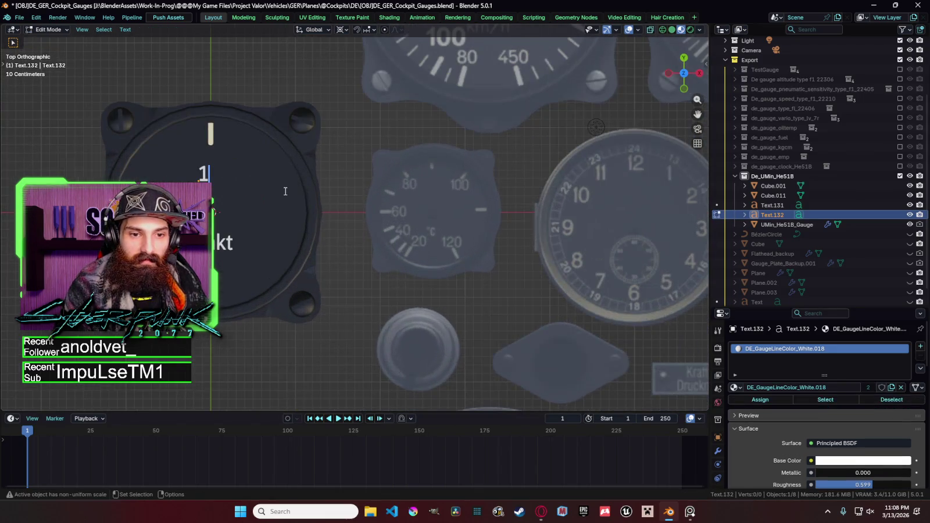
key(Tab)
Step: Duplicate the 1 and retype the copy as two dots placed to its right
key(shift+d)
key(x)
click(313, 192)
key(Tab)
key(BackSpace)
text(..)
key(Tab)
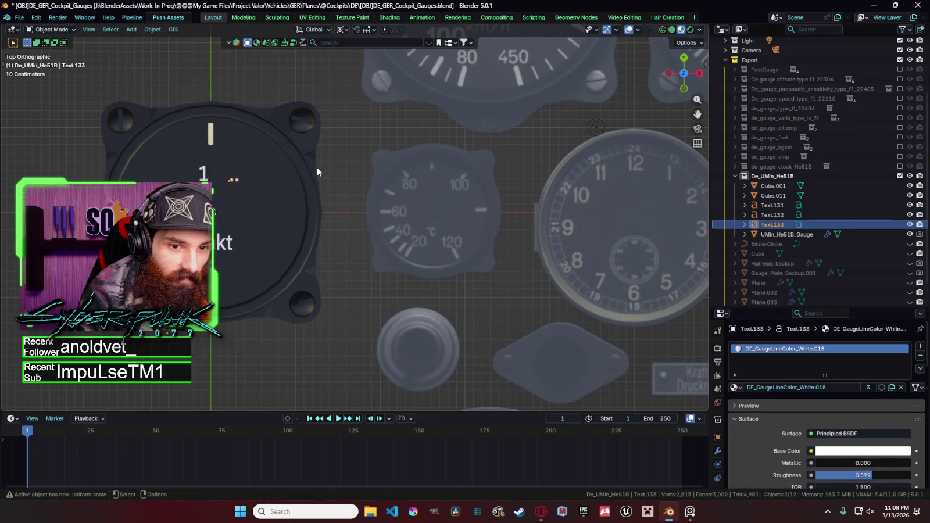
key(g)
key(x)
click(322, 180)
key(Tab)
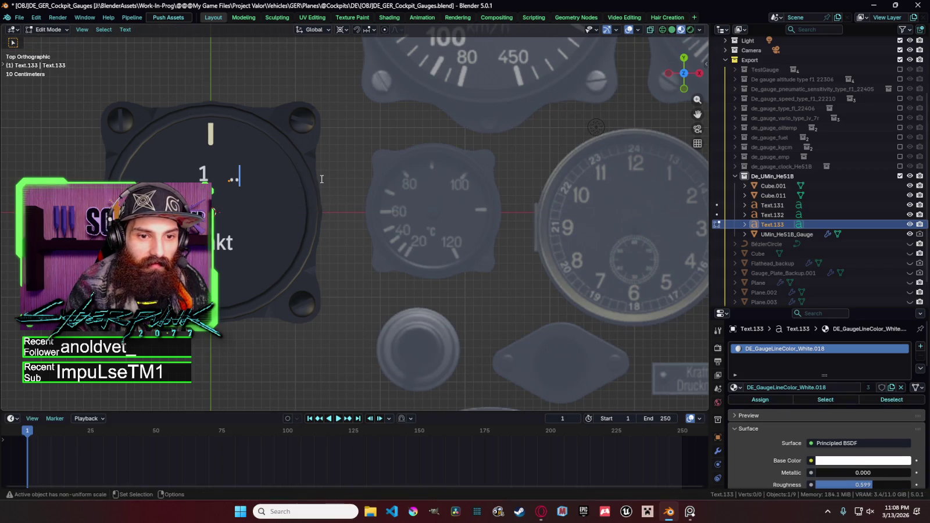
key(Tab)
Step: Rotate the two dots 90° around Z so they form a colon
key(r)
key(x)
key(BackSpace)
key(BackSpace)
key(y)
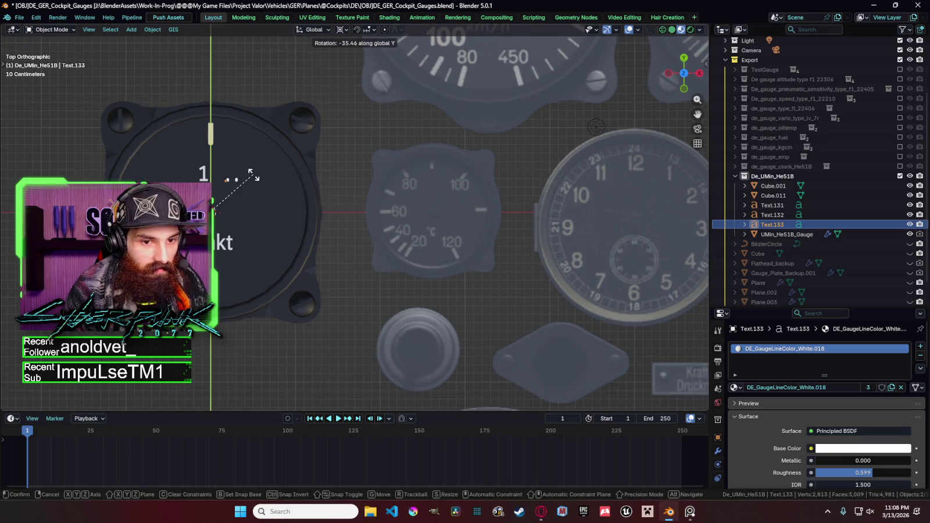
key(z)
key(x)
key(z)
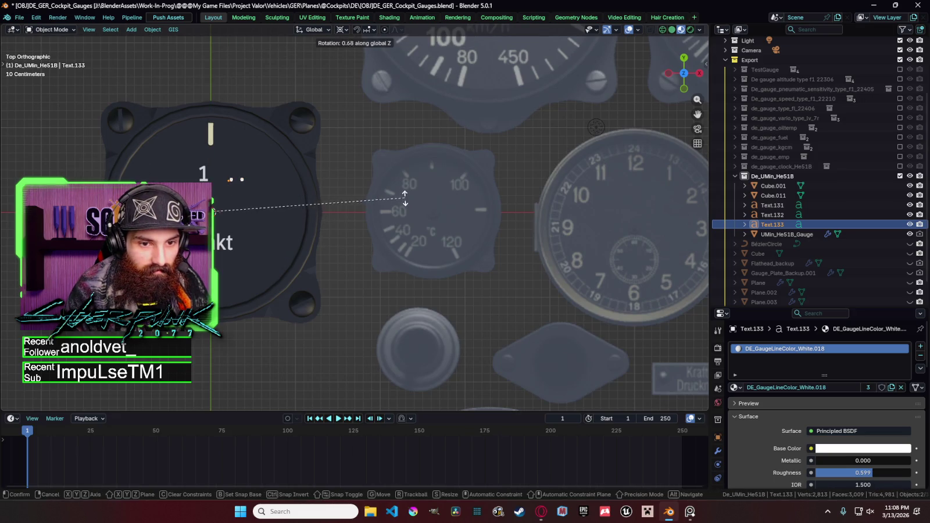
text(90)
click(336, 172)
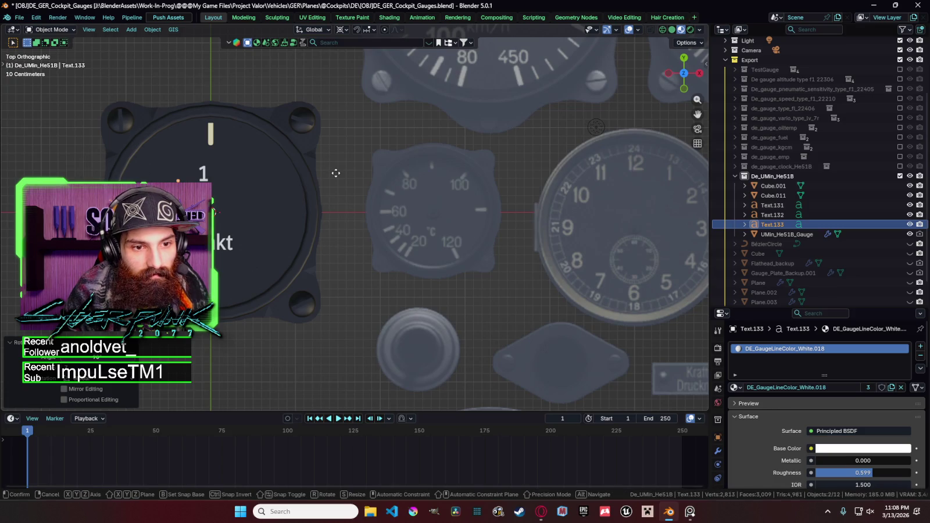
Step: Move the colon along X to sit right after the 1
key(g)
key(x)
key(y)
key(x)
click(370, 155)
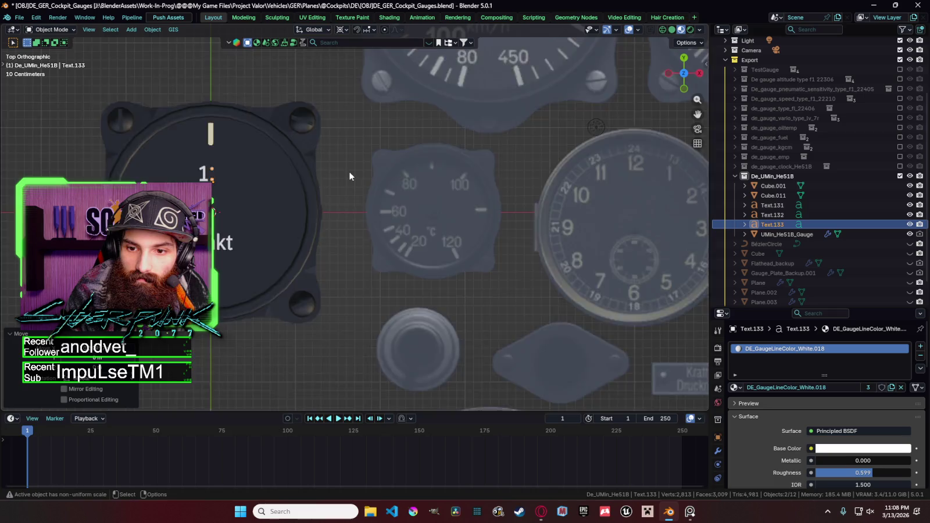
scroll(348, 177, down, 3)
scroll(349, 178, down, 1)
scroll(348, 177, down, 1)
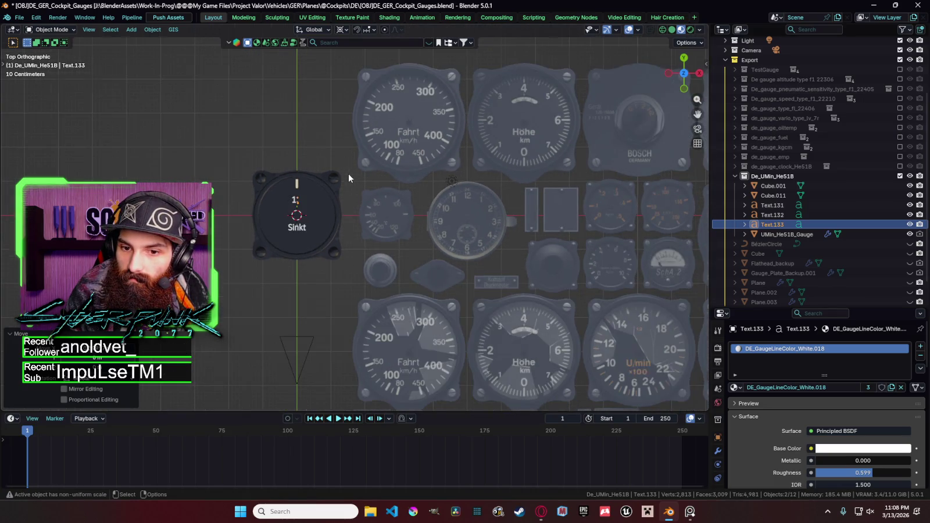
scroll(349, 177, down, 1)
scroll(348, 178, up, 3)
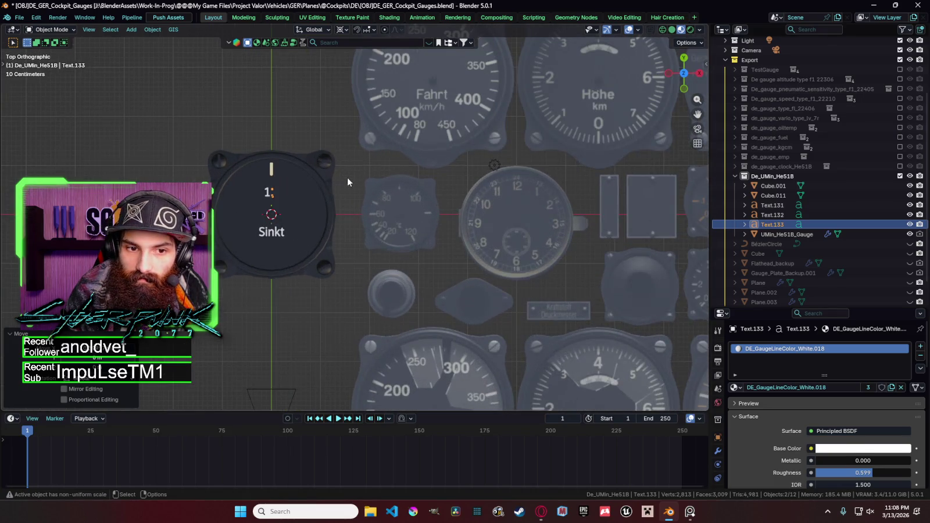
Step: Move the gauge texture plane further left and re-centre the view
click(372, 174)
key(g)
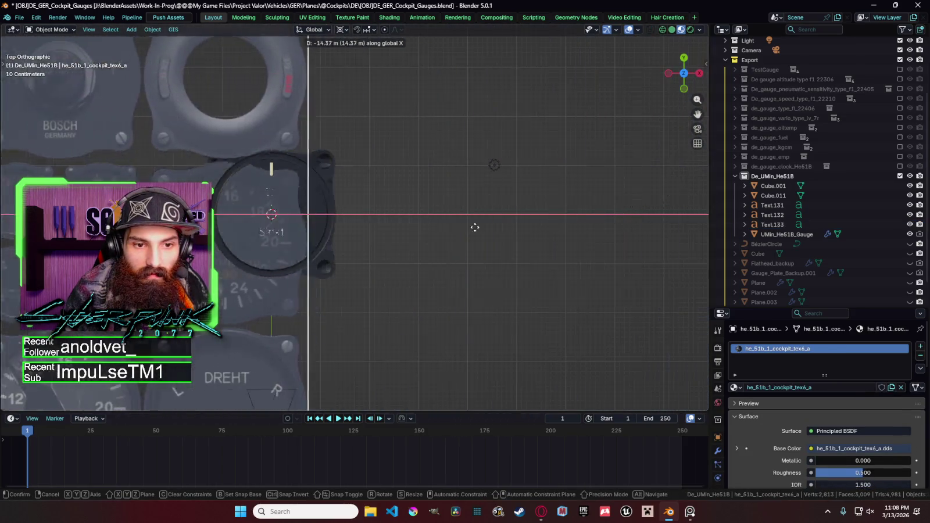
click(353, 251)
shift+middle_drag(353, 251, 538, 219)
scroll(538, 218, up, 3)
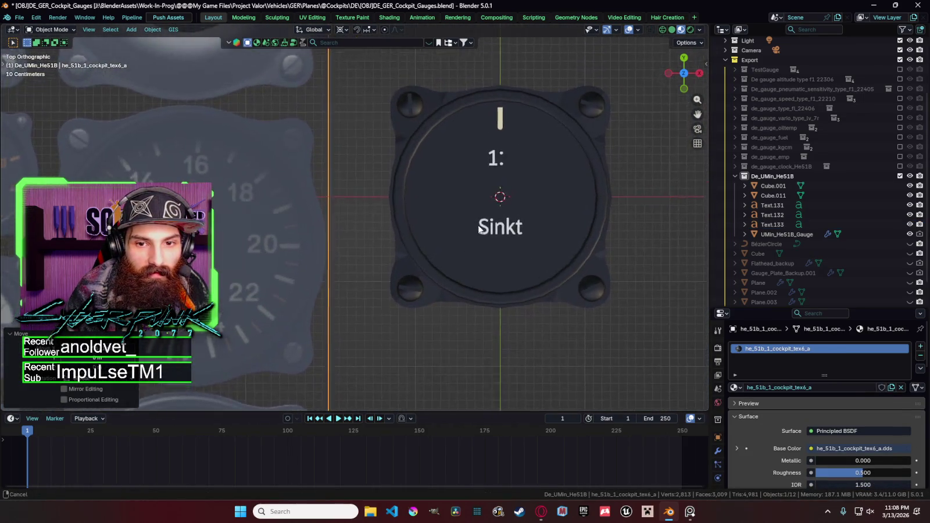
Step: Resize the colon and adjust its vertical position beside the 1
click(515, 143)
key(s)
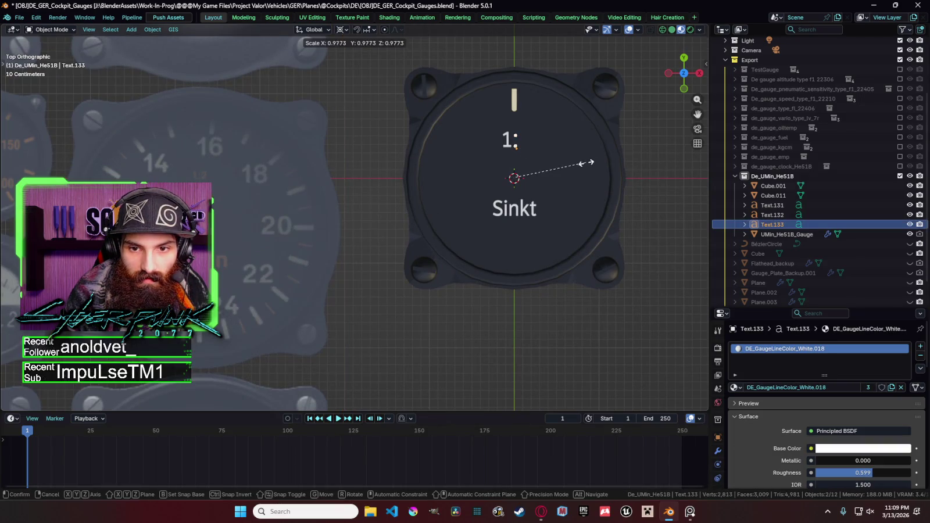
click(579, 157)
key(g)
key(y)
click(579, 156)
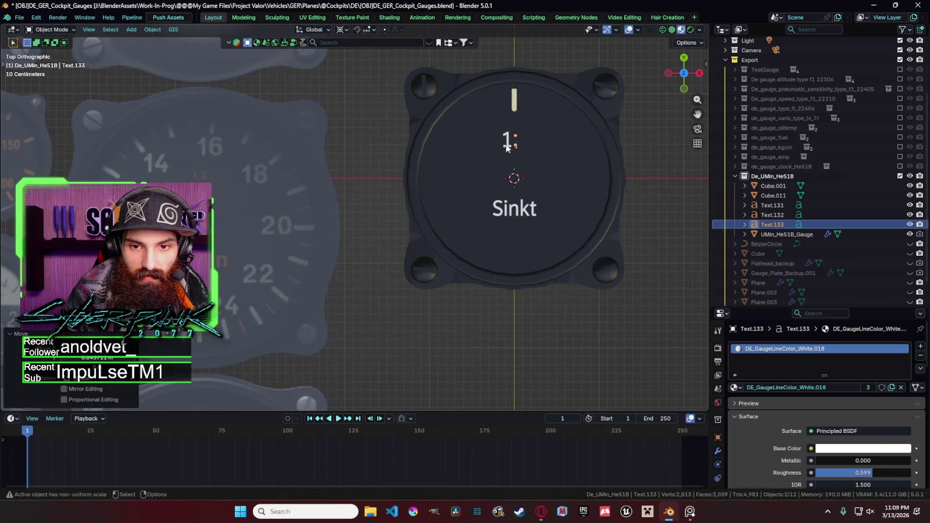
Step: Copy the 1 after the colon and change that copy to 2
key(shift+d)
click(526, 134)
key(Tab)
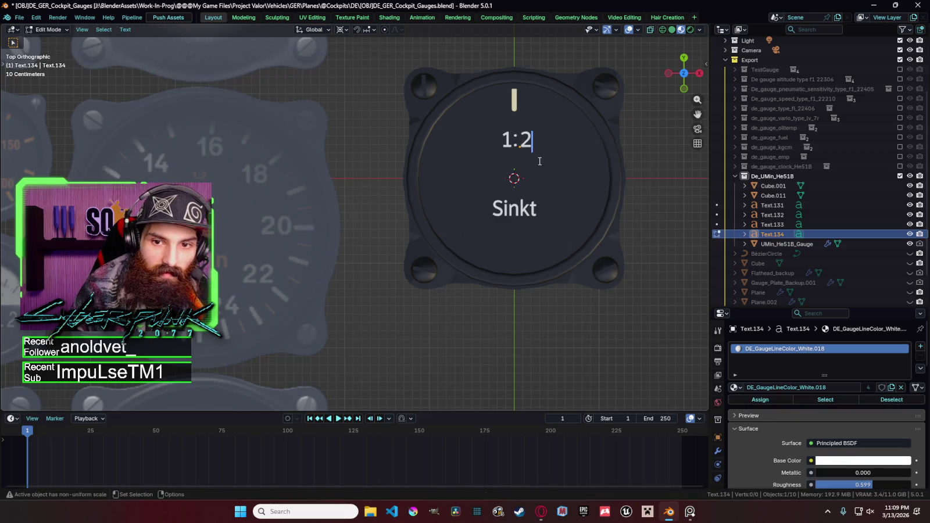
key(Tab)
click(508, 141)
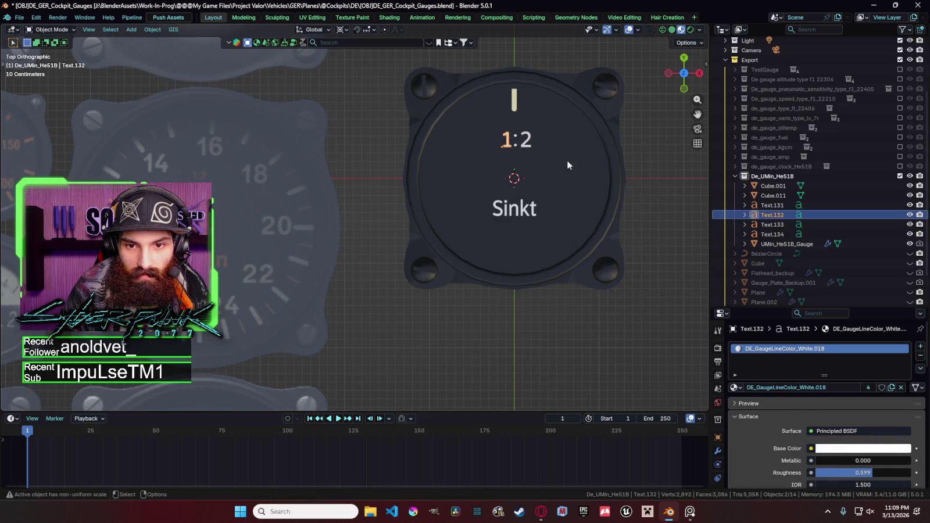
scroll(753, 373, down, 3)
click(719, 453)
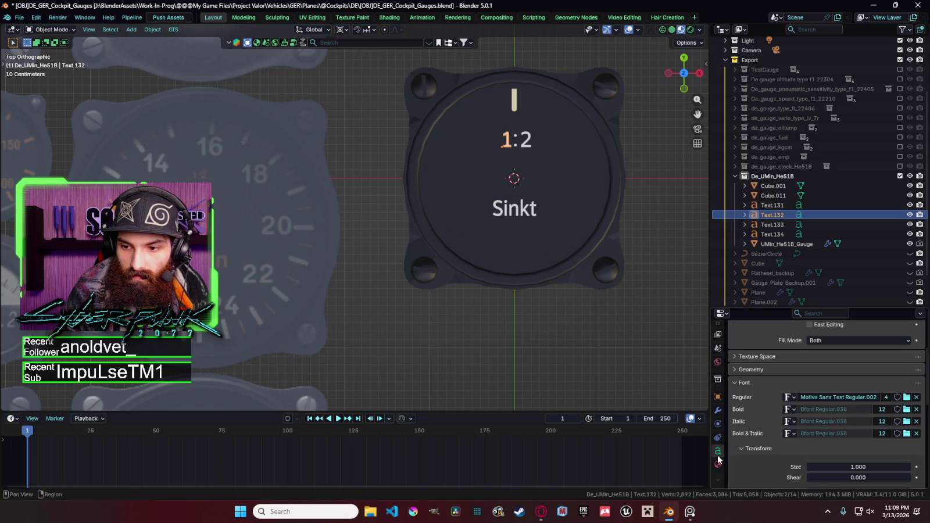
Step: Retype the Sinkt label as 'U min'
click(525, 214)
key(Tab)
key(ctrl+a)
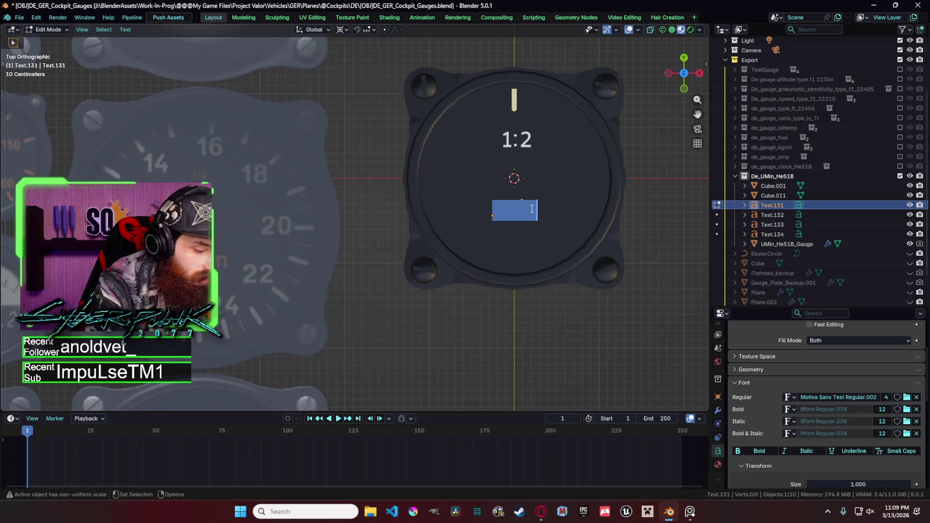
text(U)
key(Tab)
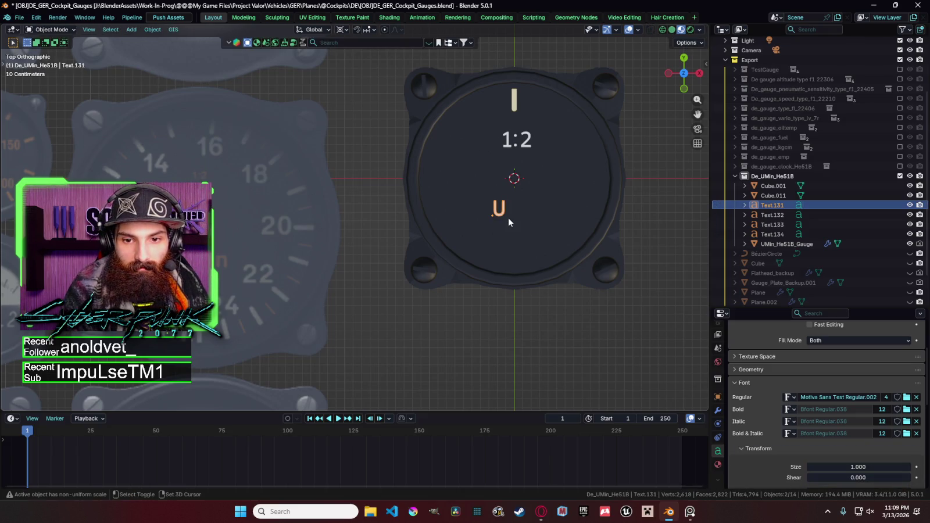
key(Tab)
key(Tab)
key(Tab)
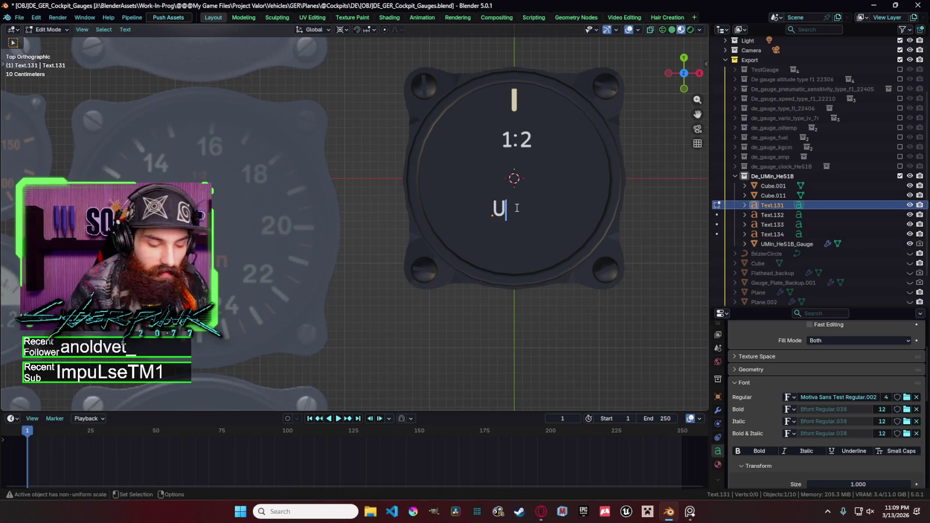
text(min)
Step: Duplicate U min straight below it and change the copy's text to 'x'
key(Tab)
key(shift+d)
key(y)
click(529, 237)
key(Tab)
text(x100)
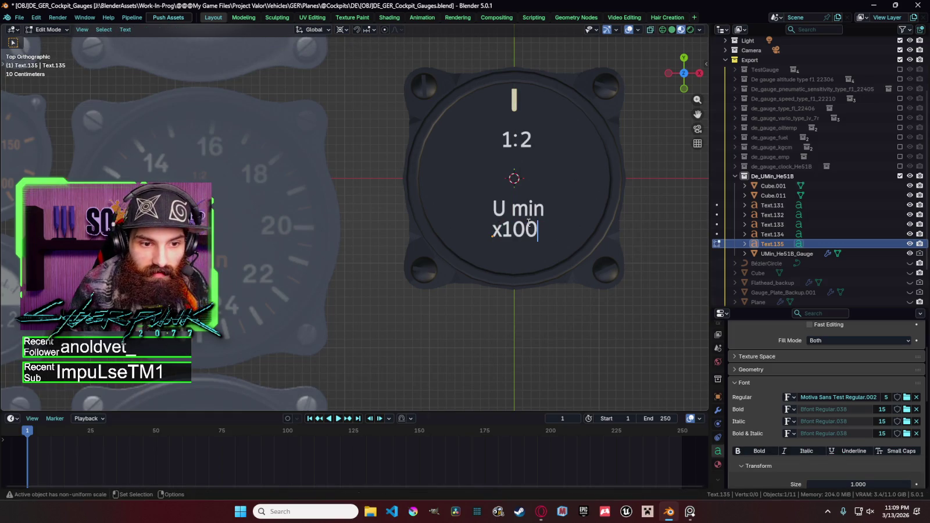
key(shift+Home)
key(BackSpace)
text(x)
key(Tab)
Step: Shift the x slightly right and squash its height vertically
key(g)
click(563, 236)
key(s)
key(Escape)
key(s)
key(y)
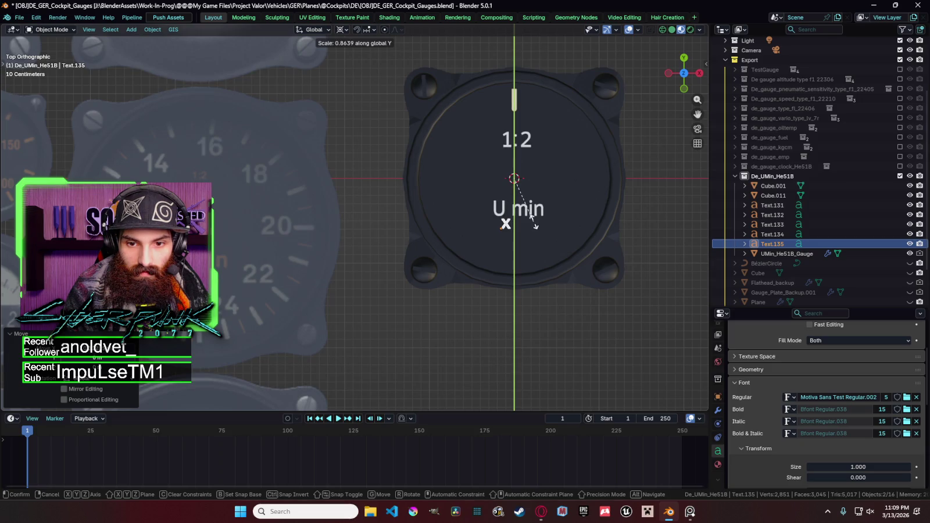
click(532, 224)
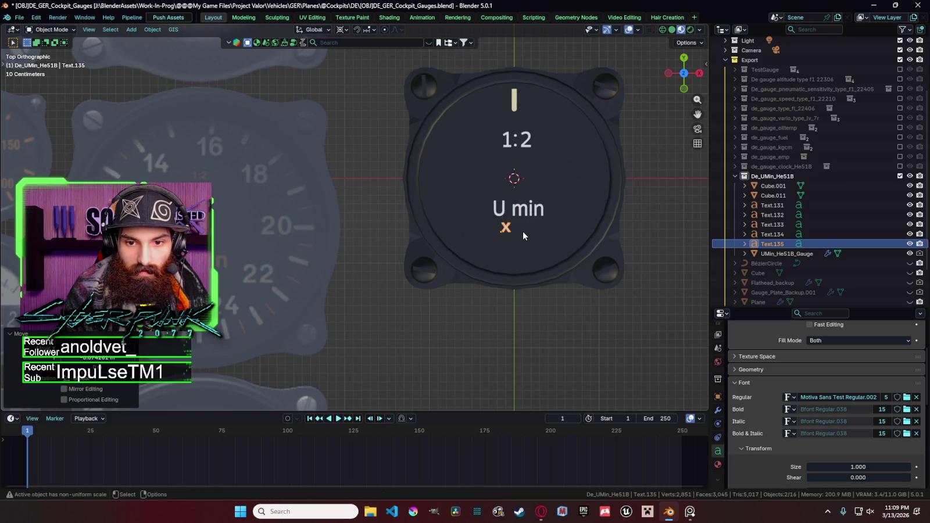
Step: Make another copy of U min below it and retype it as '100'
click(533, 214)
key(shift+d)
key(z)
click(534, 237)
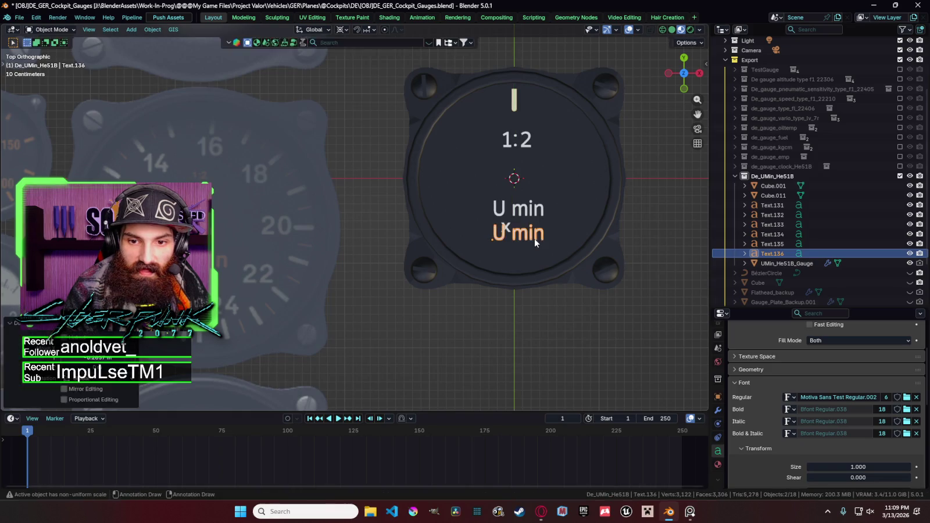
key(Tab)
key(BackSpace)
key(BackSpace)
key(BackSpace)
text(100)
key(Tab)
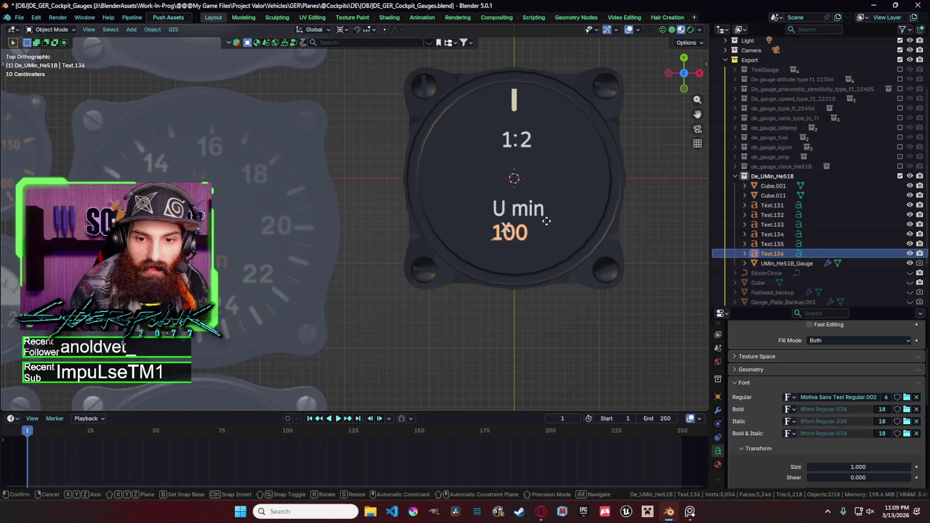
Step: Move the 100 horizontally to sit beside the x
key(g)
key(x)
click(565, 221)
key(g)
key(y)
key(Escape)
key(s)
key(Escape)
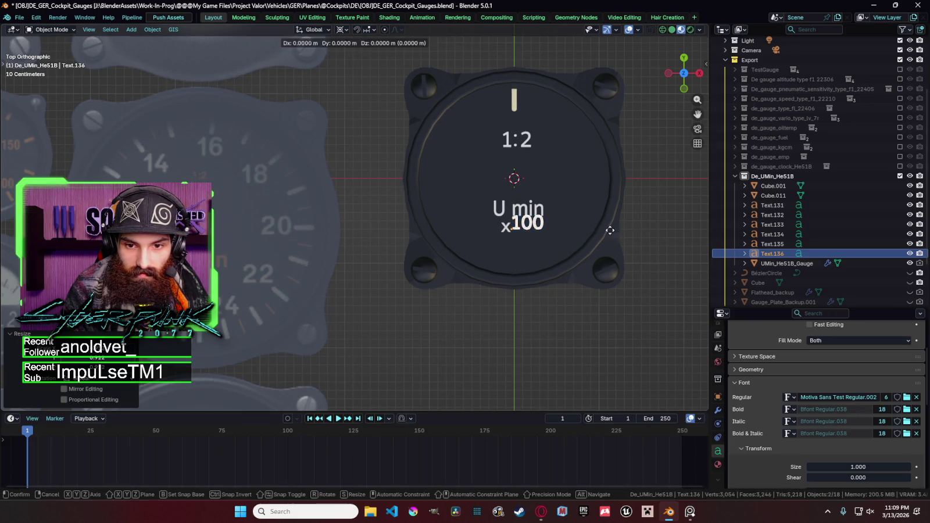
Step: Shrink the x and line it up vertically and horizontally next to the 100
click(510, 231)
key(s)
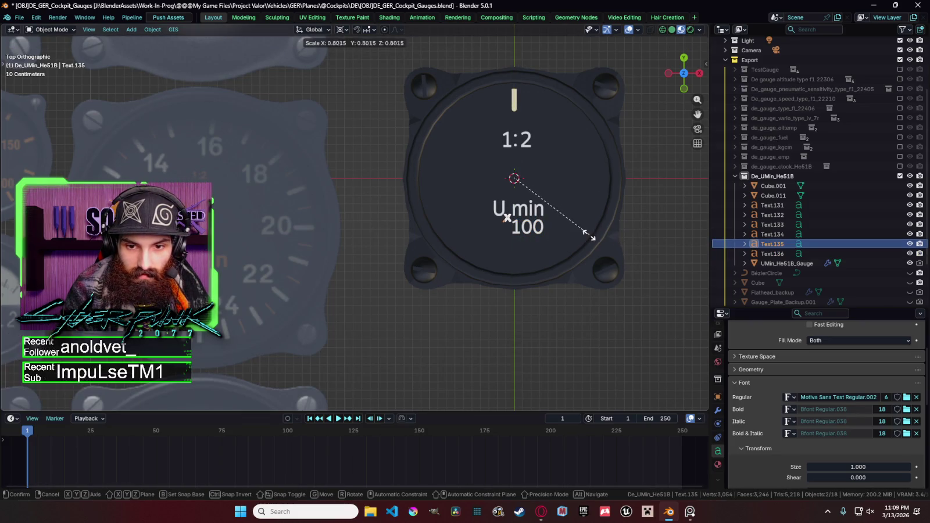
click(588, 236)
key(g)
key(y)
click(587, 246)
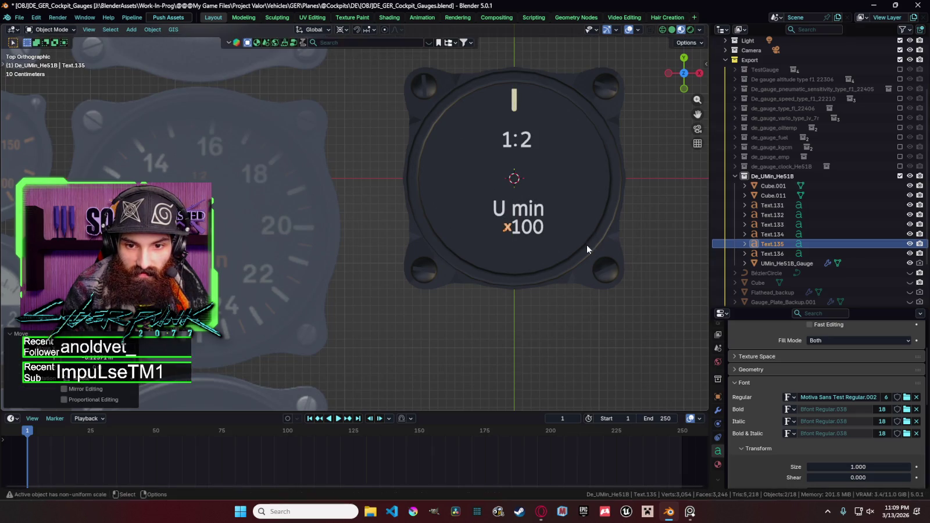
key(g)
key(x)
click(576, 245)
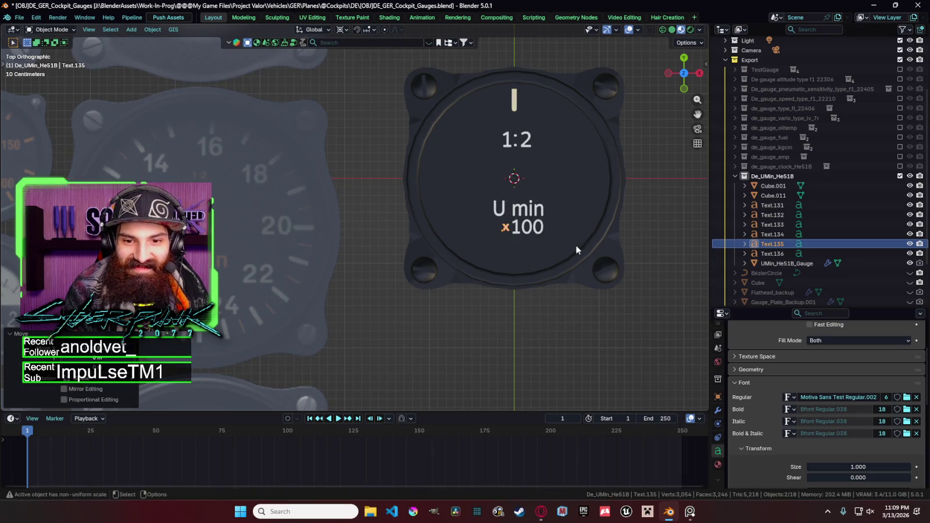
Step: Select the x together with the 100 and shift them horizontally
shift+click(541, 233)
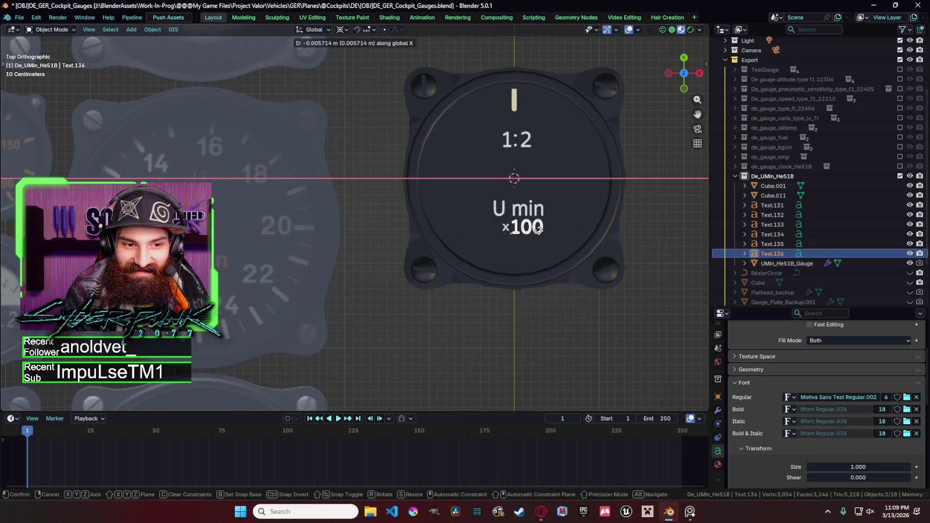
key(g)
key(x)
click(515, 231)
shift+click(515, 231)
shift+click(516, 232)
key(shift+g)
key(shift+g)
Step: Nudge the x100 left to centre it beneath U min
key(g)
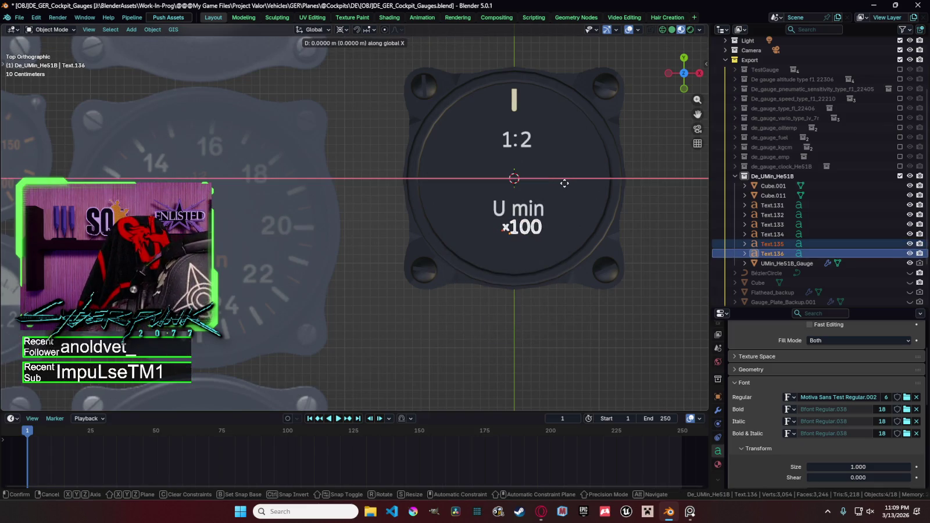
click(564, 184)
key(g)
key(x)
click(545, 235)
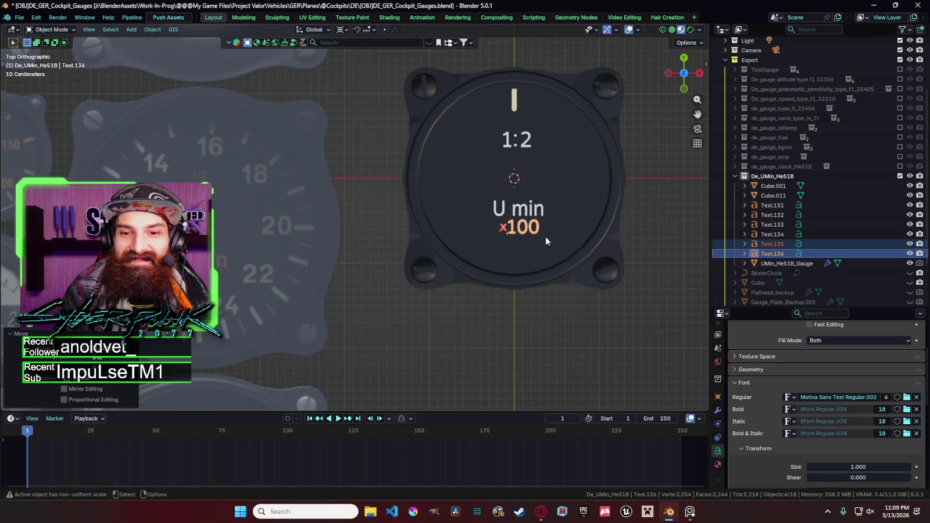
click(533, 229)
key(shift+d)
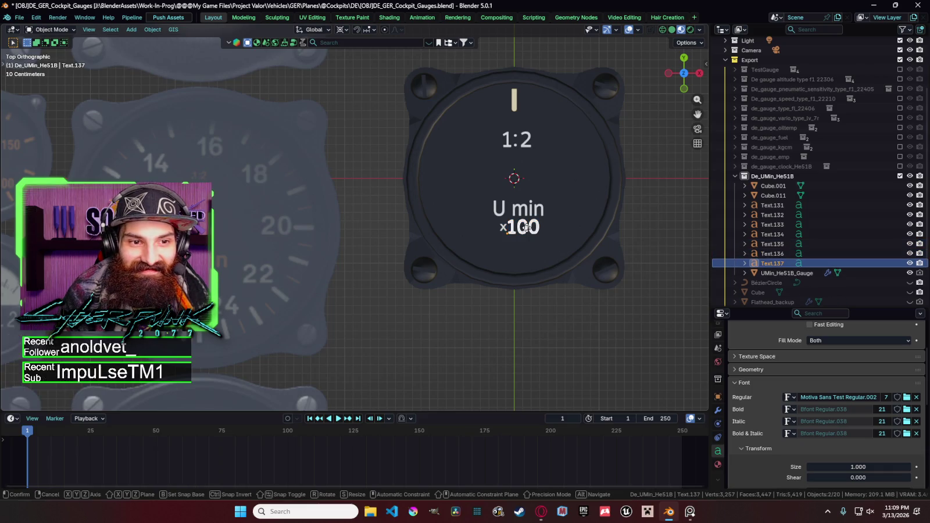
Step: Turn a copied label into the numeral 16 and set it beside the top mark
key(x)
key(y)
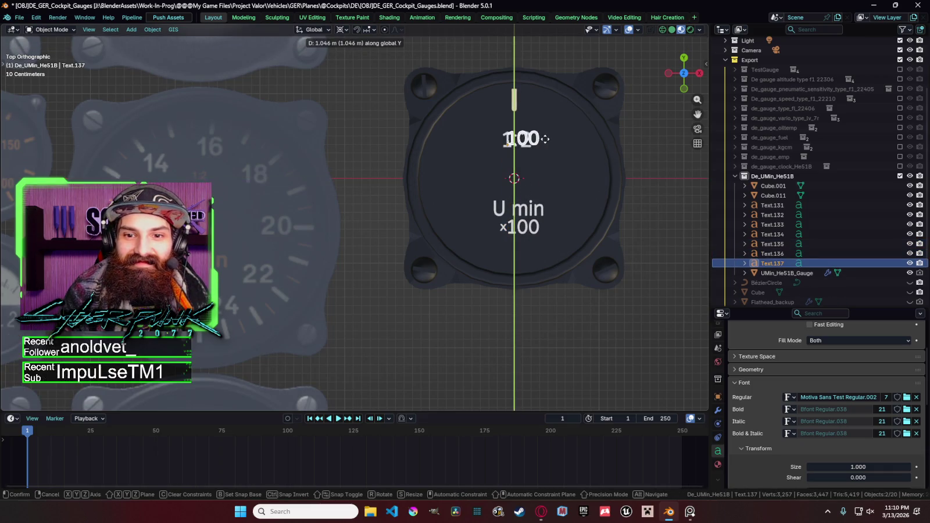
click(546, 120)
key(Tab)
key(BackSpace)
key(BackSpace)
key(Return)
key(Tab)
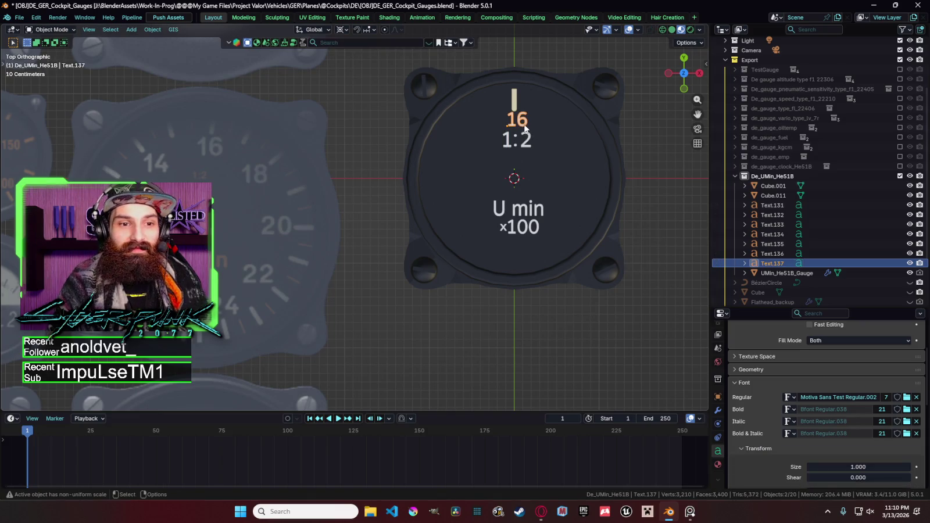
key(g)
click(544, 134)
key(g)
click(547, 124)
Step: Duplicate the 16, change it to 18, and place it on the upper-right rim
key(g)
click(551, 124)
key(shift+d)
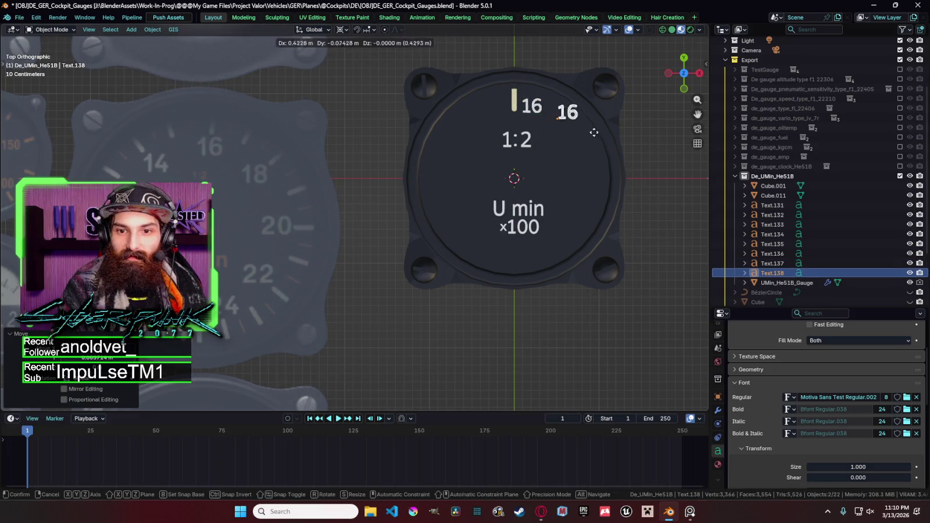
click(594, 159)
key(Tab)
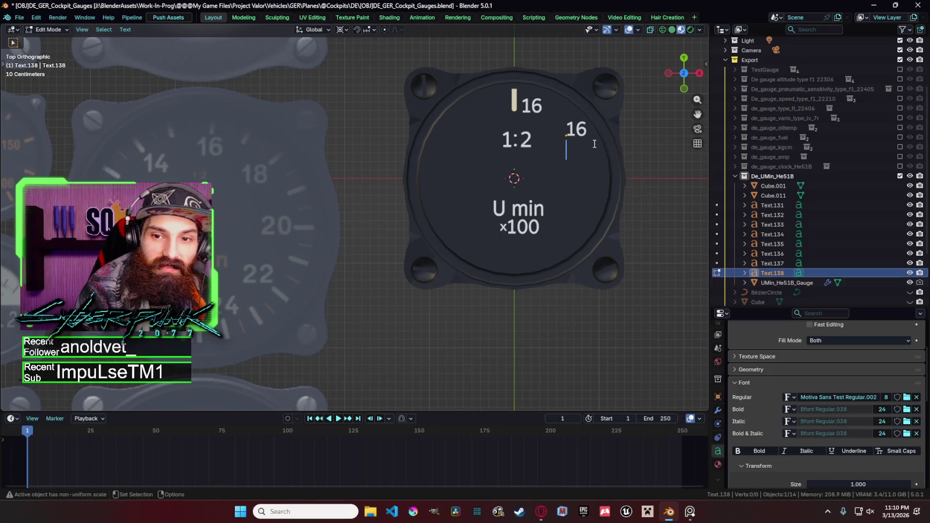
key(BackSpace)
text(8)
key(Tab)
key(g)
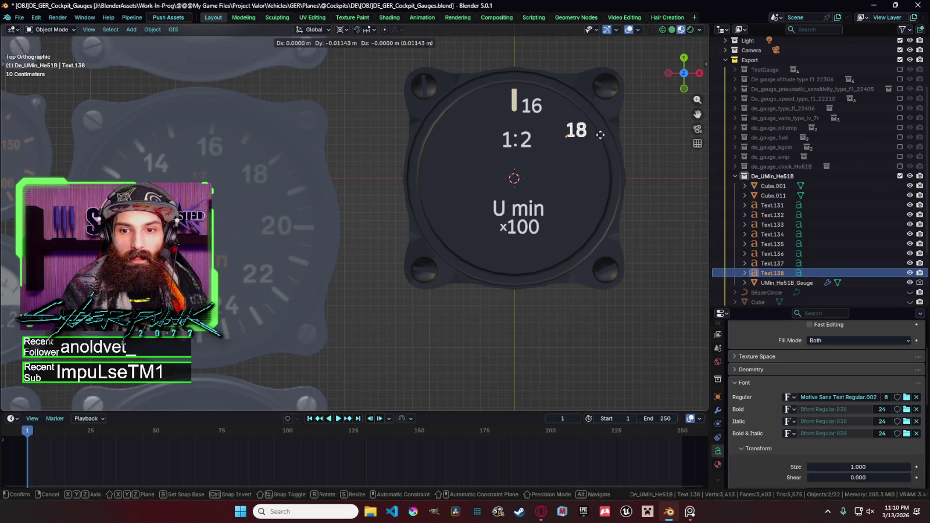
click(600, 134)
Step: Duplicate the 18, retype it as 20, and place it at the dial's right side
key(shift+d)
click(600, 184)
key(Tab)
key(BackSpace)
key(BackSpace)
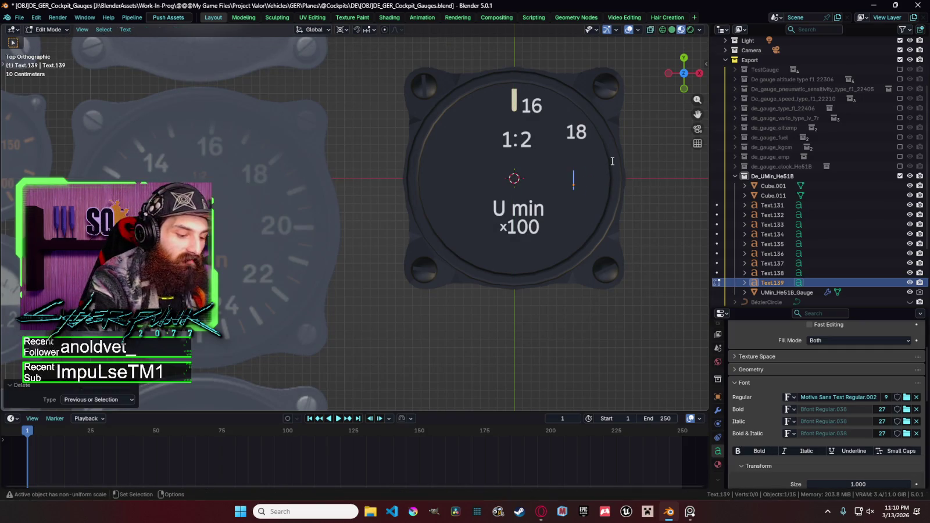
text(20)
key(Tab)
key(g)
key(y)
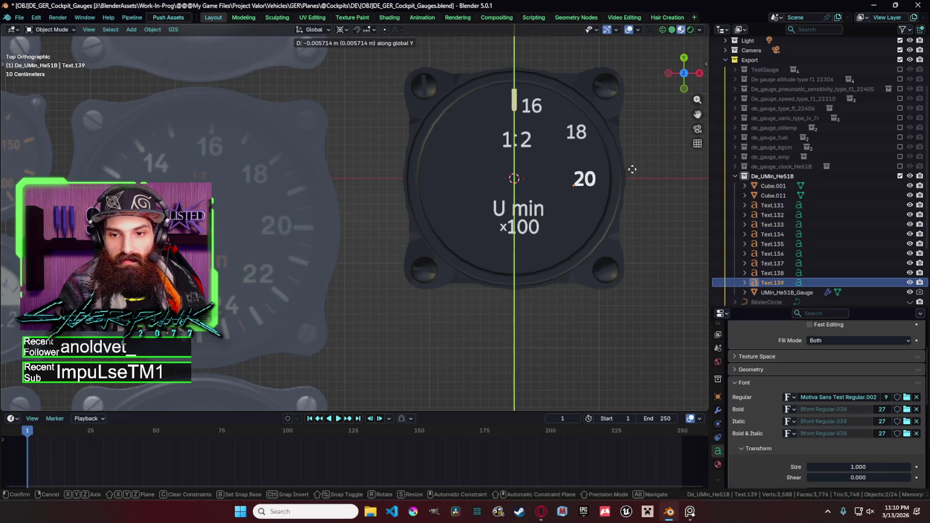
click(632, 169)
Step: Duplicate the 20 and position the copy below the U min label
key(shift+d)
key(x)
click(611, 175)
key(g)
key(y)
click(620, 215)
key(g)
key(x)
click(625, 214)
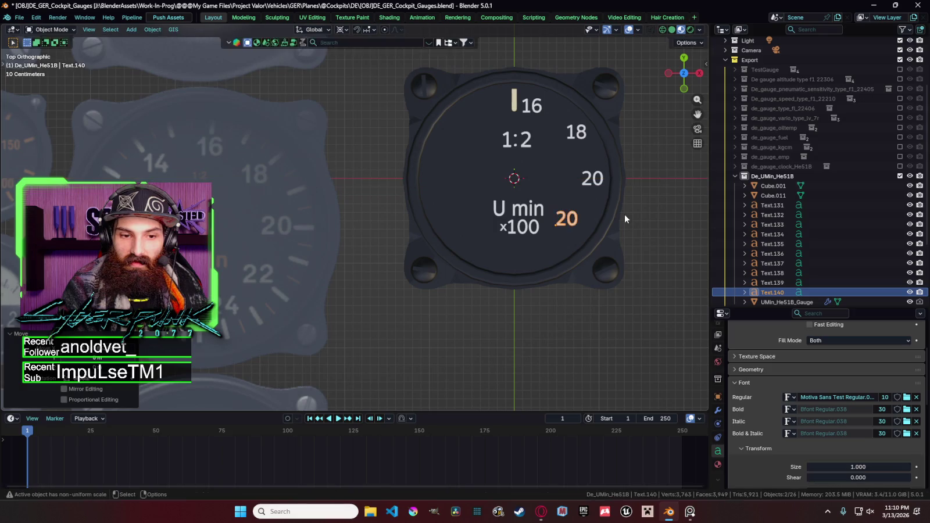
Step: Change the copied label to 22 and shift it horizontally onto the lower-right rim
key(Tab)
key(BackSpace)
text(2)
key(Tab)
key(g)
key(x)
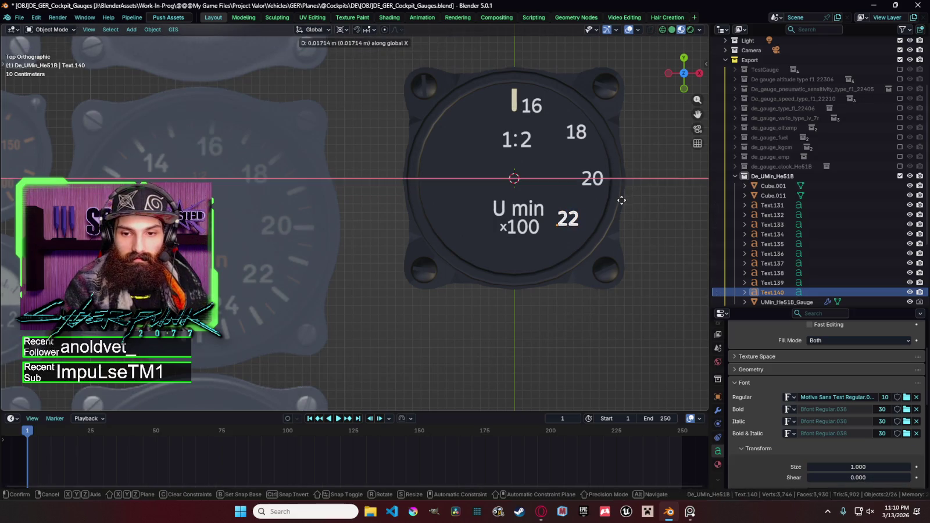
click(632, 209)
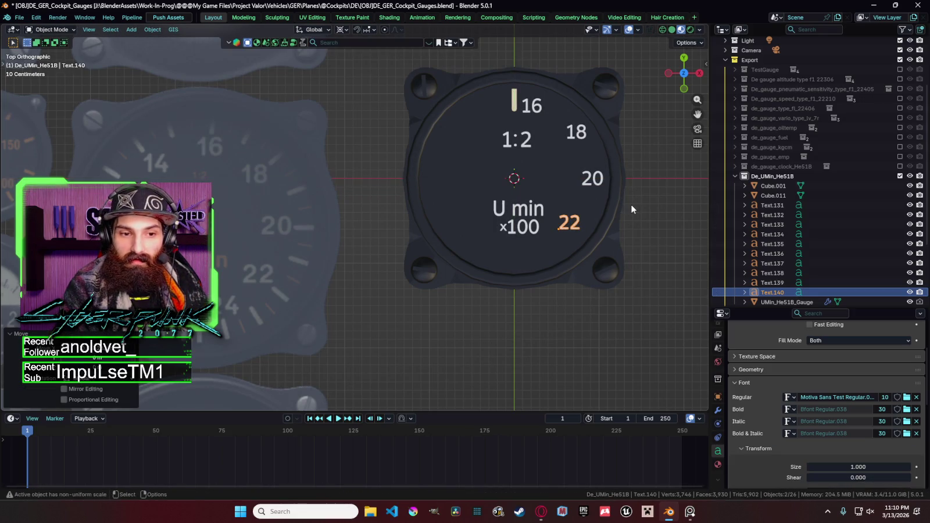
Step: Duplicate the 22, retype it as 24, and place it below ×100 near the bottom
key(shift+d)
click(592, 204)
key(g)
click(580, 211)
key(Tab)
key(BackSpace)
text(4)
key(Tab)
key(g)
click(581, 225)
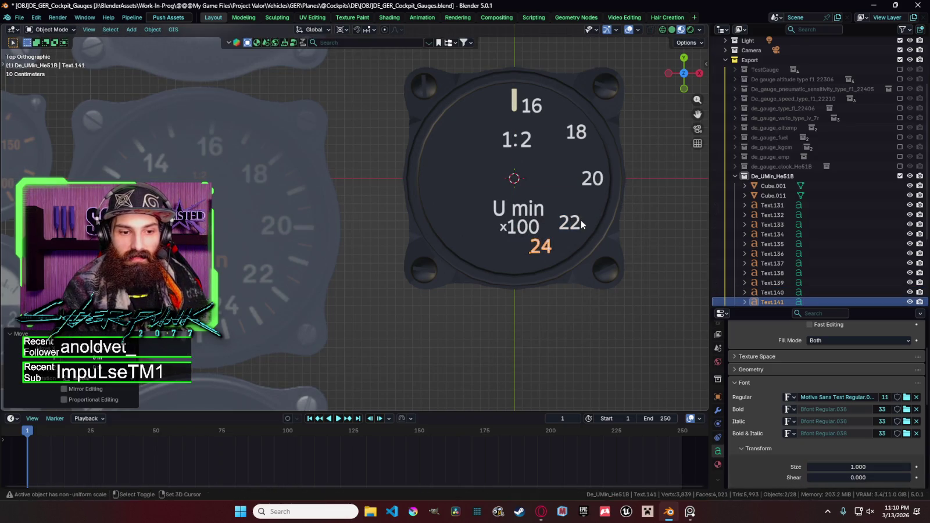
Step: Duplicate the 24, retype it as 6, and place it left, below ×100
key(shift+d)
click(537, 225)
key(Tab)
key(BackSpace)
key(BackSpace)
text(6)
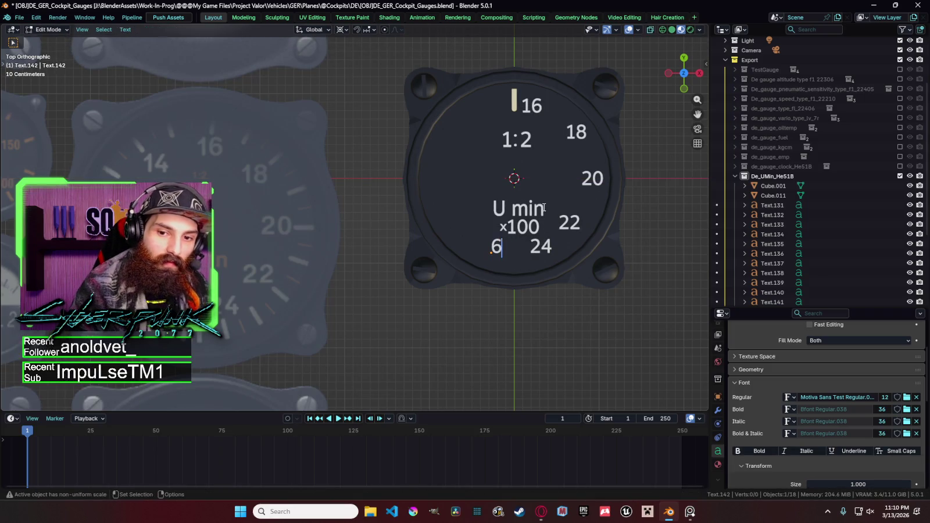
key(Tab)
key(g)
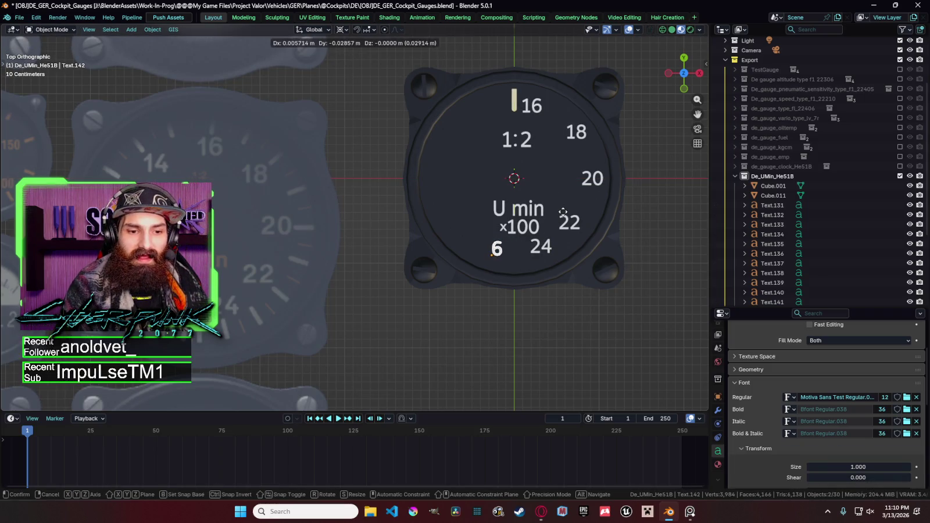
key(Escape)
key(g)
click(534, 228)
Step: Duplicate the 6, change it to 8, and position it along the lower-left rim
key(shift+d)
key(x)
click(504, 227)
key(g)
key(y)
click(497, 224)
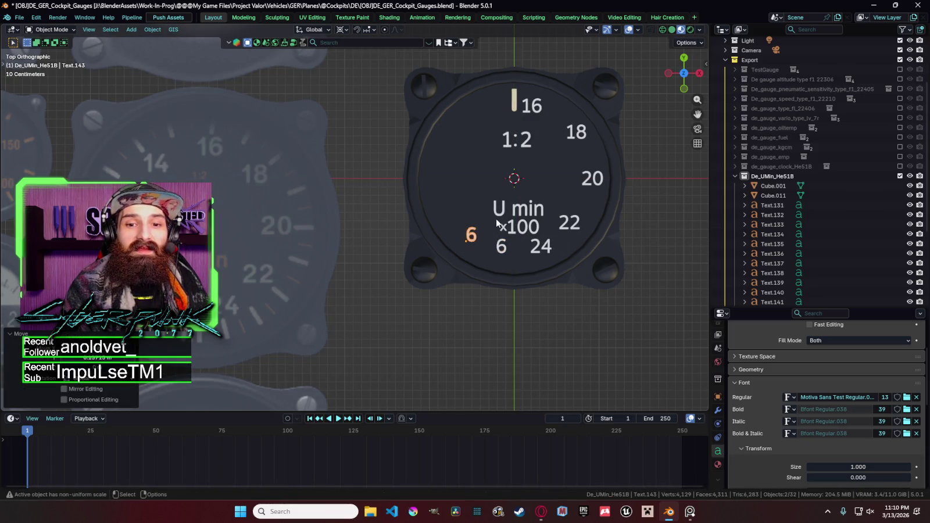
key(Tab)
key(BackSpace)
text(8)
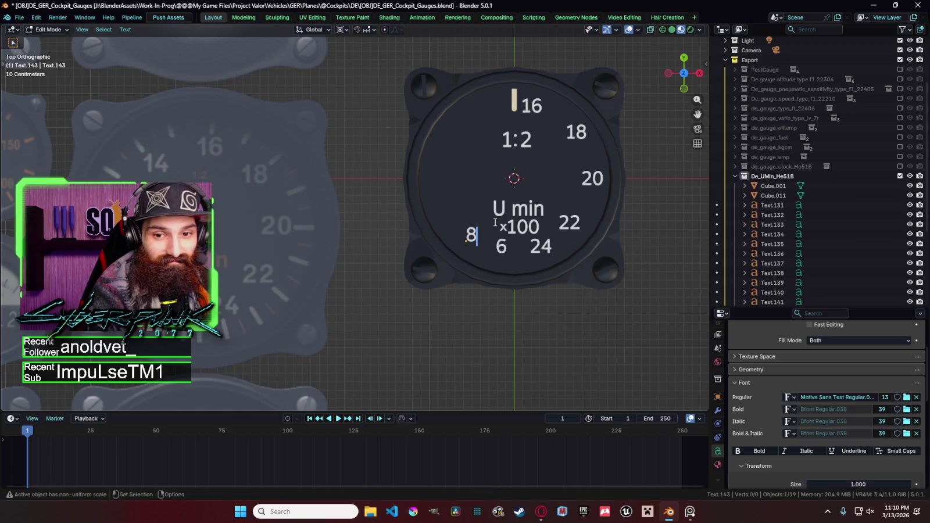
key(Tab)
key(g)
key(x)
click(544, 228)
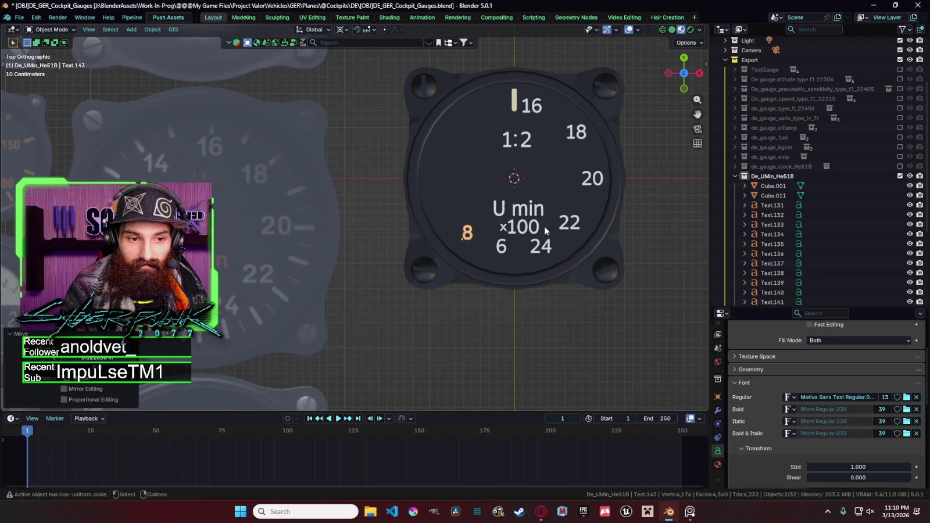
Step: Duplicate the 8, retype it as 10, and place it further up the left rim
key(shift+d)
key(x)
key(y)
click(545, 219)
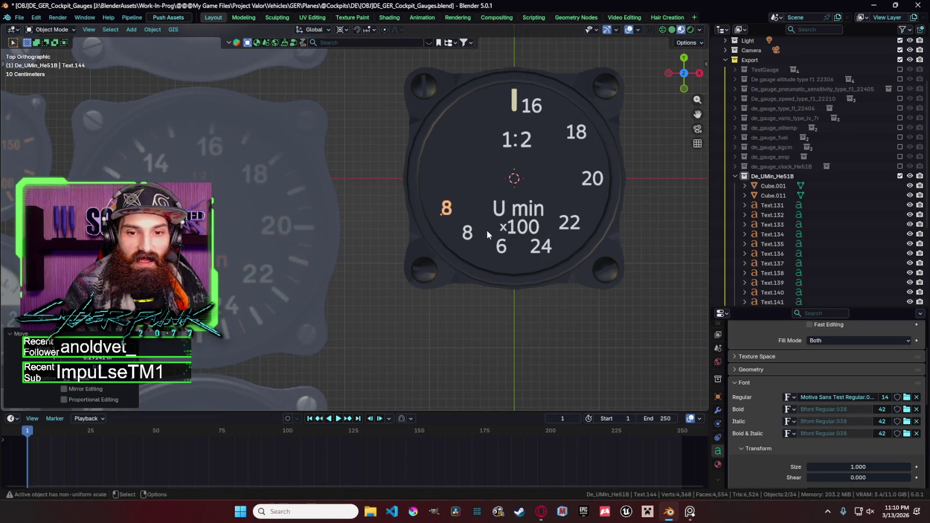
key(Tab)
key(BackSpace)
text(10)
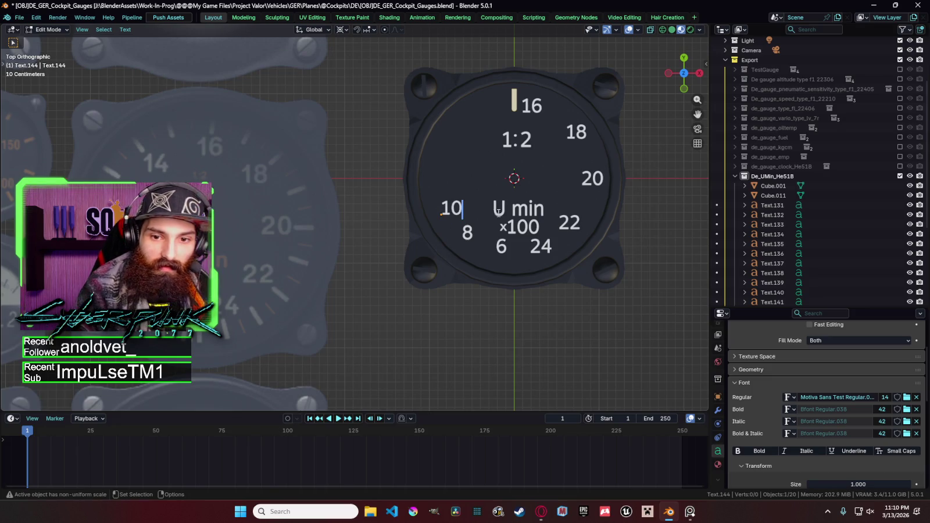
key(Tab)
key(g)
click(507, 222)
Step: Duplicate the 10, change it to 12, and place it higher on the left rim
key(shift+d)
key(y)
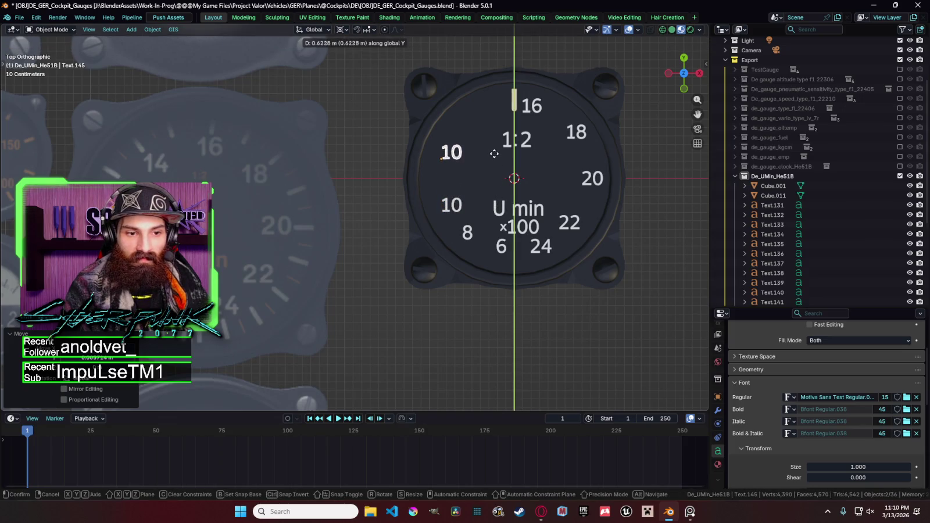
click(494, 154)
key(Tab)
key(BackSpace)
text(2)
key(Tab)
key(g)
key(y)
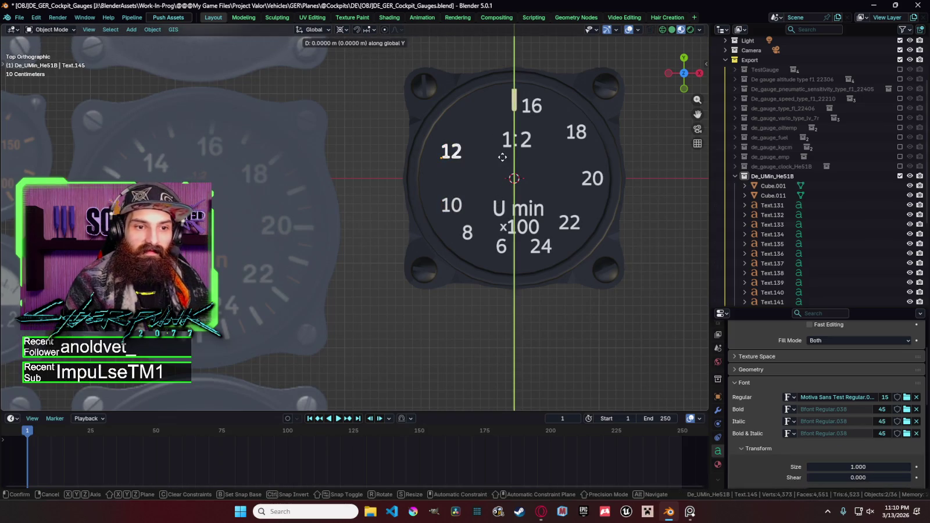
click(519, 152)
Step: Copy and paste the 12 label, moving the copy to the upper-left rim
key(ctrl+c)
key(ctrl+v)
key(g)
key(z)
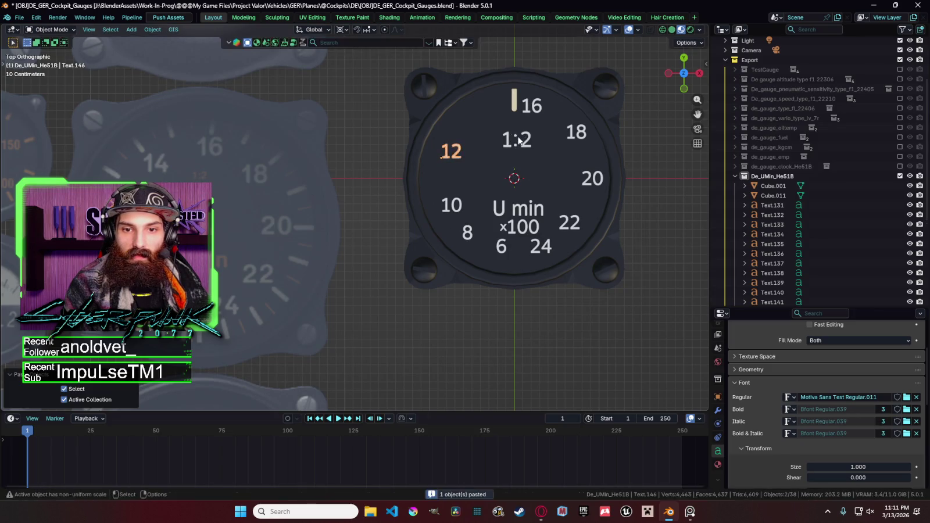
right_click(515, 103)
key(g)
key(y)
click(517, 62)
Step: Retype the pasted label as 14 and nudge it slightly lower on the rim
key(g)
key(x)
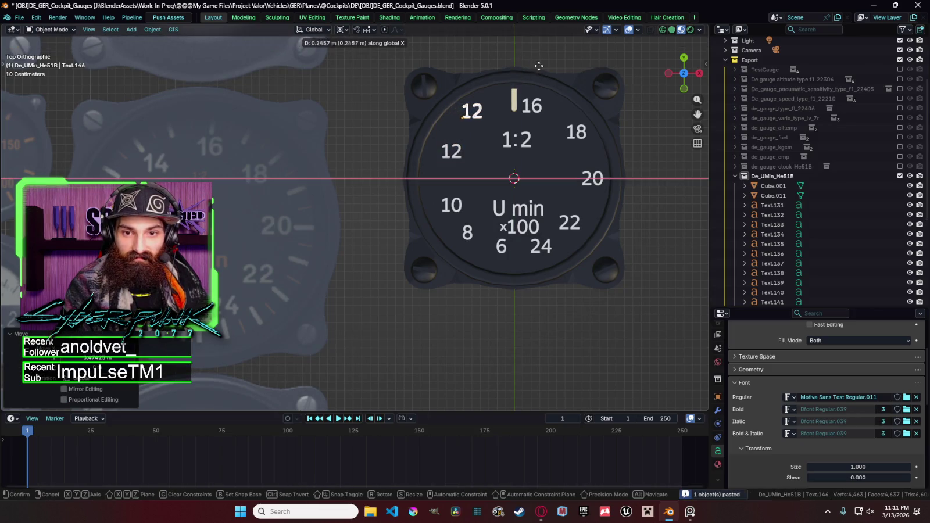
click(530, 94)
key(Tab)
key(BackSpace)
text(4)
key(Tab)
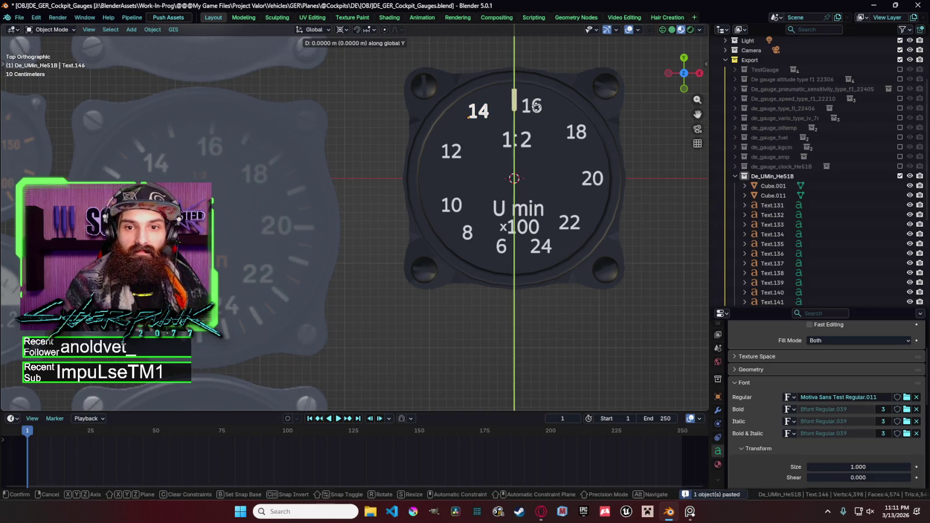
key(g)
key(x)
key(y)
click(521, 110)
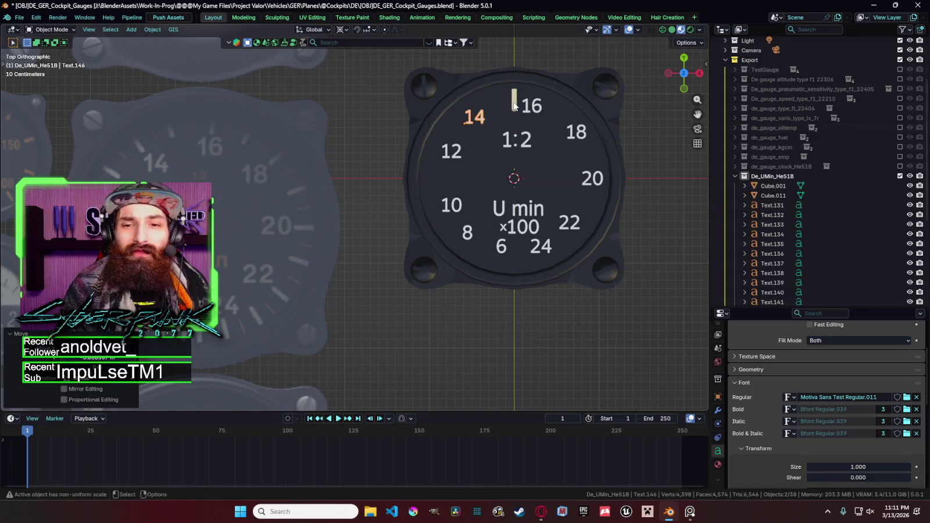
Step: Select the needle mark at the dial's top and start moving it vertically
click(517, 109)
key(g)
key(y)
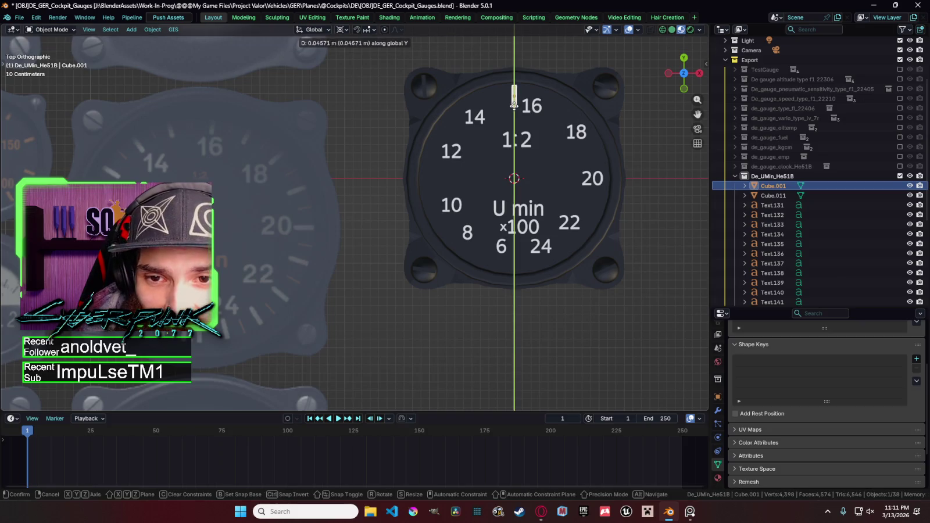
click(515, 108)
shift+middle_drag(515, 108, 474, 144)
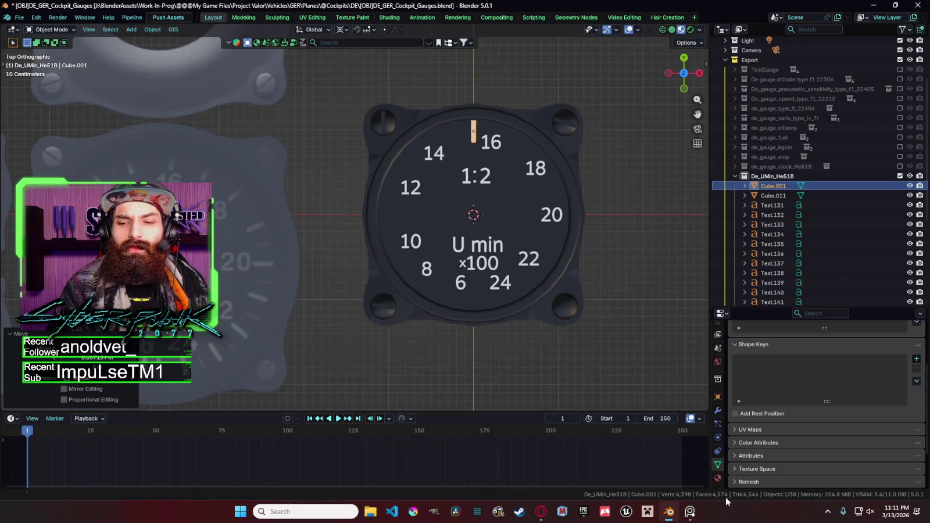
click(718, 478)
scroll(878, 387, up, 3)
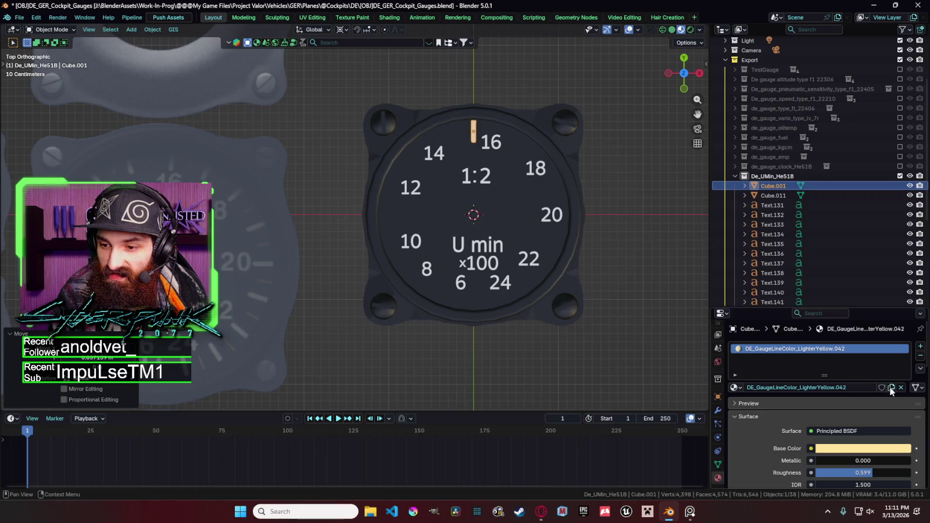
click(734, 389)
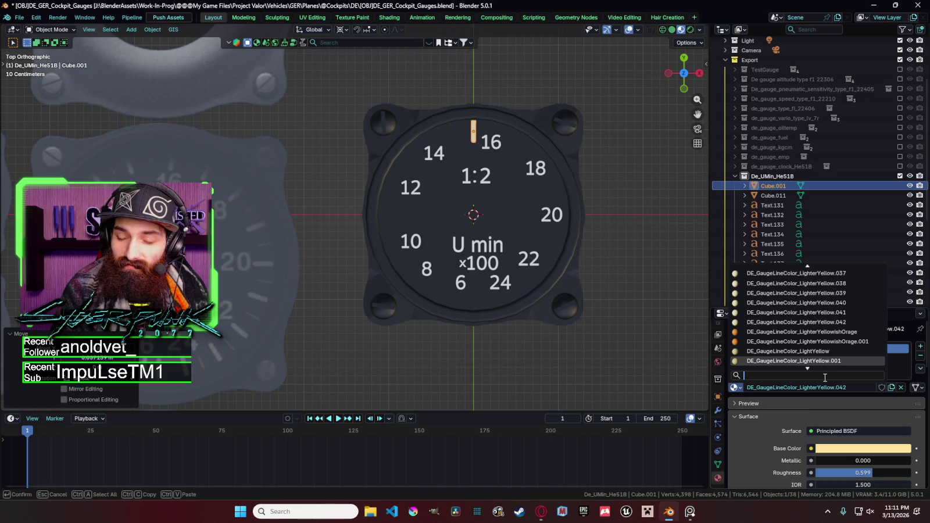
text(wh)
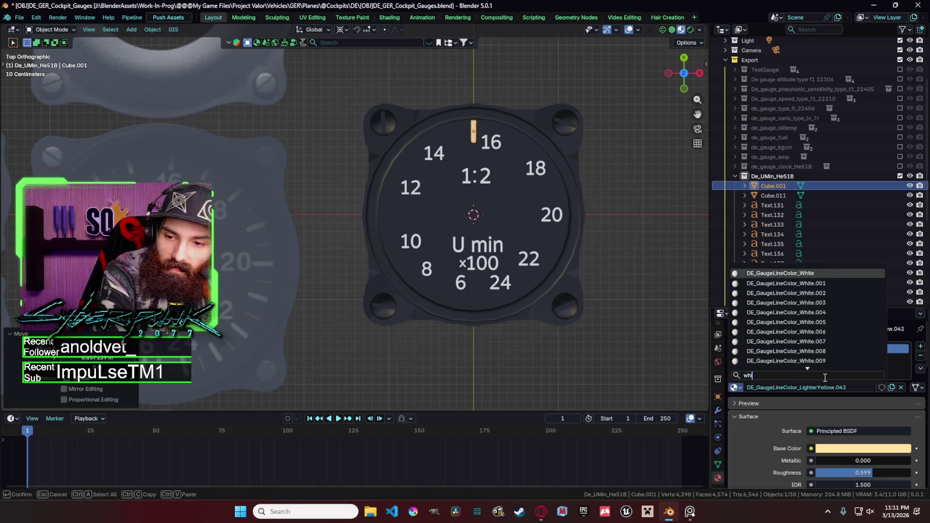
key(Return)
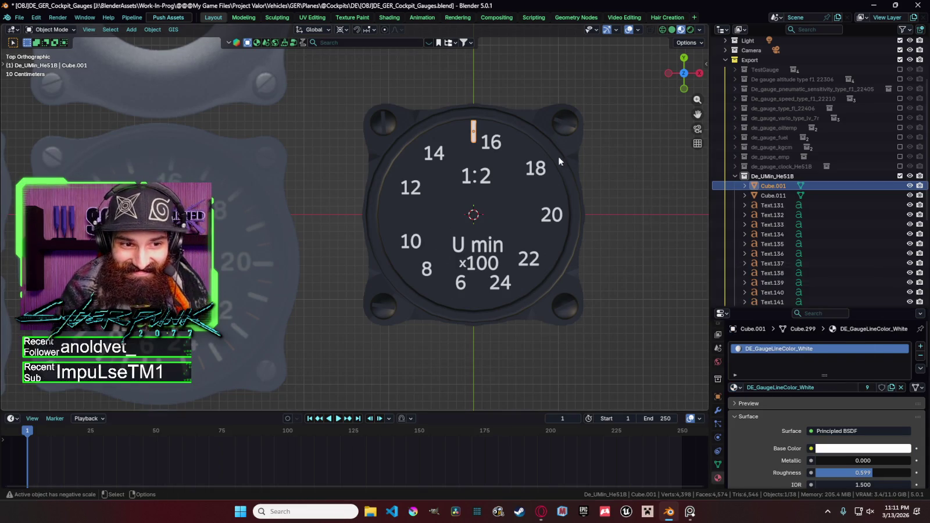
key(g)
key(y)
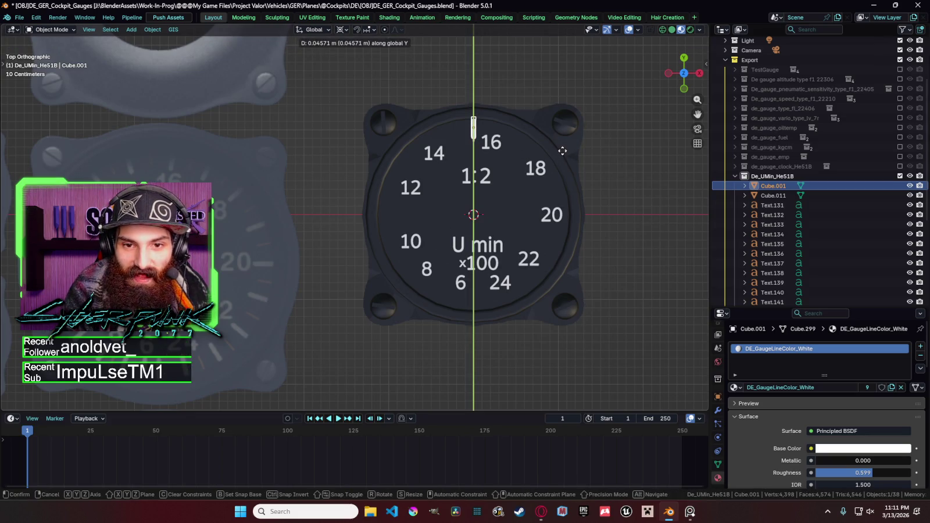
click(537, 153)
click(477, 141)
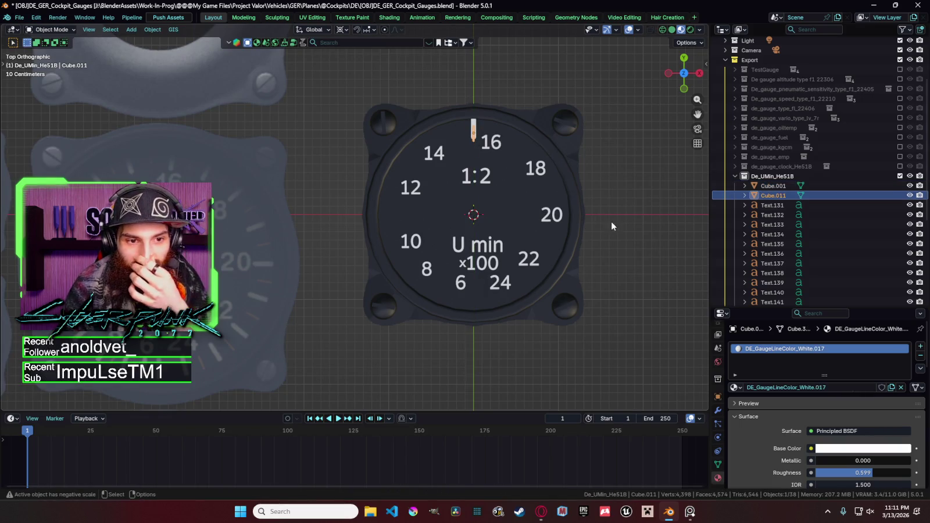
click(736, 387)
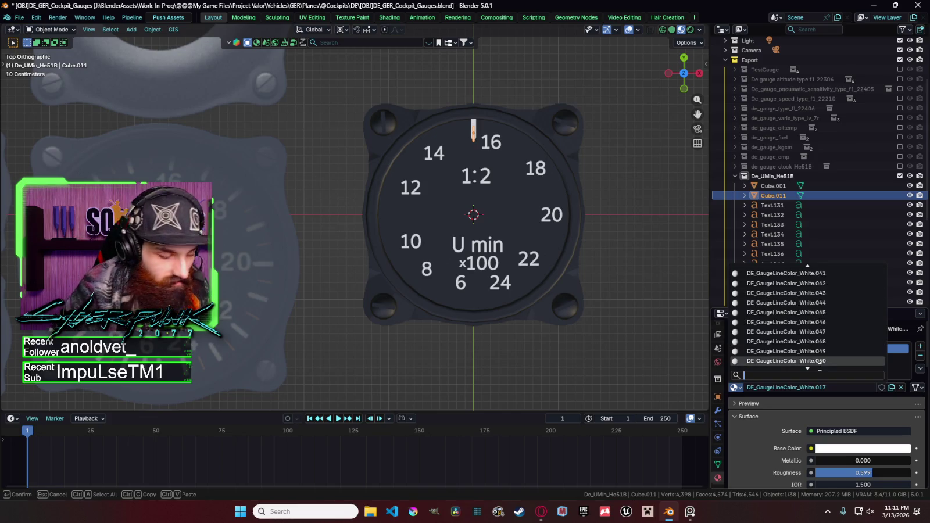
text(yellowor)
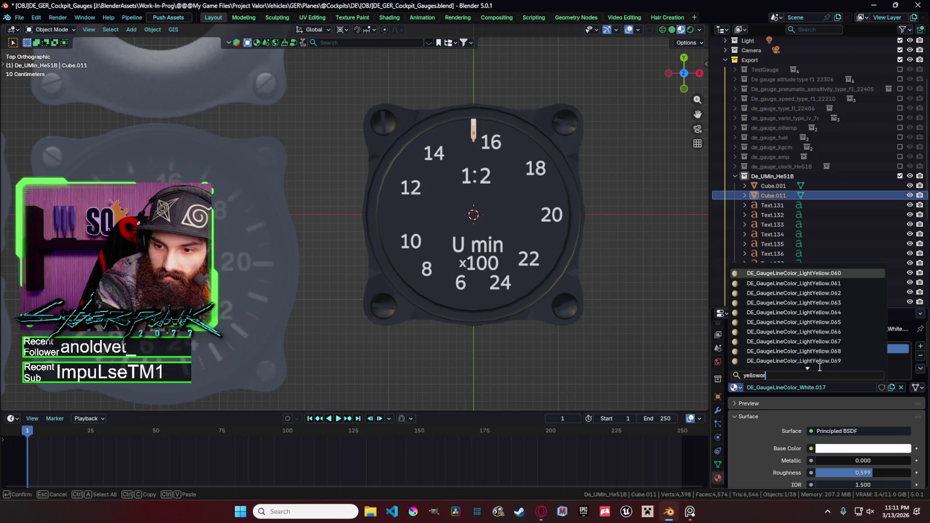
text(g)
key(Return)
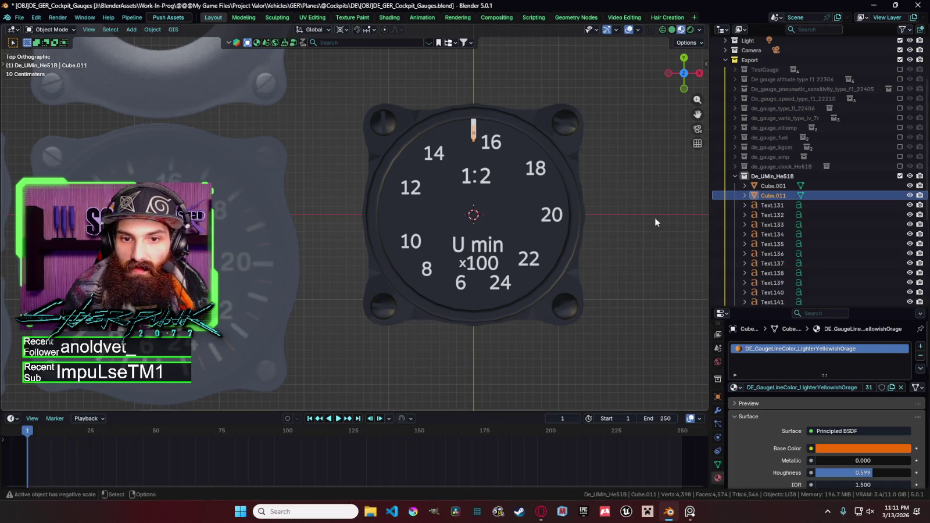
key(g)
key(y)
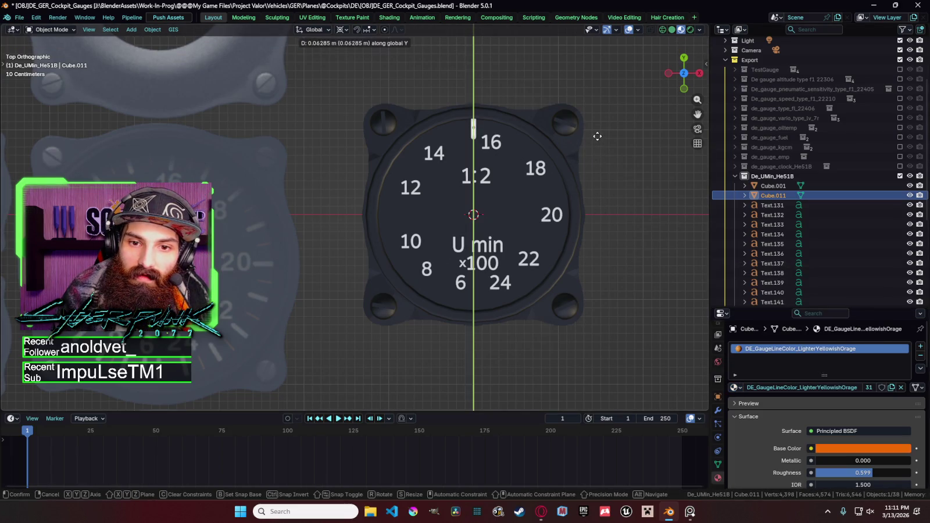
click(598, 140)
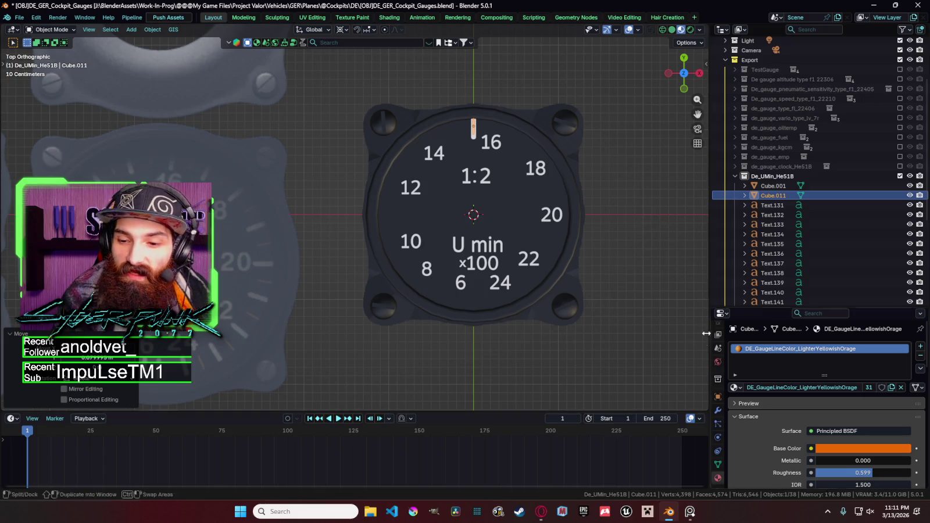
scroll(717, 423, down, 1)
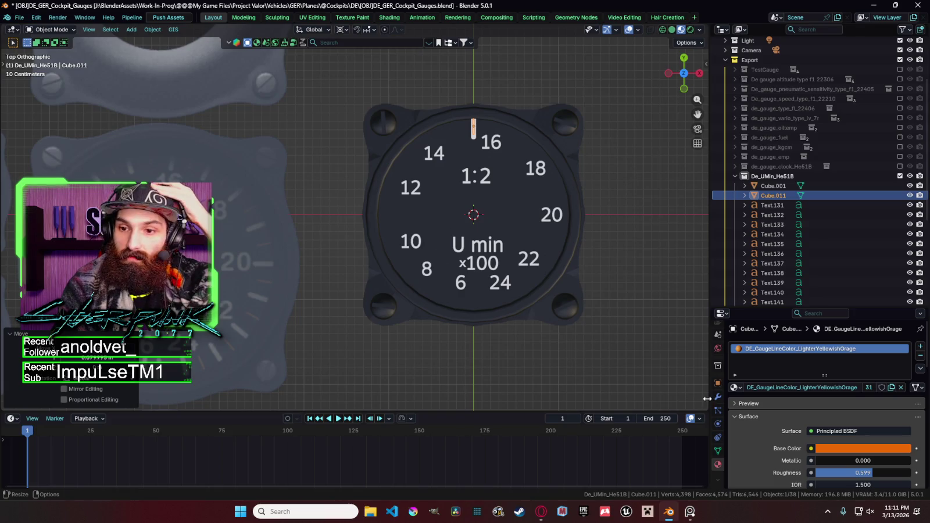
scroll(663, 336, down, 1)
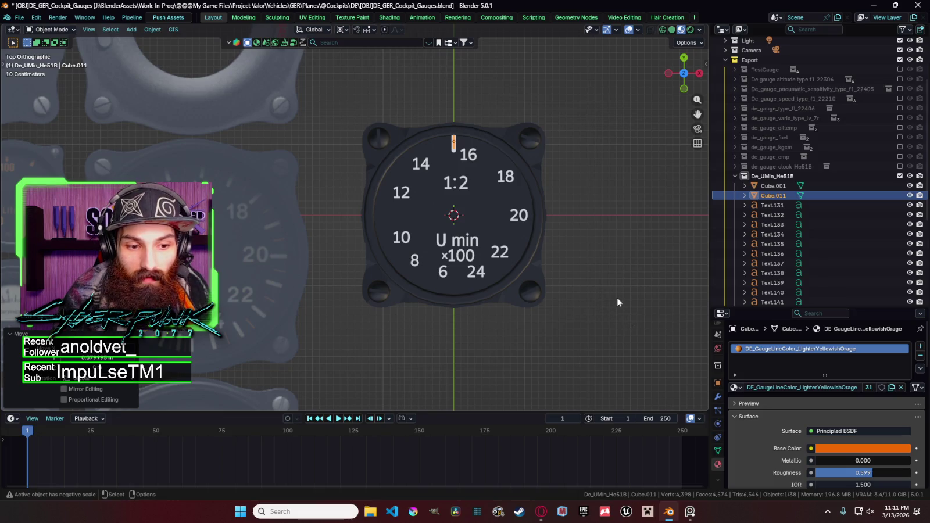
key(s)
key(Escape)
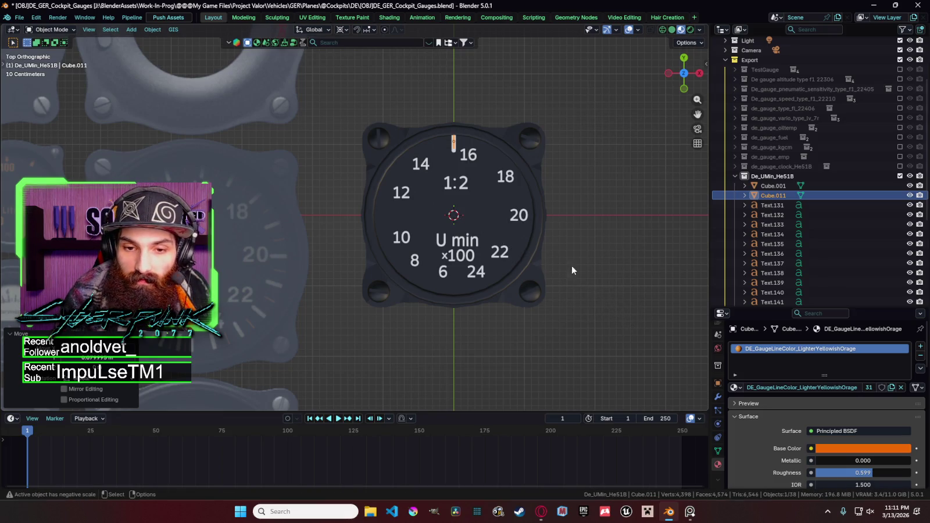
click(455, 153)
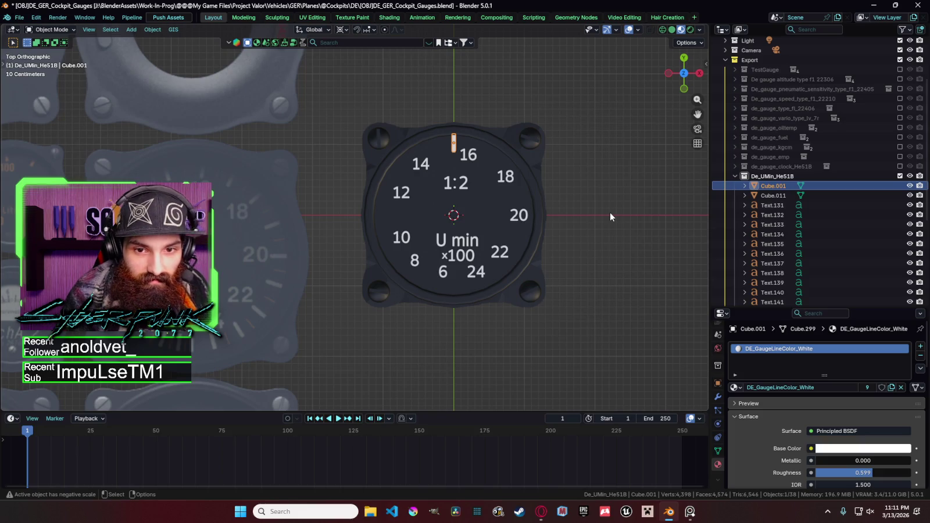
Step: With Cube.011 added to the selection, create the BigOnes collection under De_UMin_He51B
ctrl+click(776, 196)
right_click(776, 177)
click(776, 178)
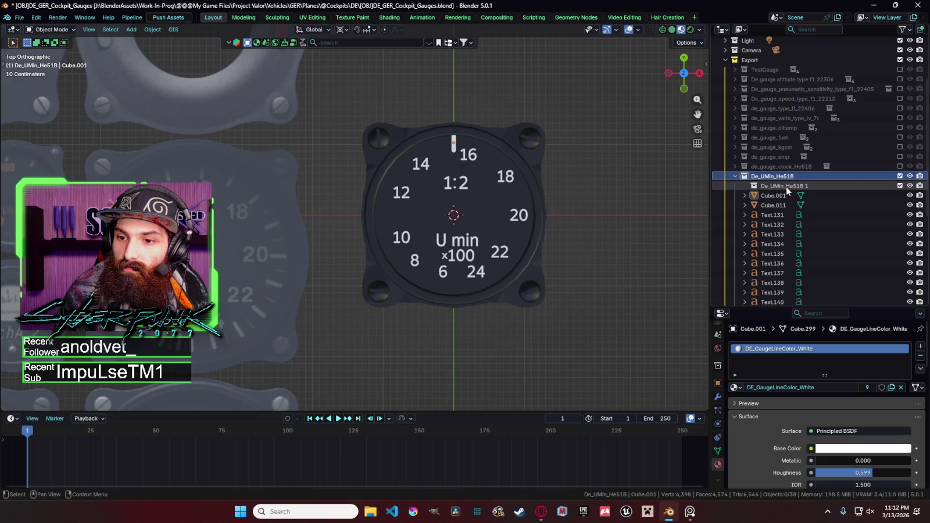
scroll(770, 186, down, 1)
key(F2)
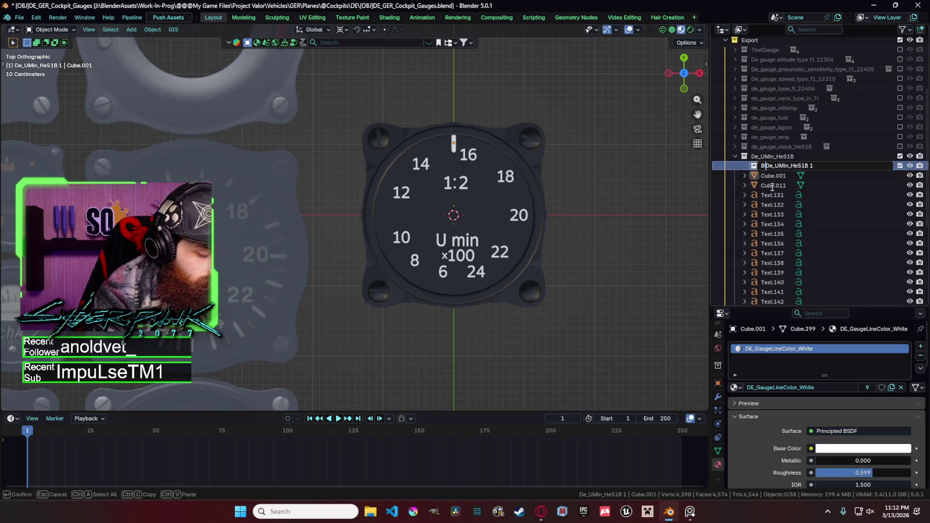
key(Return)
Step: Create a second collection under De_UMin_He51B and name it SmallOnes
right_click(766, 157)
click(766, 157)
scroll(773, 175, down, 1)
key(F2)
key(Home)
text(Smal)
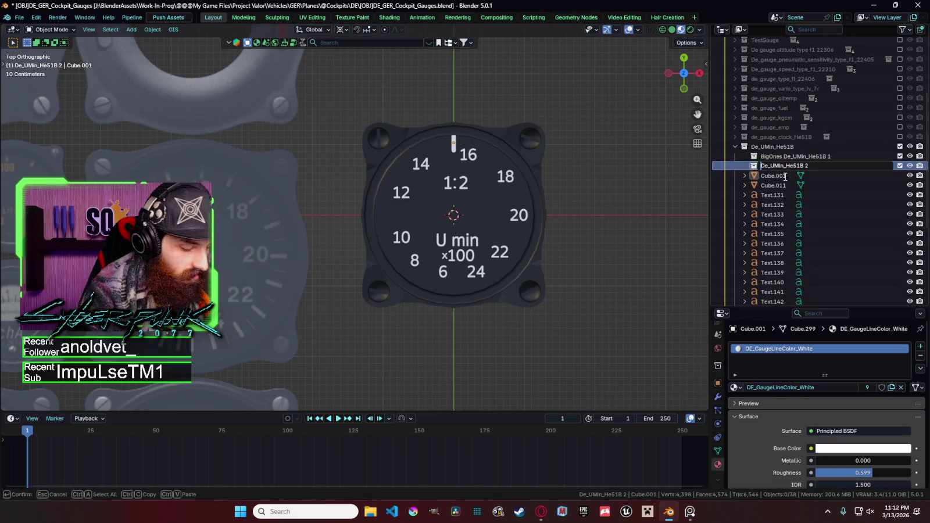
text(lOnes)
key(Return)
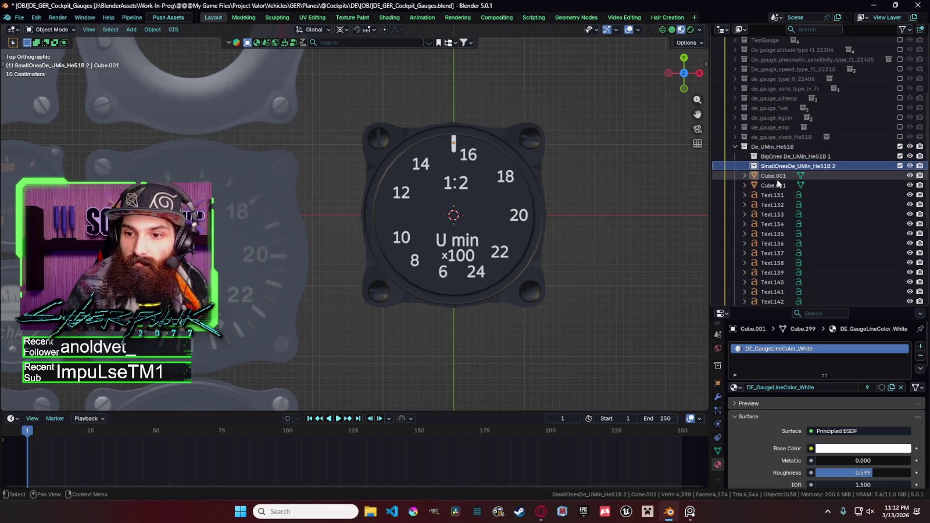
Step: Move Cube.001 into BigOnes and Cube.011 into SmallOnes
click(777, 179)
drag(774, 176, 782, 156)
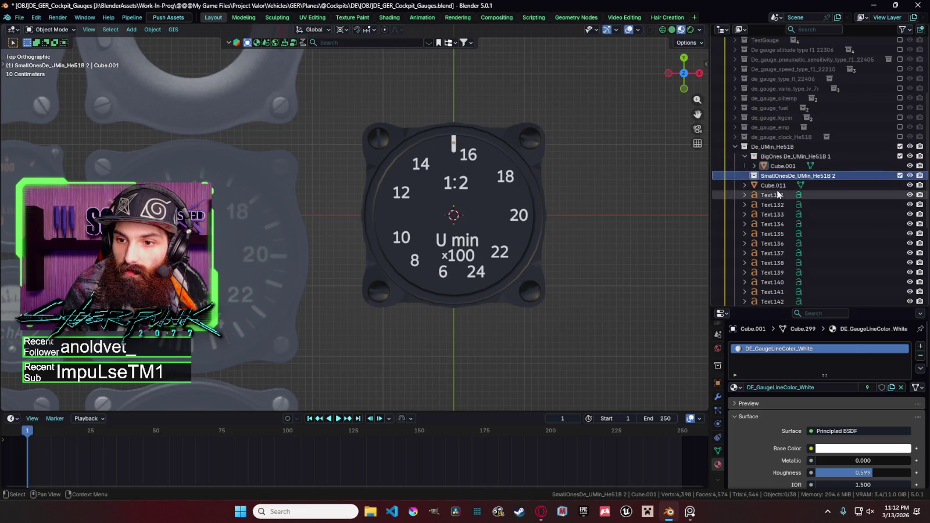
click(774, 185)
drag(774, 189, 775, 177)
Step: Create a third collection under De_UMin_He51B named Text
right_click(768, 147)
click(773, 157)
double_click(786, 193)
text(Tex)
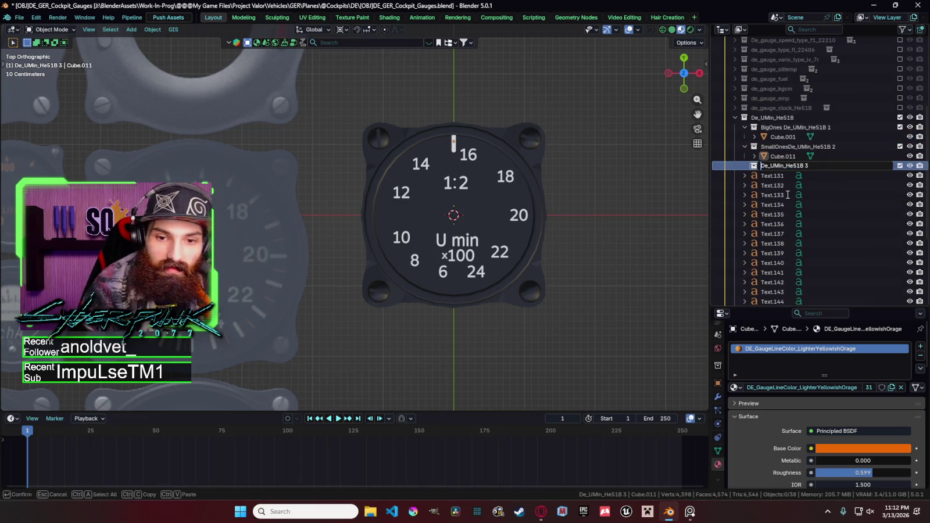
text(t)
key(Return)
Step: Put Text.131 through Text.146 in the Text collection, collapse it, and select UMin_He51B_Gauge
click(786, 176)
scroll(779, 192, down, 2)
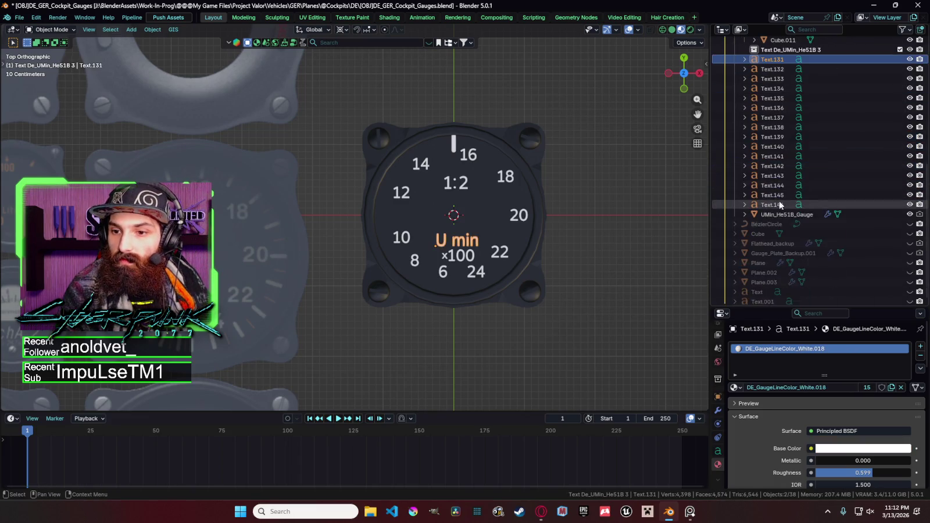
scroll(782, 197, down, 3)
shift+click(788, 198)
scroll(785, 186, up, 4)
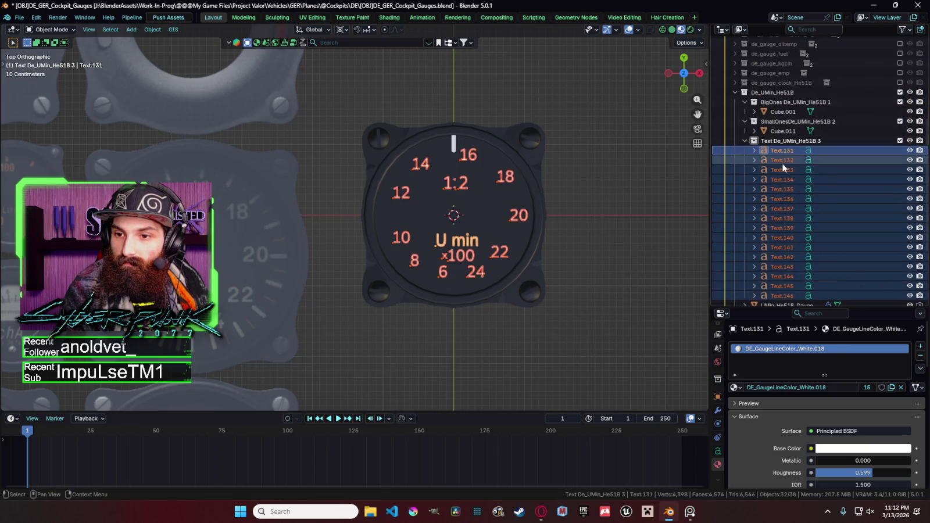
click(782, 160)
click(745, 141)
click(786, 208)
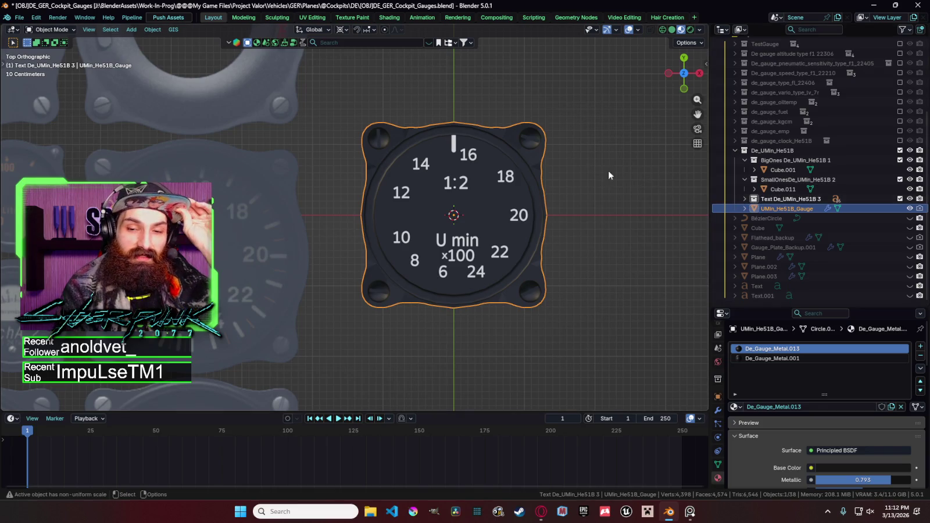
Step: Select the top tick mark Cube.001 and scale it along Z
click(746, 199)
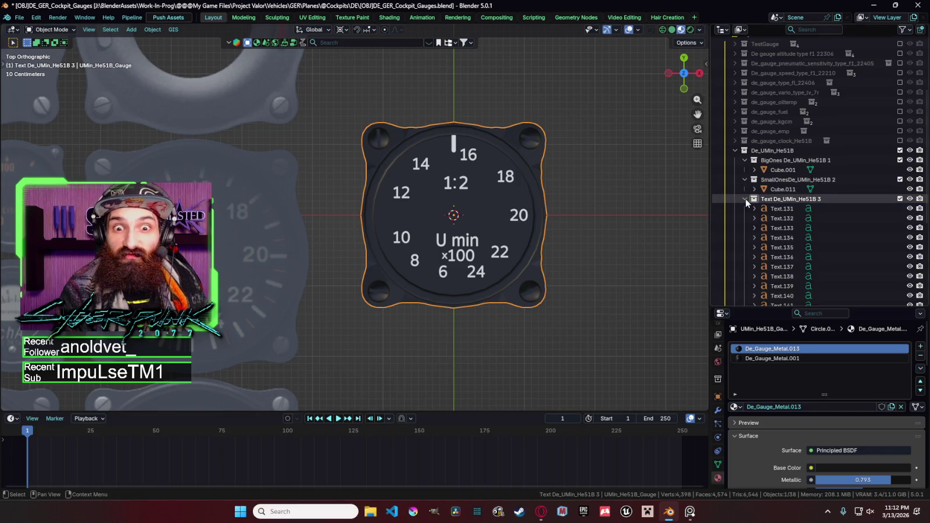
click(455, 150)
scroll(549, 172, up, 2)
key(s)
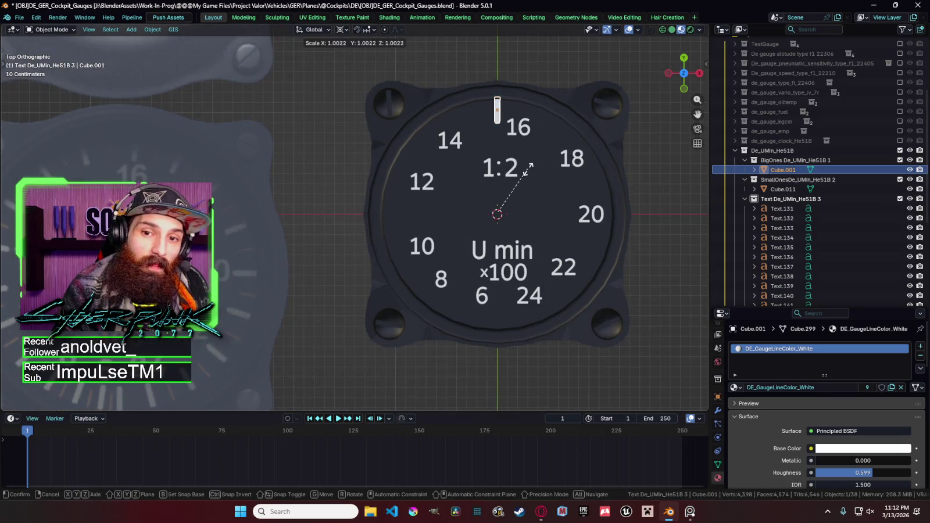
key(z)
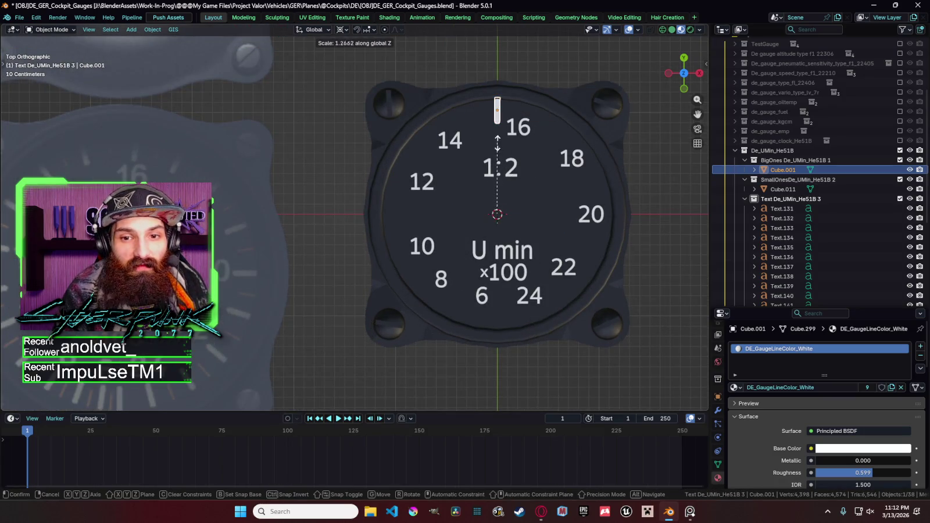
click(497, 141)
Step: Shift the tick mark along Y so it sits at the dial's top rim
key(Tab)
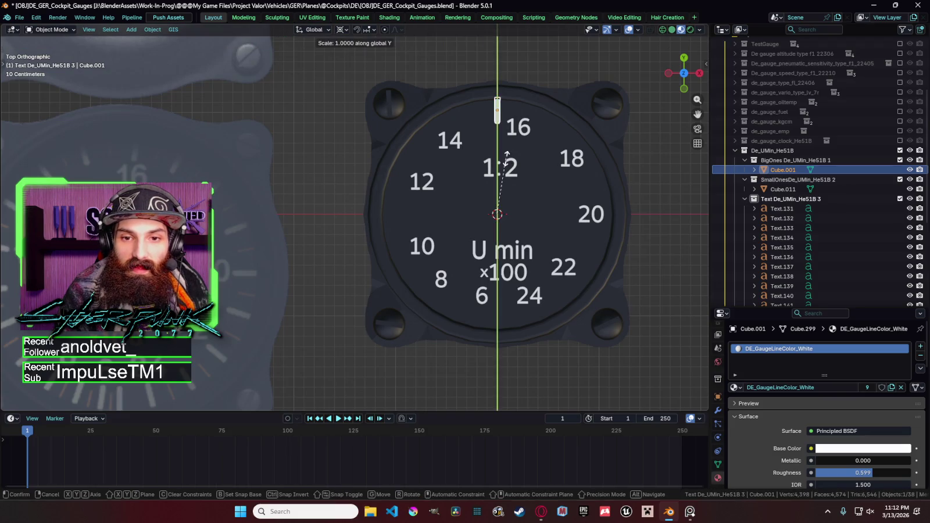
key(shift+z)
key(g)
click(471, 91)
key(shift+z)
key(g)
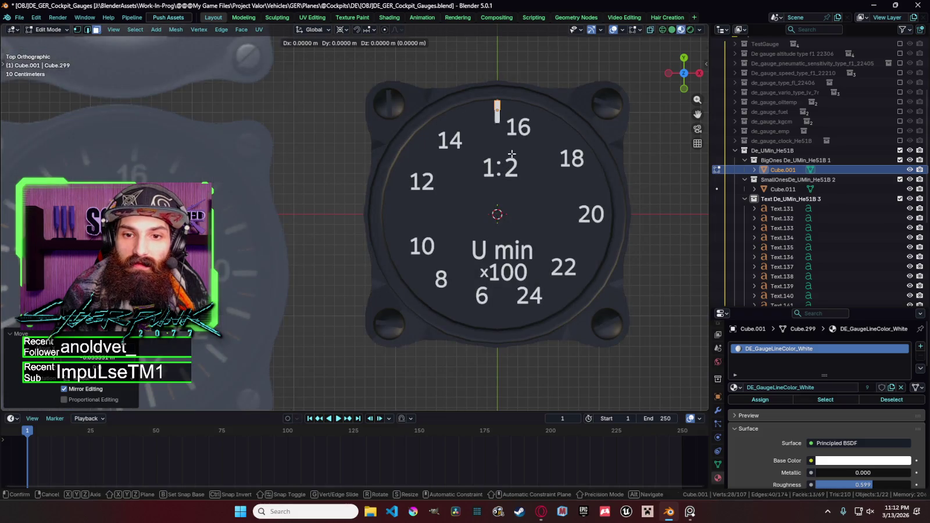
key(Escape)
key(Tab)
key(g)
key(y)
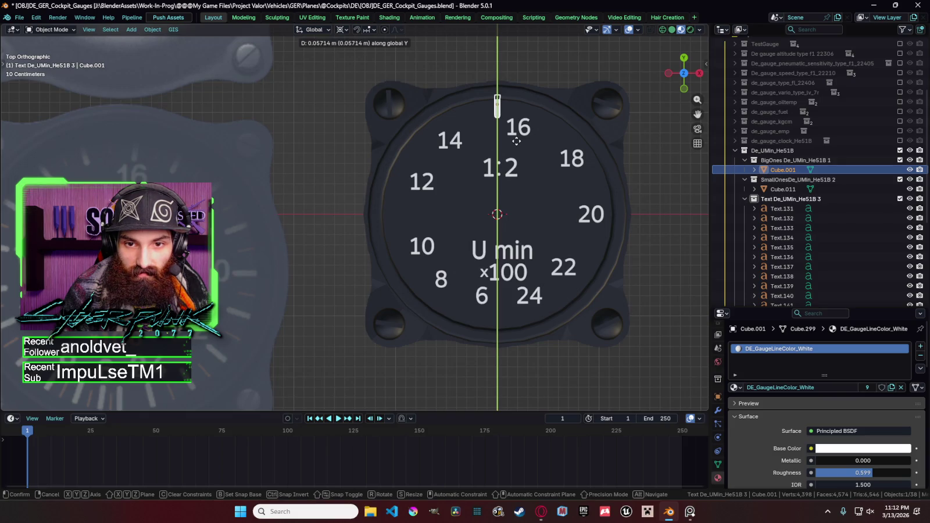
click(517, 141)
scroll(526, 152, down, 2)
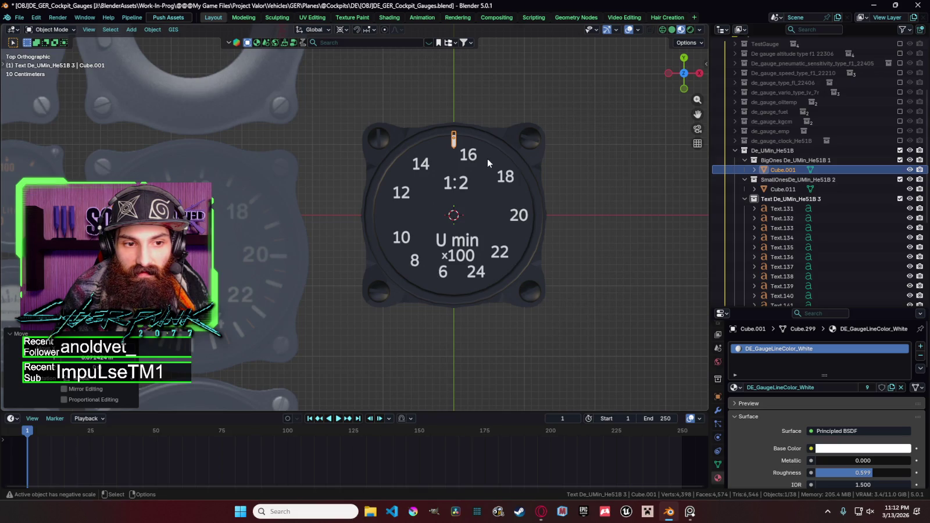
Step: Duplicate the top tick as Cube.018 and rotate the copy 180° about Z to near the 6
scroll(476, 181, down, 2)
scroll(494, 185, up, 2)
key(shift+d)
key(r)
key(z)
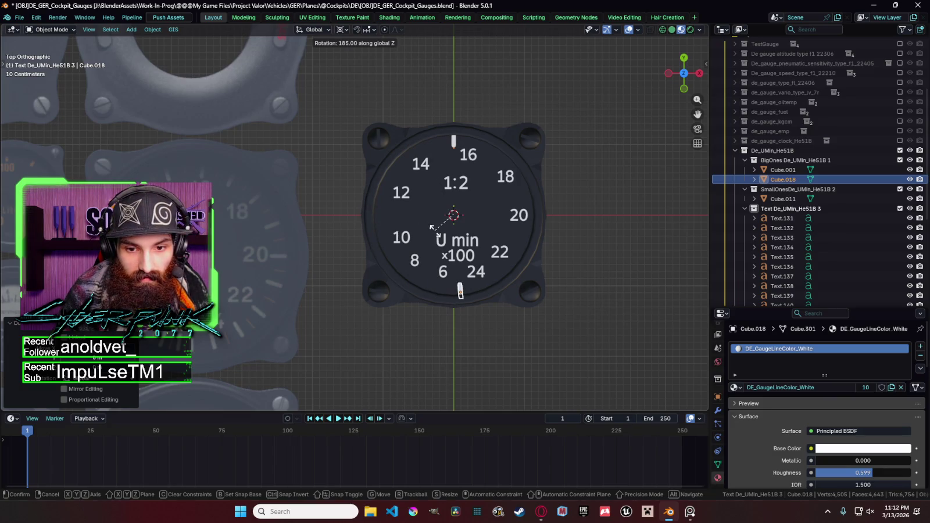
click(431, 228)
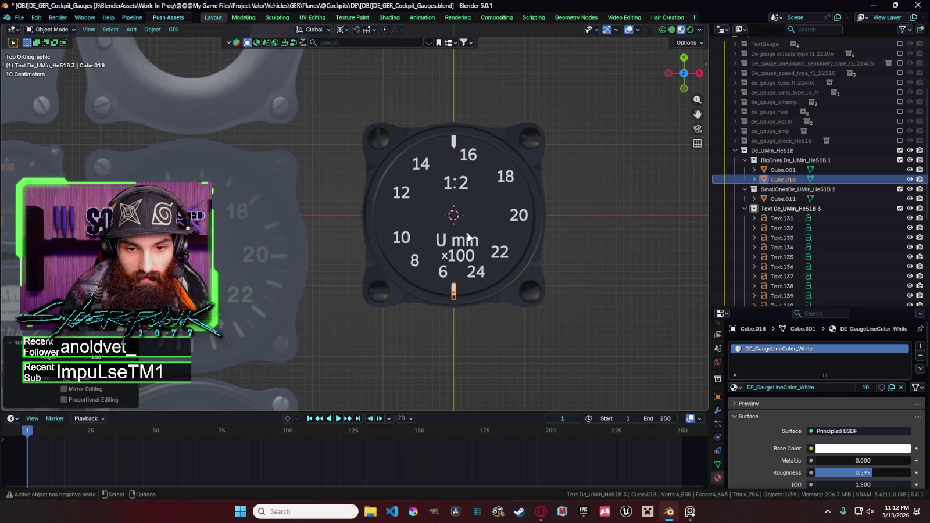
Step: Cancel the second rotated copy, undo the trial rotation, and zoom in on the dial top
key(shift+d)
key(r)
key(z)
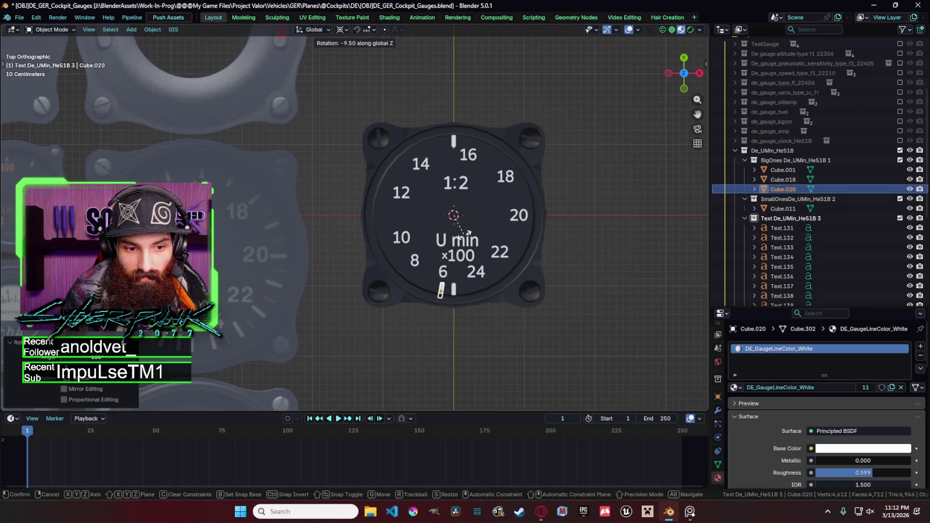
key(Escape)
key(ctrl+z)
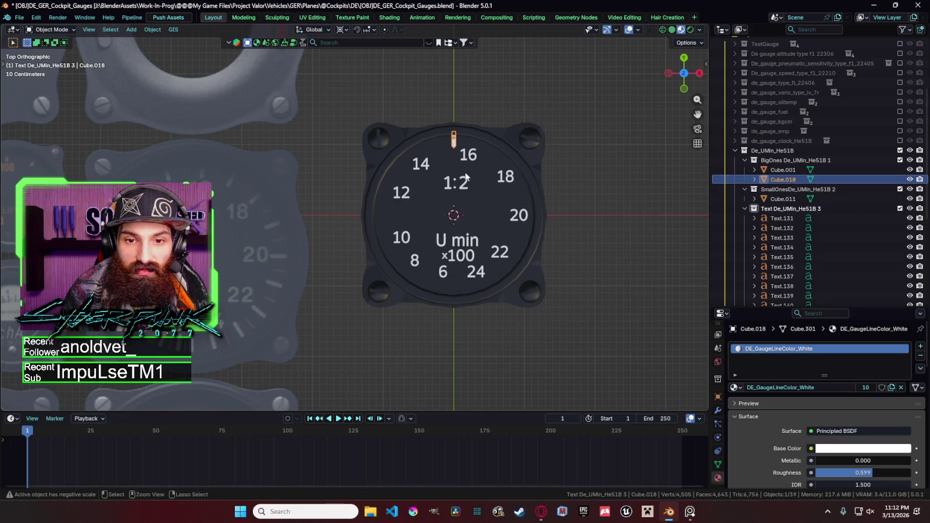
scroll(466, 154, up, 5)
shift+middle_drag(465, 155, 359, 306)
Step: Narrow all of the copied tick's vertices along X in Edit Mode
key(g)
key(Escape)
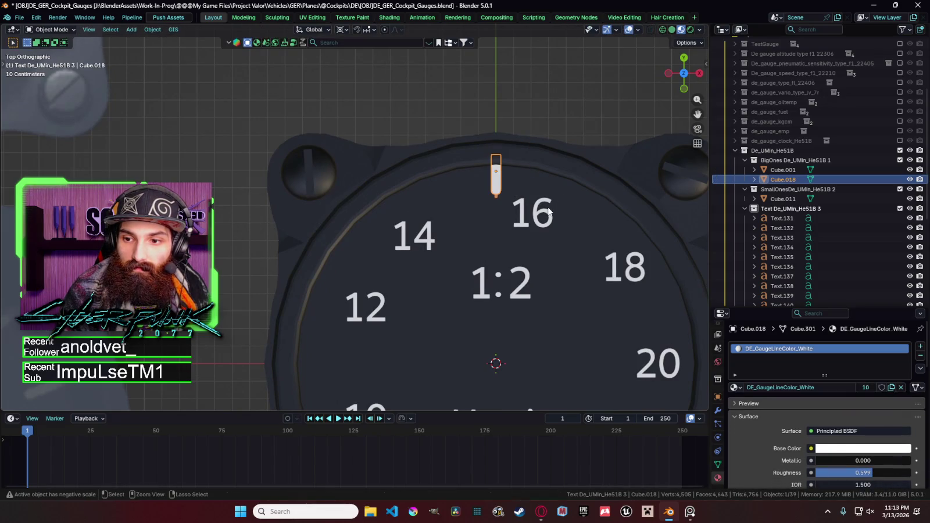
key(Tab)
key(a)
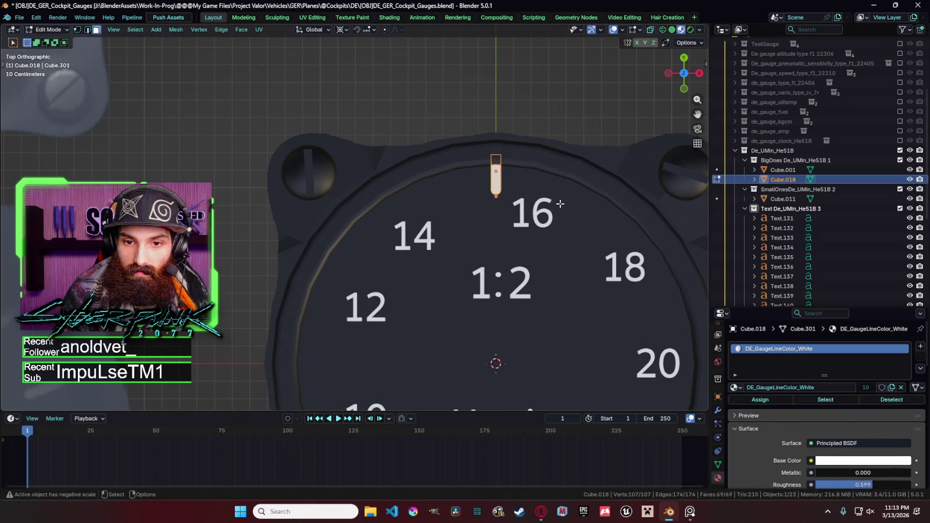
key(s)
key(x)
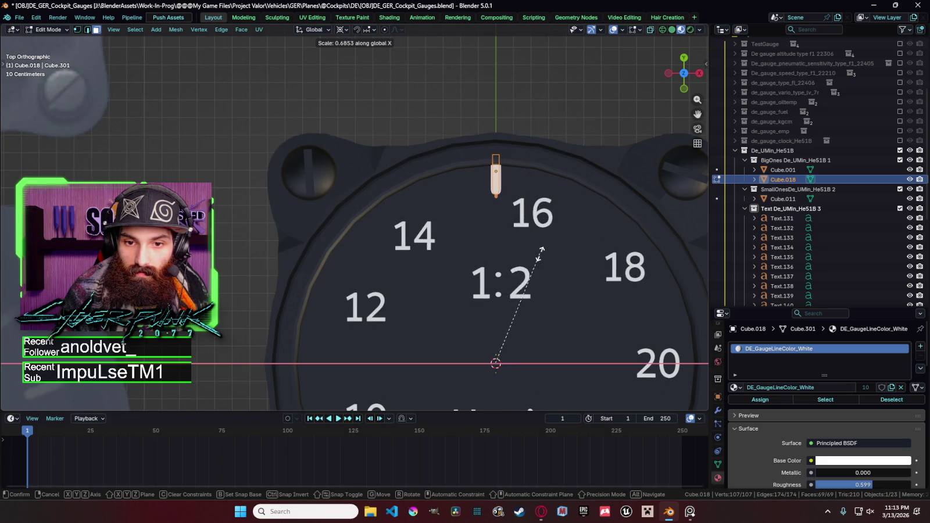
click(541, 249)
key(Tab)
Step: Delete the original tick mark Cube.001
click(806, 179)
click(783, 170)
key(Delete)
Step: Scale Cube.018 along X once more to set its final width
click(784, 169)
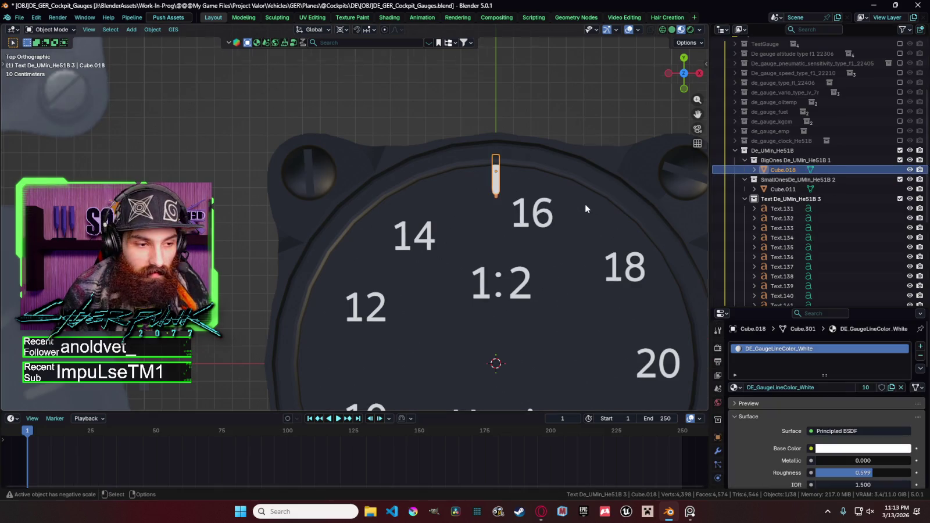
scroll(585, 203, down, 4)
key(s)
key(x)
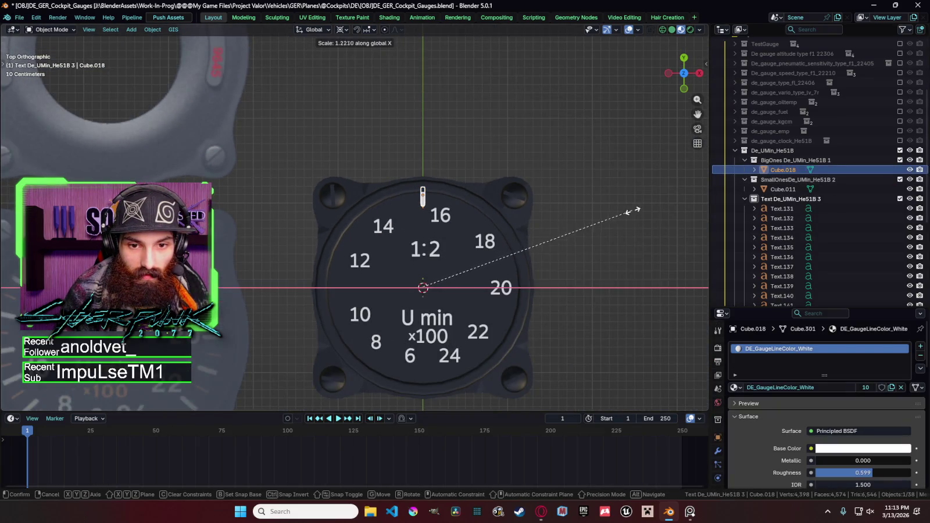
click(611, 216)
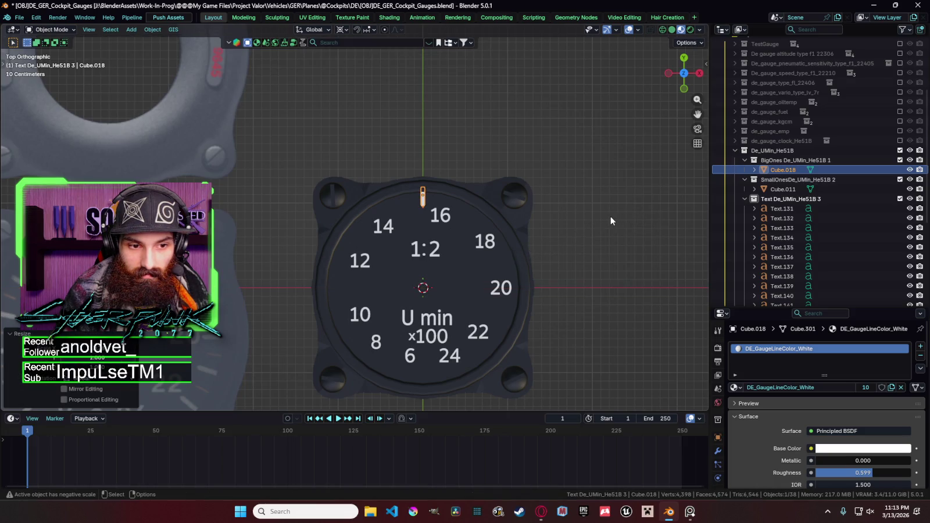
scroll(611, 216, up, 4)
scroll(611, 216, down, 5)
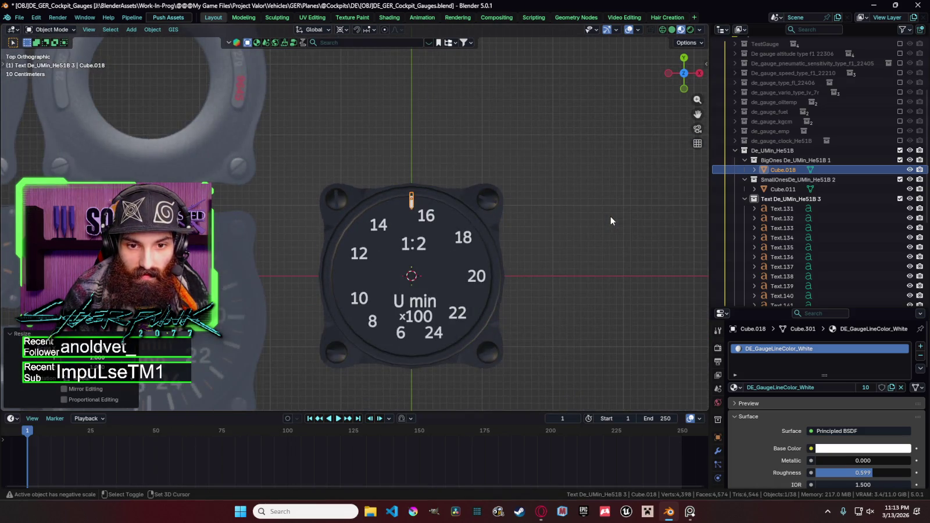
Step: Rotate the tick about Z to the dial bottom and add a rotated duplicate beside it
key(r)
key(z)
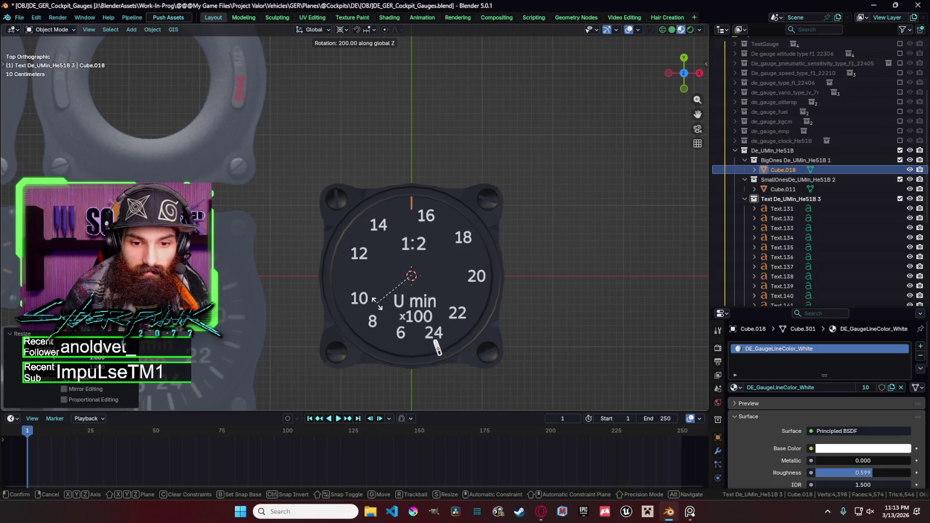
click(369, 291)
scroll(494, 255, down, 2)
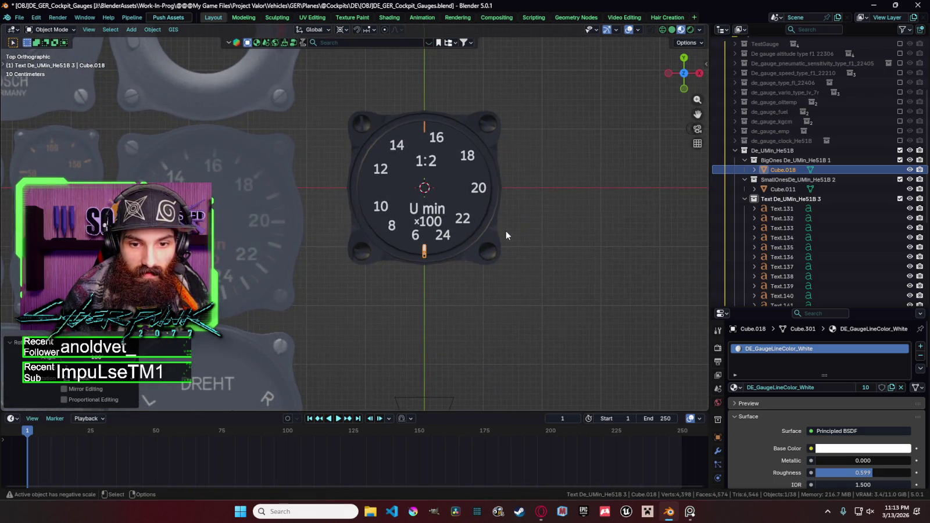
key(shift+d)
key(r)
key(z)
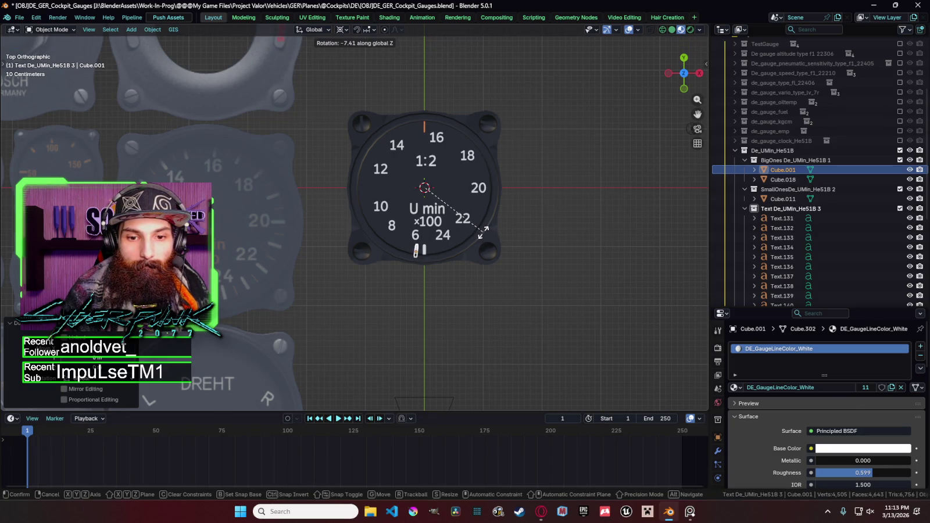
click(483, 233)
Step: Paste rotated tick copies next to the 6, 8 and 10 numerals
key(ctrl+c)
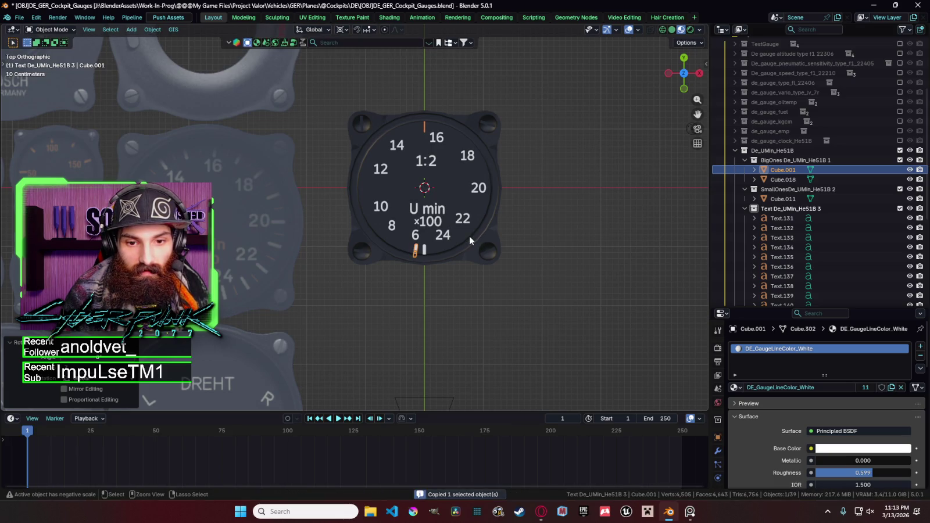
key(ctrl+v)
key(r)
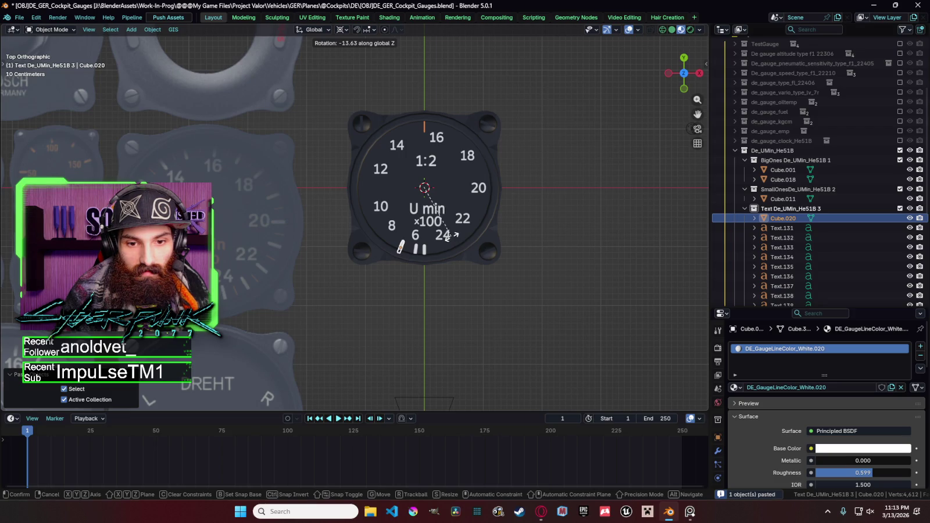
click(451, 235)
key(ctrl+c)
key(ctrl+v)
key(r)
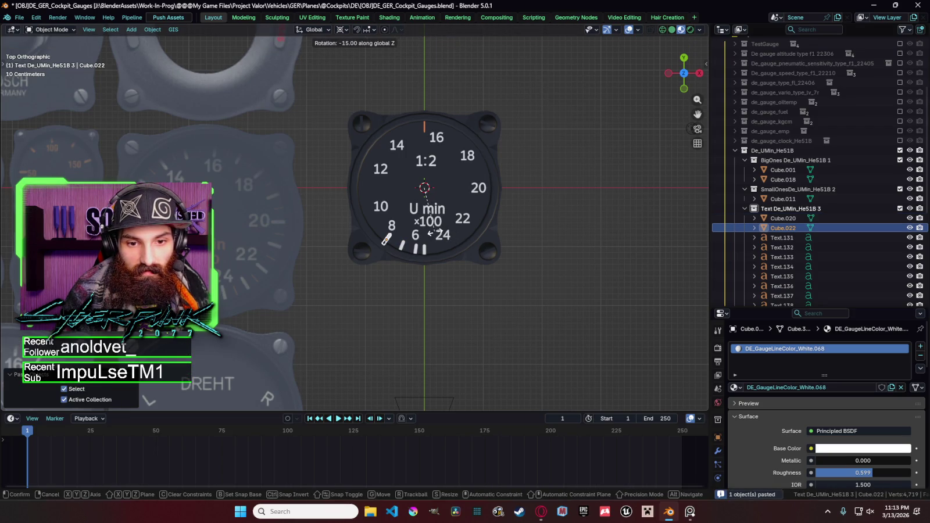
click(432, 233)
key(ctrl+c)
key(ctrl+v)
key(r)
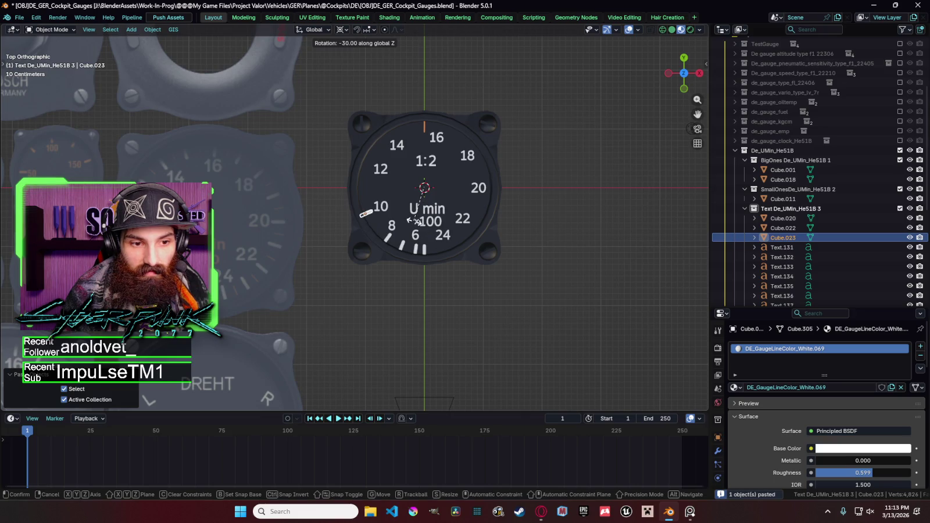
click(414, 220)
Step: Paste rotated tick copies between 10 and 12, next to 12, and next to 14
key(ctrl+c)
key(ctrl+v)
key(r)
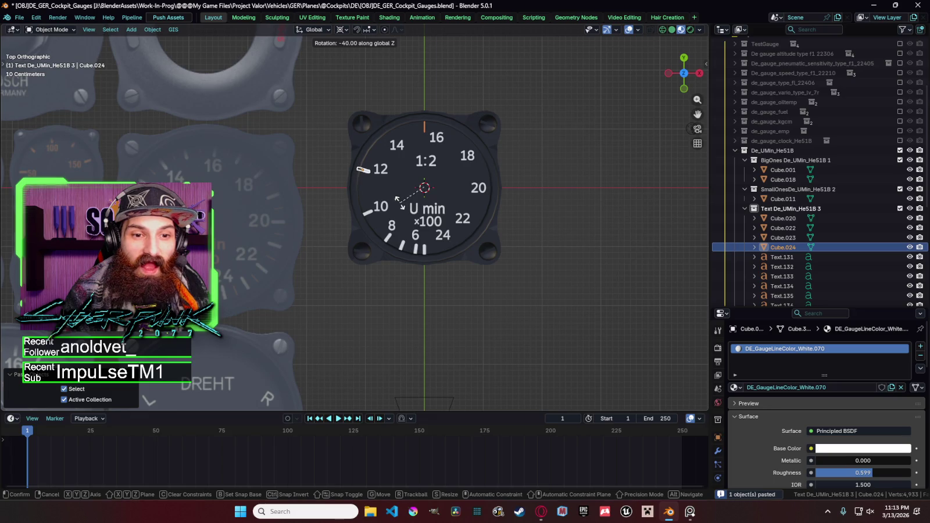
click(400, 222)
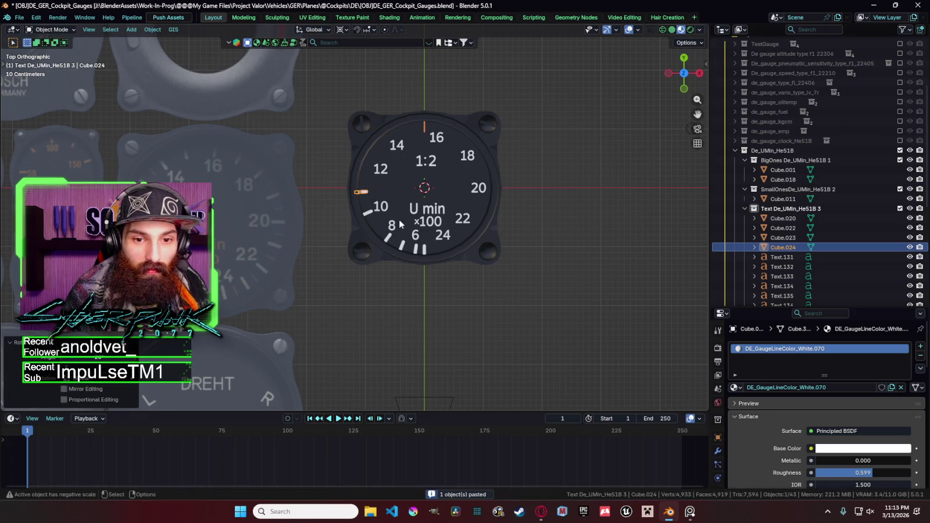
key(ctrl+c)
key(ctrl+v)
key(r)
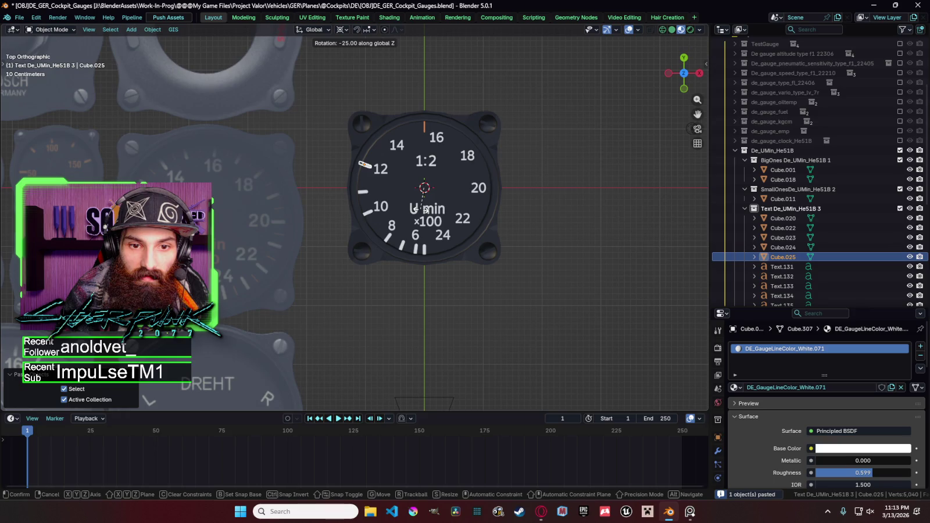
click(423, 212)
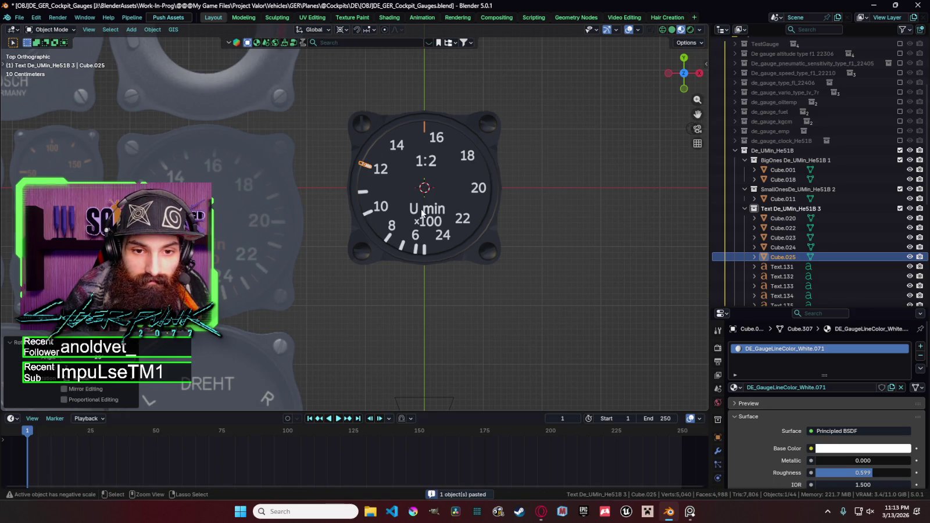
key(ctrl+c)
key(ctrl+v)
key(r)
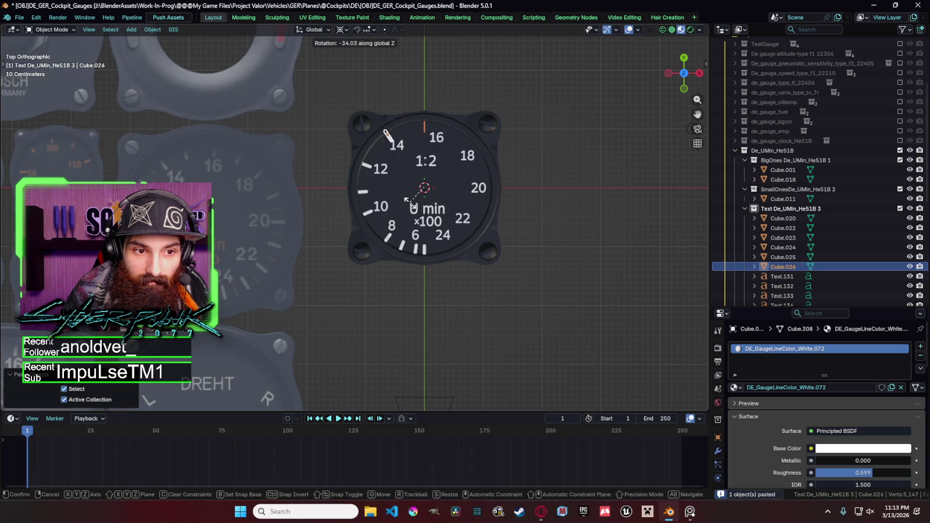
click(408, 202)
Step: Paste rotated tick copies between 14 and 16, next to 16, and between 16 and 18
key(ctrl+c)
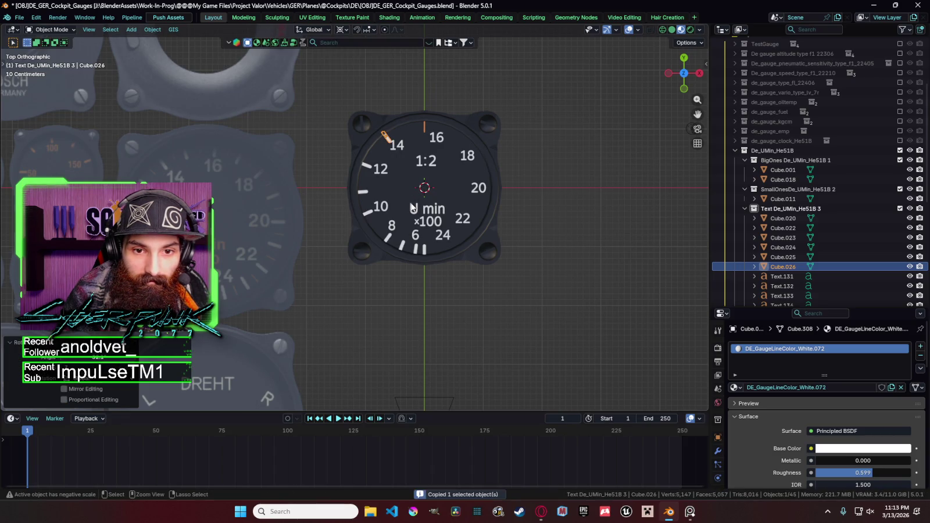
key(ctrl+v)
key(r)
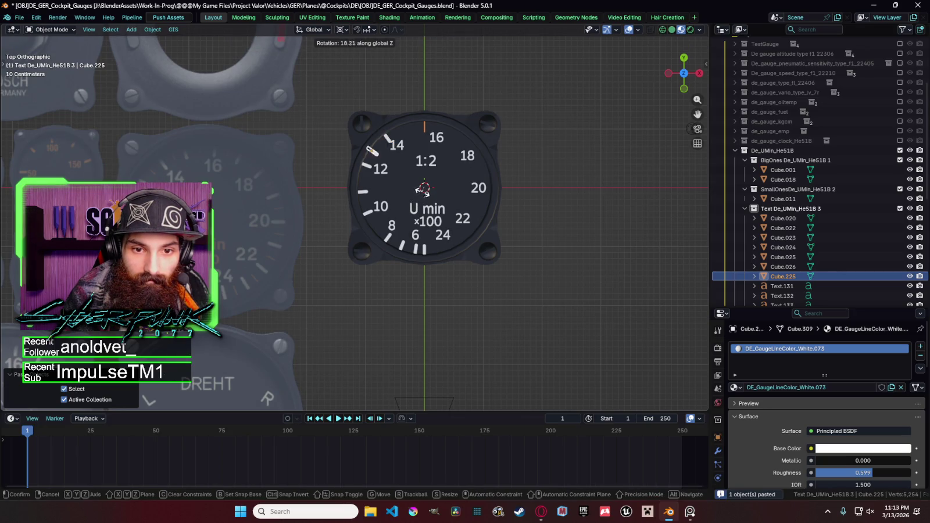
click(511, 234)
key(ctrl+c)
key(ctrl+v)
key(r)
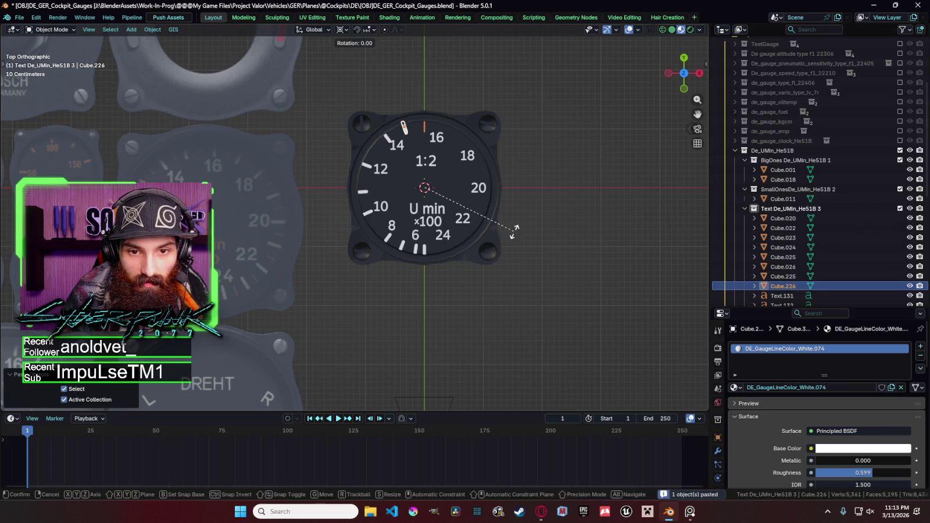
click(480, 277)
key(ctrl+c)
key(ctrl+v)
key(r)
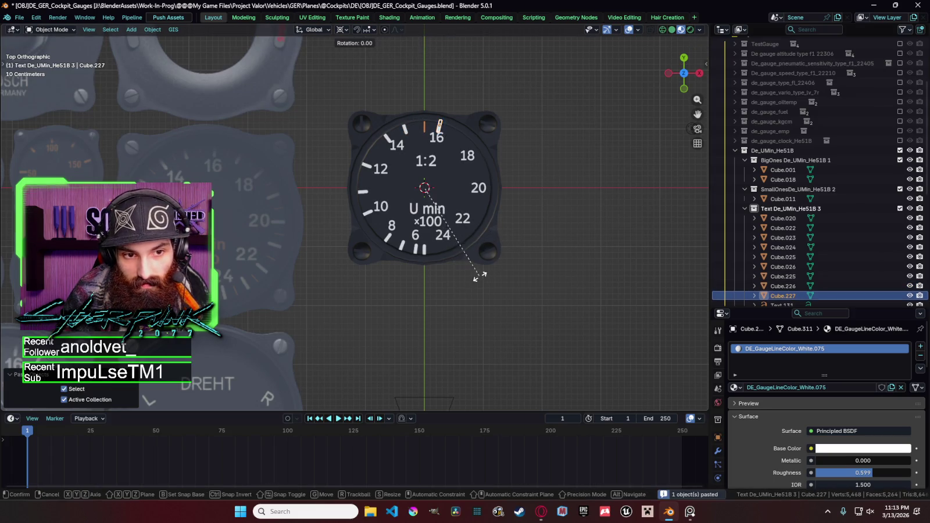
click(448, 291)
Step: Paste tick copies next to 18 and between 18 and 20, turning the last slightly further
key(ctrl+c)
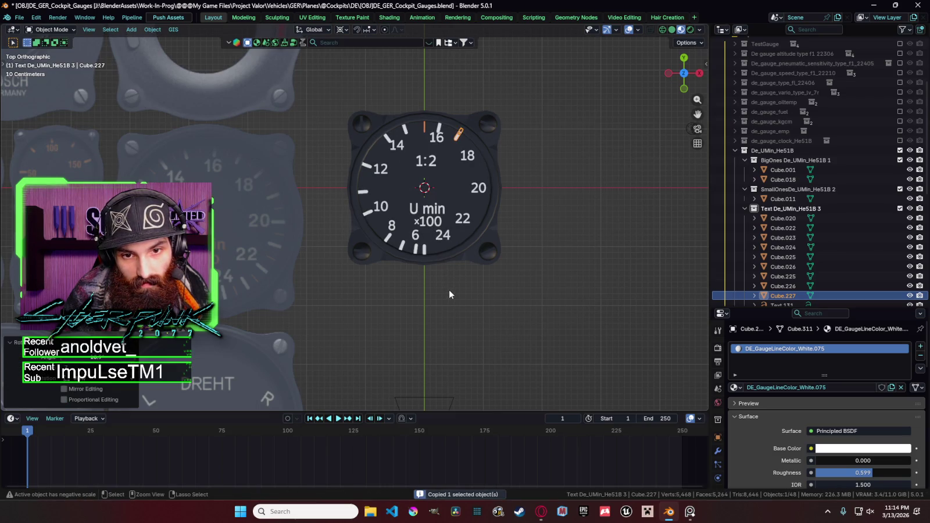
key(ctrl+v)
key(r)
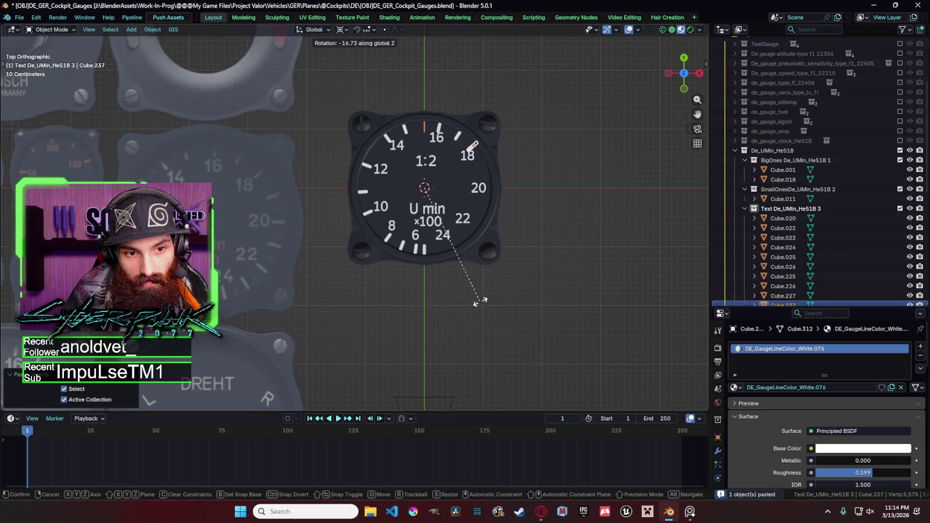
click(465, 307)
key(ctrl+c)
key(ctrl+v)
key(r)
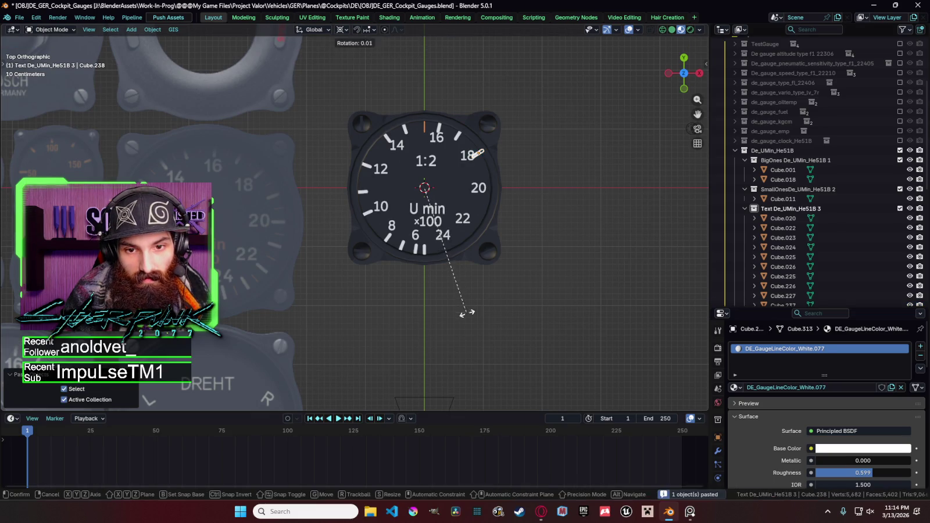
click(416, 340)
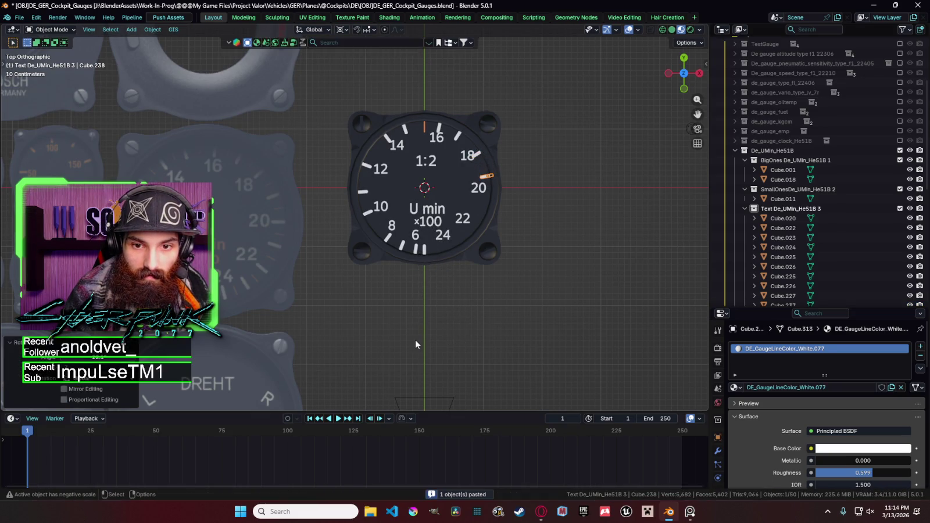
key(r)
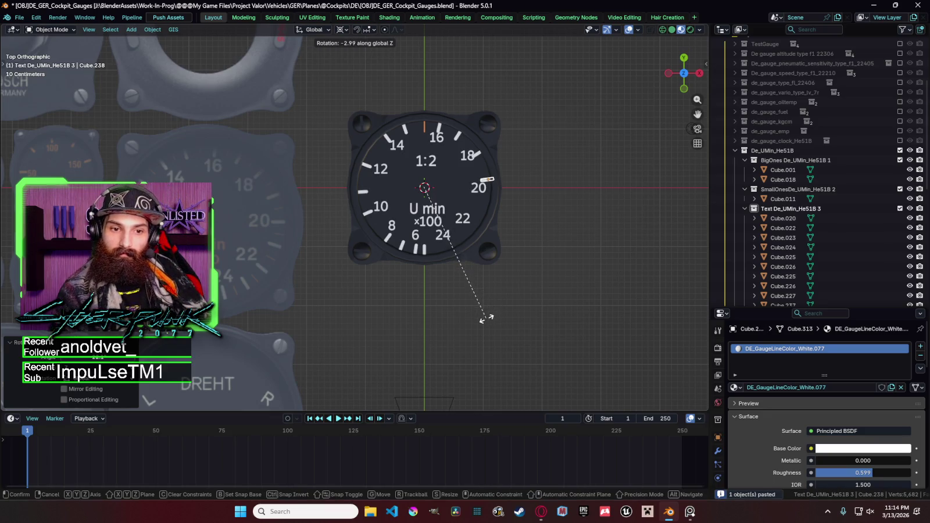
click(487, 310)
Step: Paste a horizontal tick beside 20, then select the tick between 10 and 12
key(ctrl+c)
key(ctrl+v)
key(r)
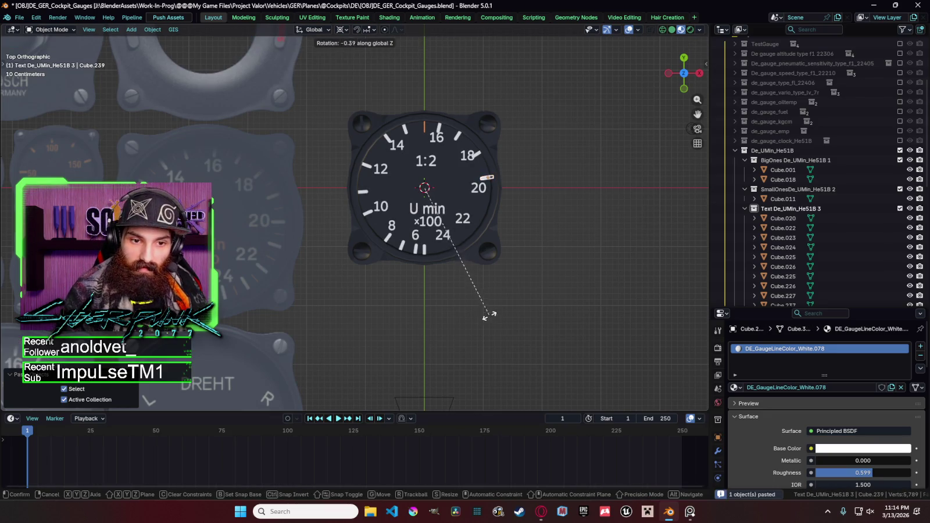
click(473, 357)
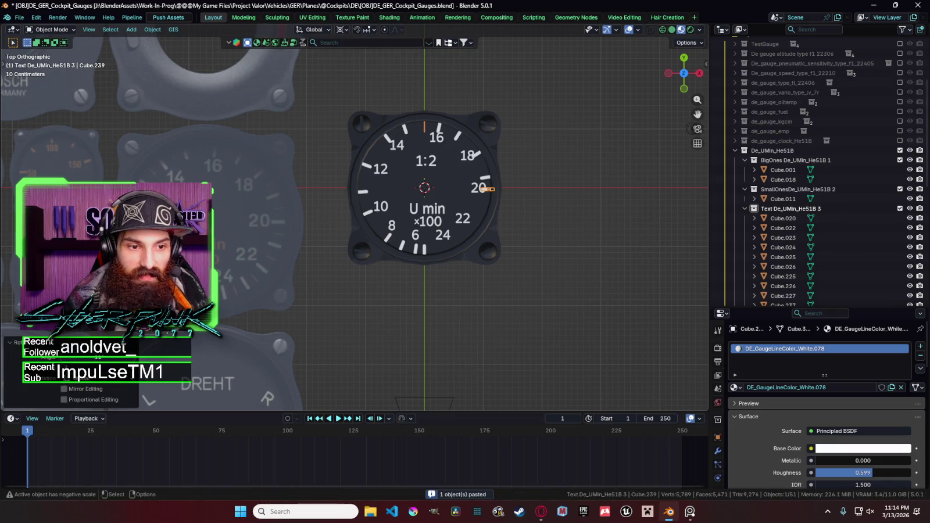
click(365, 192)
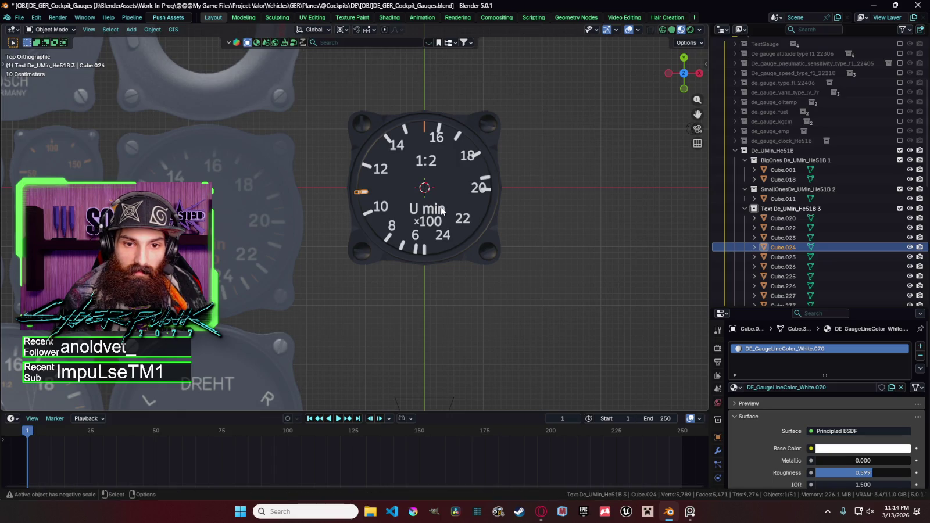
Step: Undo back to the tick between 10 and 12 and rotate it to a new angle
click(497, 201)
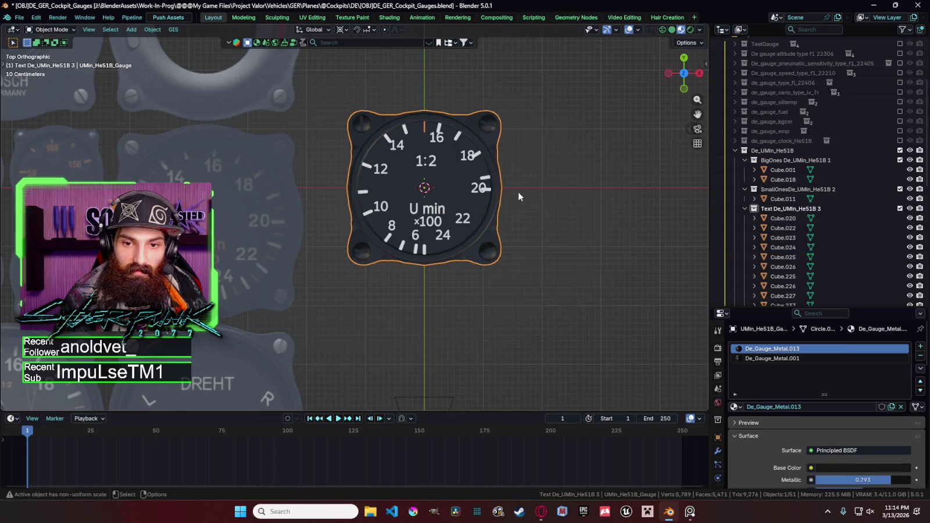
key(ctrl+z)
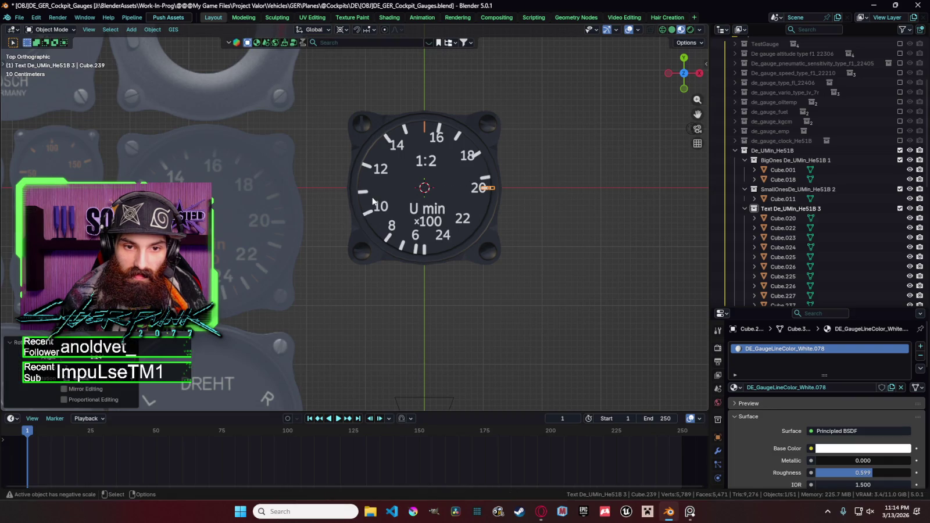
key(r)
click(540, 205)
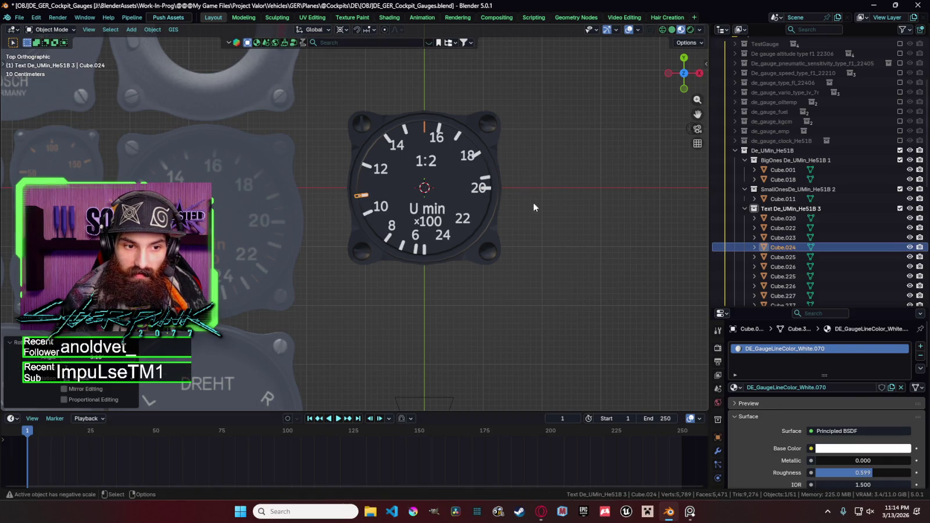
Step: Realign the tick mark beside 10 around the dial centre
click(377, 209)
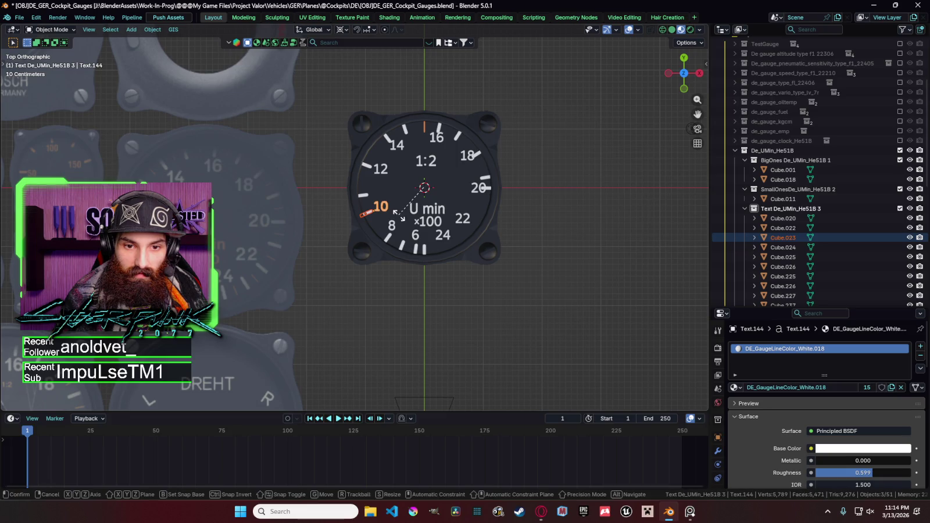
key(r)
key(Escape)
click(370, 218)
key(r)
click(372, 220)
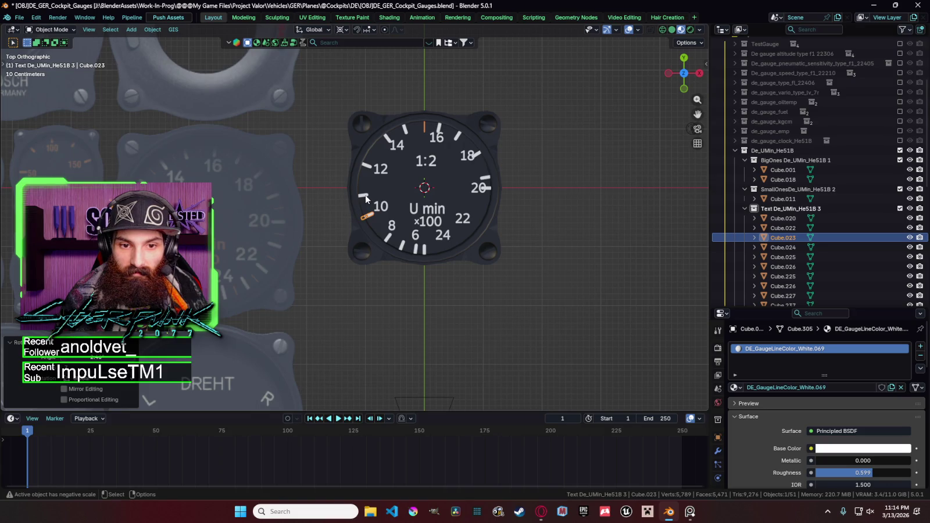
click(365, 199)
Step: Try rotating the ticks at 20 and 18, cancelling both attempts
click(488, 176)
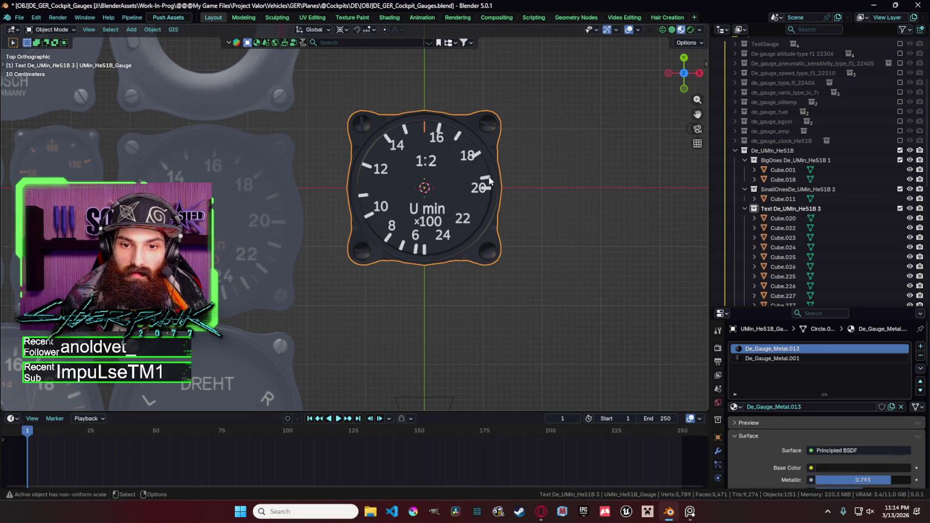
click(490, 176)
key(r)
key(Escape)
click(480, 154)
key(r)
key(z)
key(Escape)
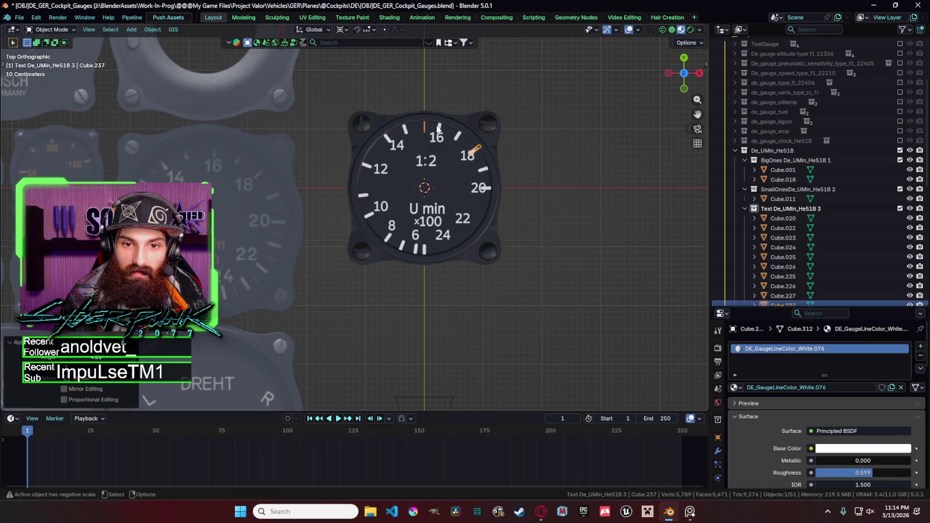
Step: Realign the two ticks near 16 by rotating them about Z
click(437, 129)
key(r)
key(z)
click(436, 124)
click(458, 133)
key(r)
key(z)
click(457, 136)
Step: Rotate the tick at 18 about Z into alignment
click(477, 153)
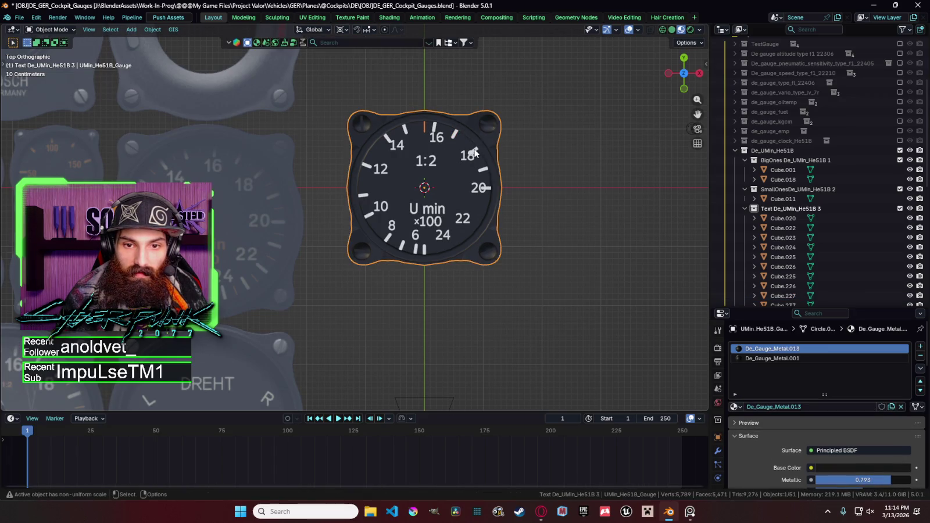
click(476, 149)
key(r)
key(z)
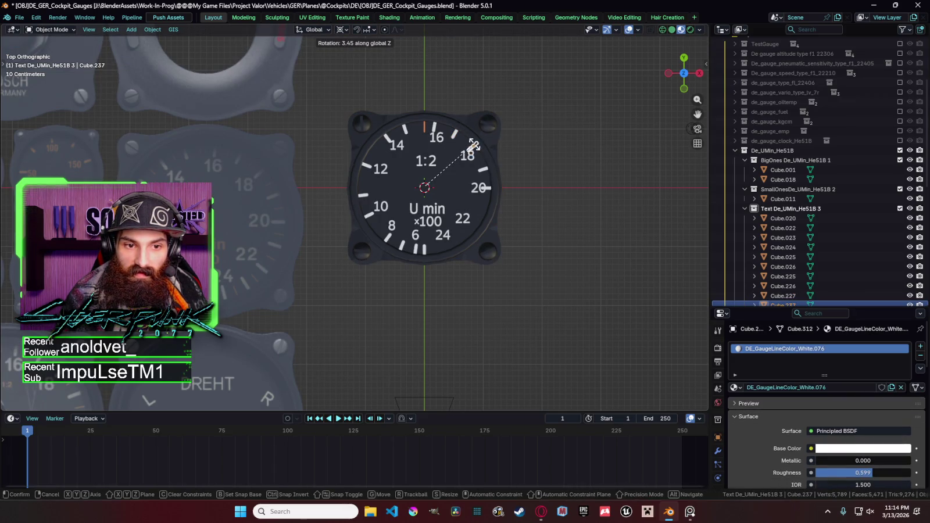
click(474, 146)
Step: Duplicate the tick at 18 and rotate the copy between 18 and 20
click(487, 172)
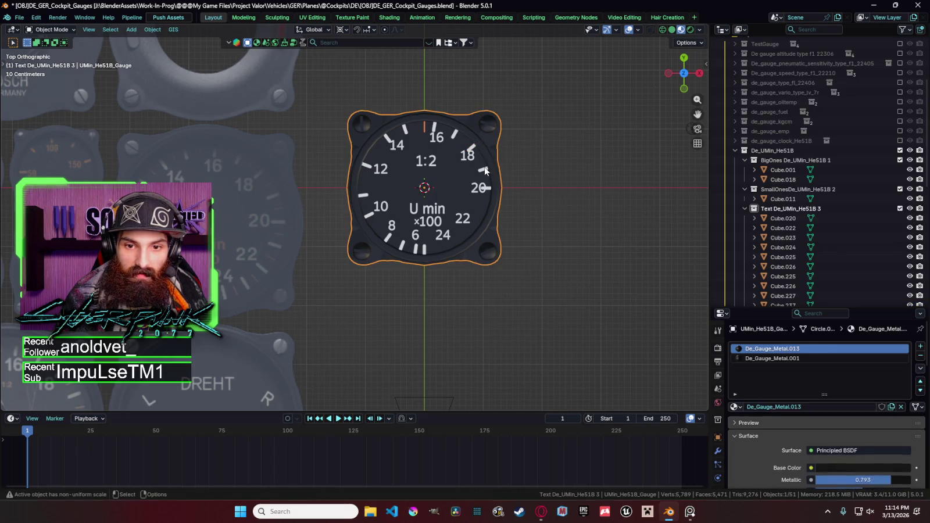
click(487, 172)
key(shift+d)
key(r)
key(z)
click(490, 190)
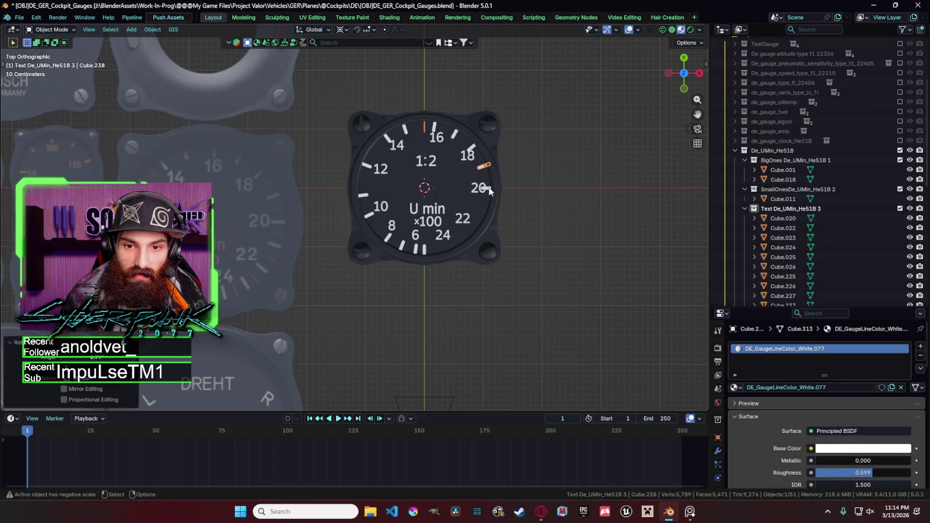
key(r)
key(z)
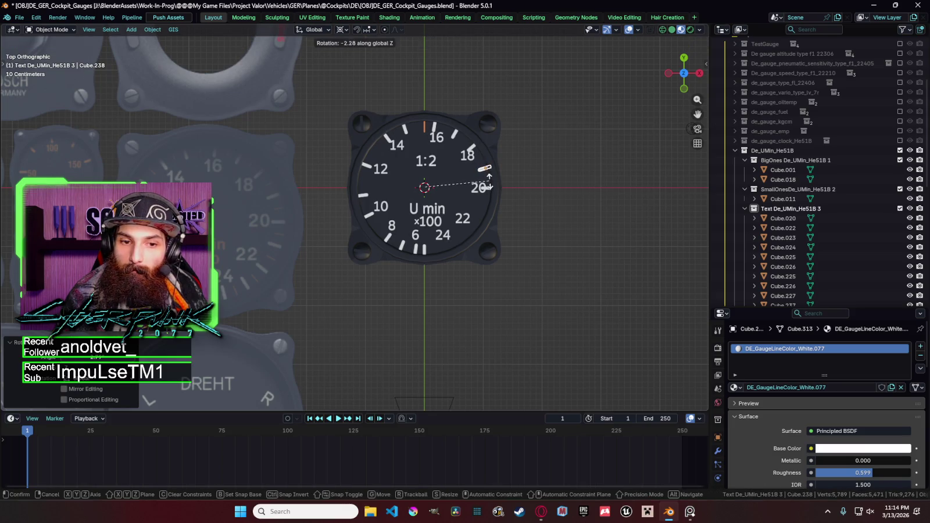
right_click(490, 186)
Step: Paste a tick copy and rotate it into the gap between 20 and 22
key(shift+r)
key(ctrl+v)
key(r)
key(z)
click(495, 215)
Step: Paste two more ticks and rotate them near 22 and beside 24
key(ctrl+v)
key(r)
key(z)
click(484, 247)
key(ctrl+v)
key(r)
key(z)
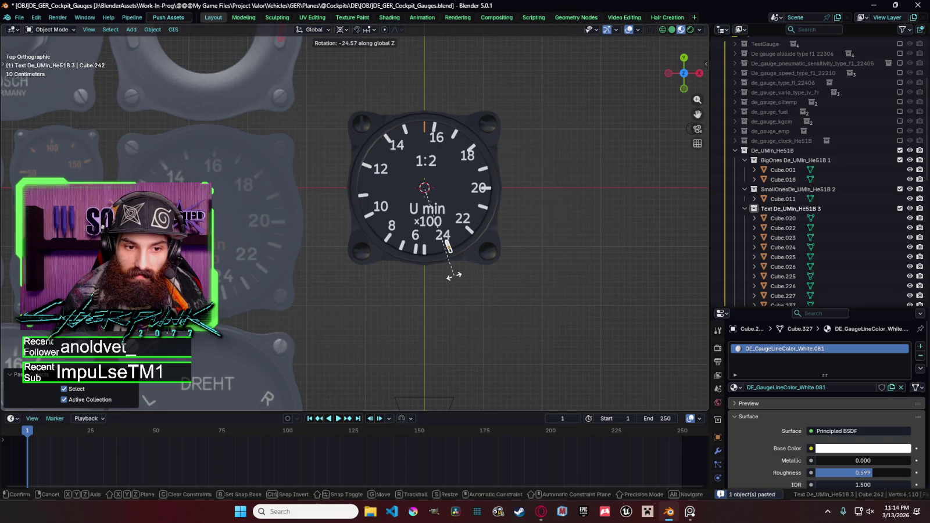
click(451, 276)
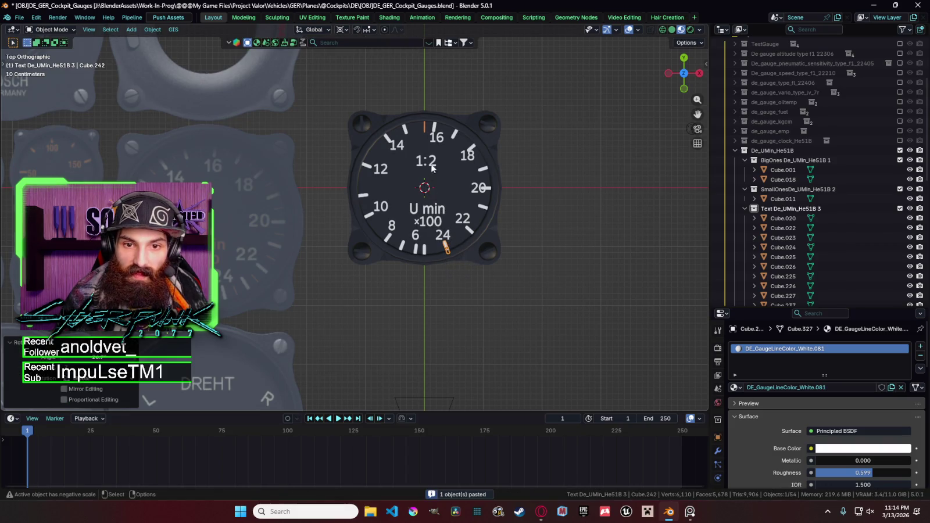
click(424, 132)
Step: Rotate the small orange rim mark about Z down toward 6
key(r)
key(z)
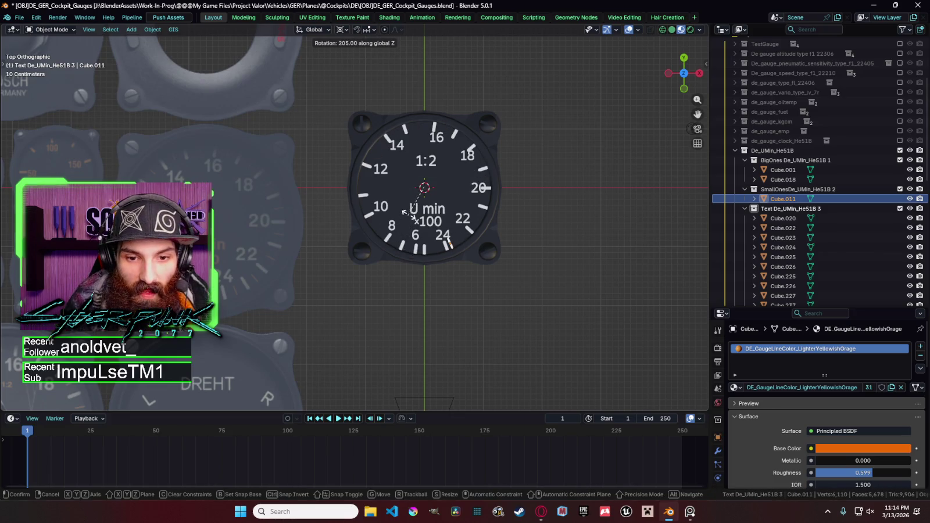
click(373, 216)
key(r)
key(z)
click(511, 236)
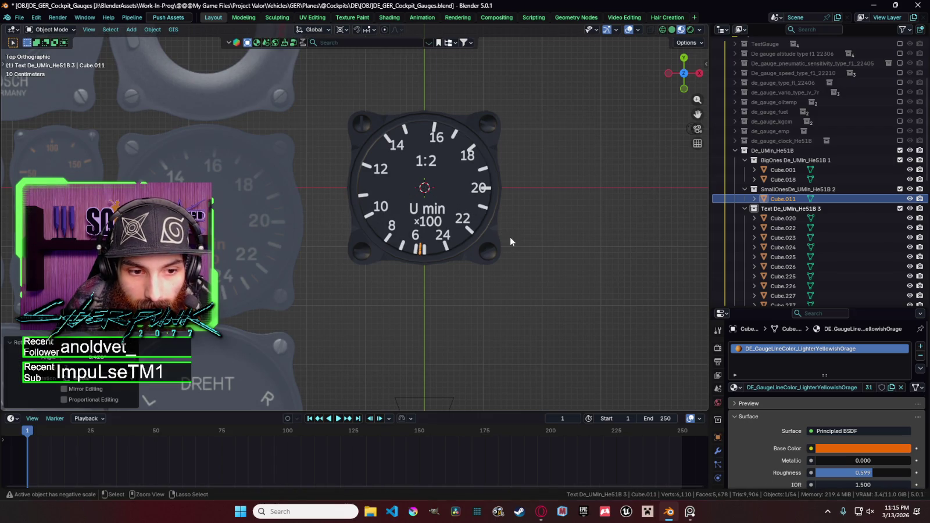
Step: Copy the orange mark and select the SmallOnes collection as the paste target
key(ctrl+v)
key(r)
key(z)
key(Escape)
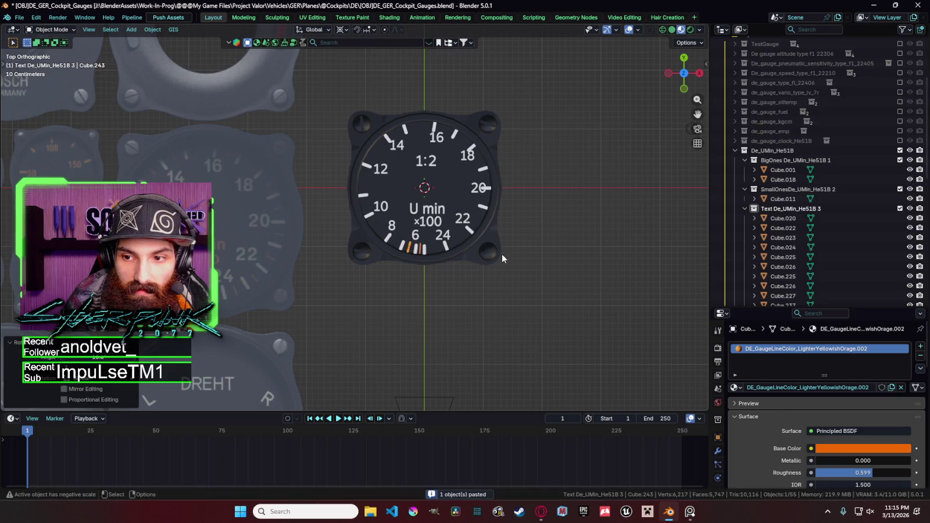
click(782, 199)
click(794, 190)
key(ctrl+v)
right_click(492, 258)
key(Escape)
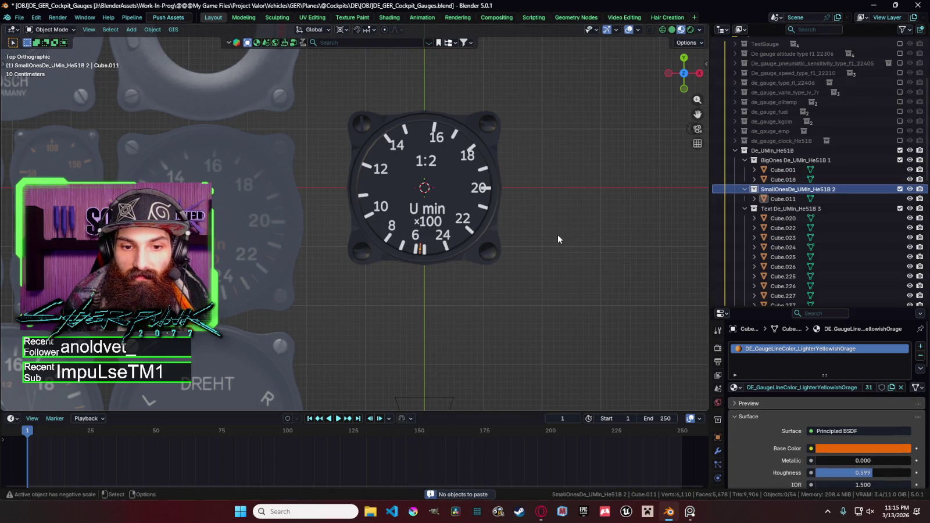
right_click(562, 217)
key(Escape)
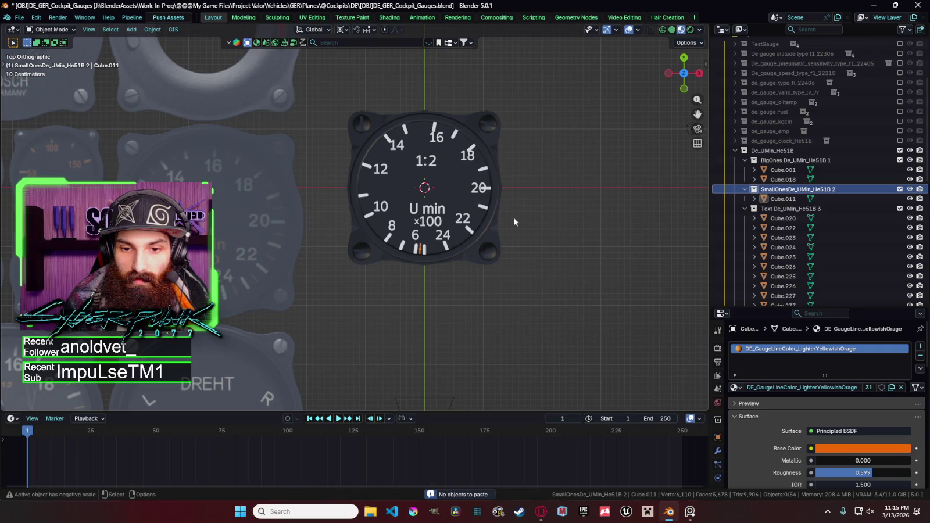
Step: Paste orange mark copies and rotate them into place near 6 and beside 8
key(ctrl+v)
key(r)
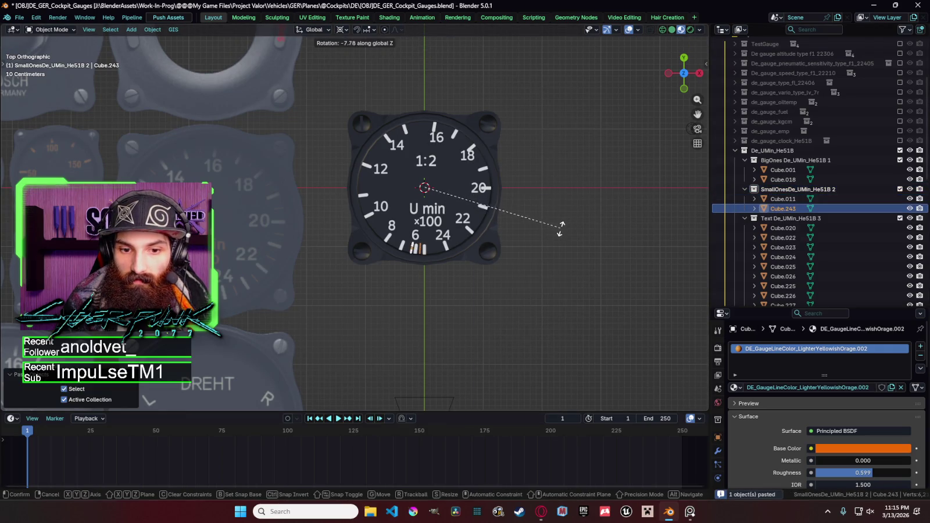
click(563, 227)
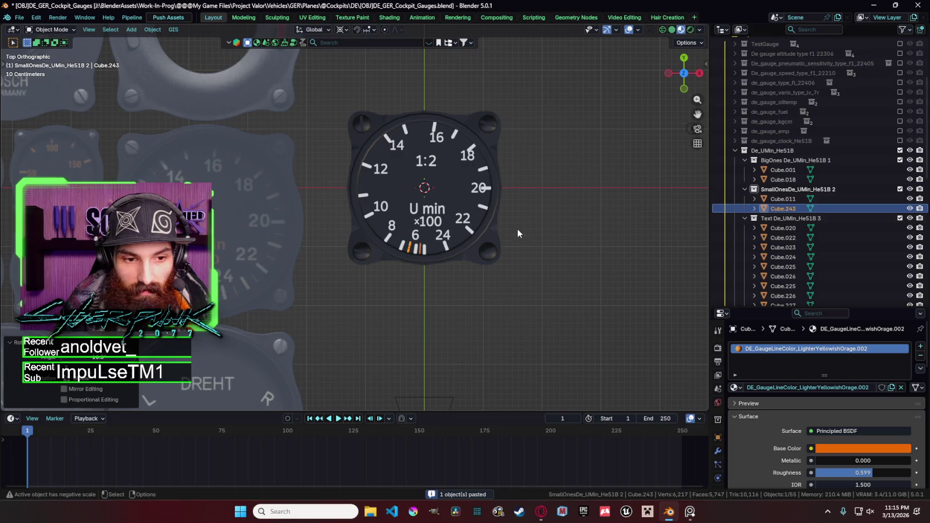
key(r)
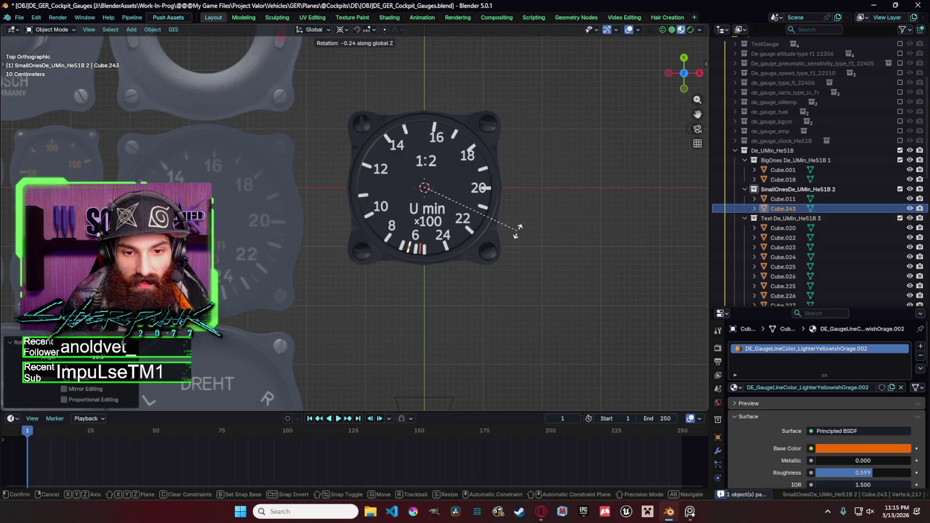
click(518, 231)
key(ctrl+v)
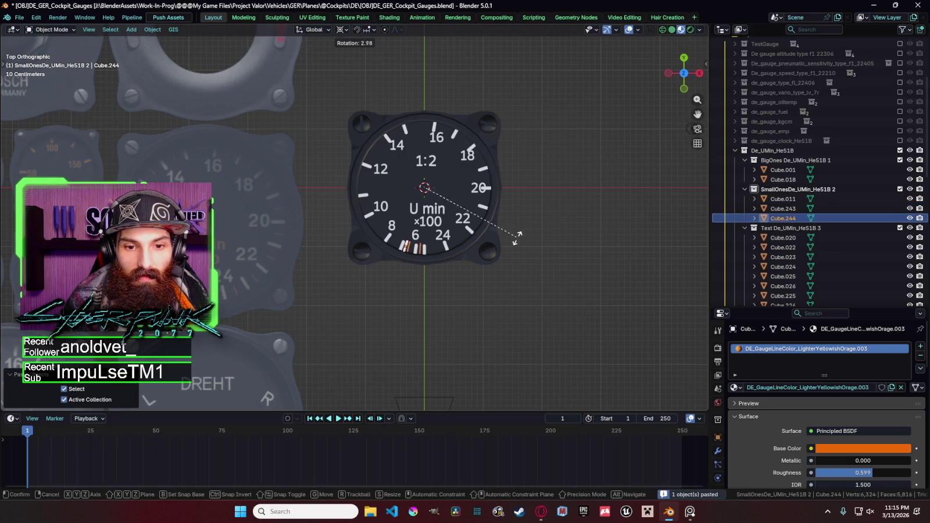
key(ctrl+v)
key(r)
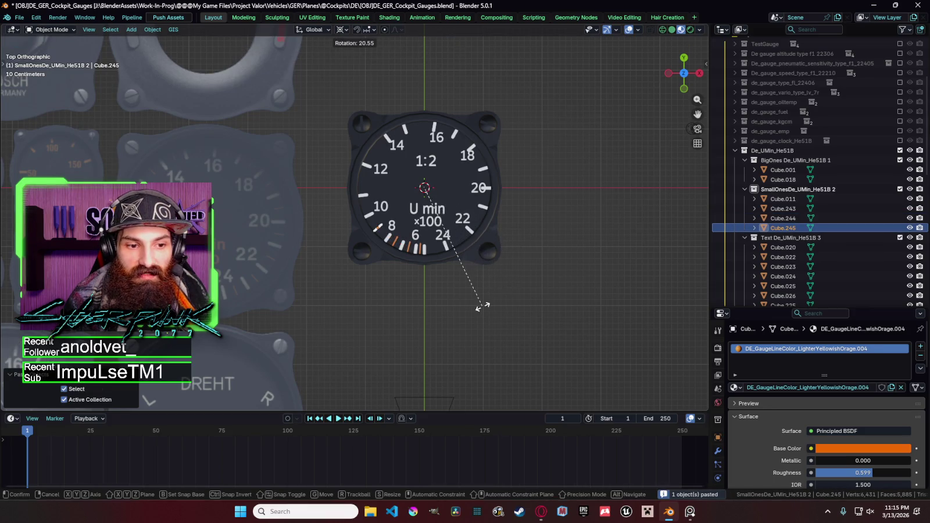
click(484, 306)
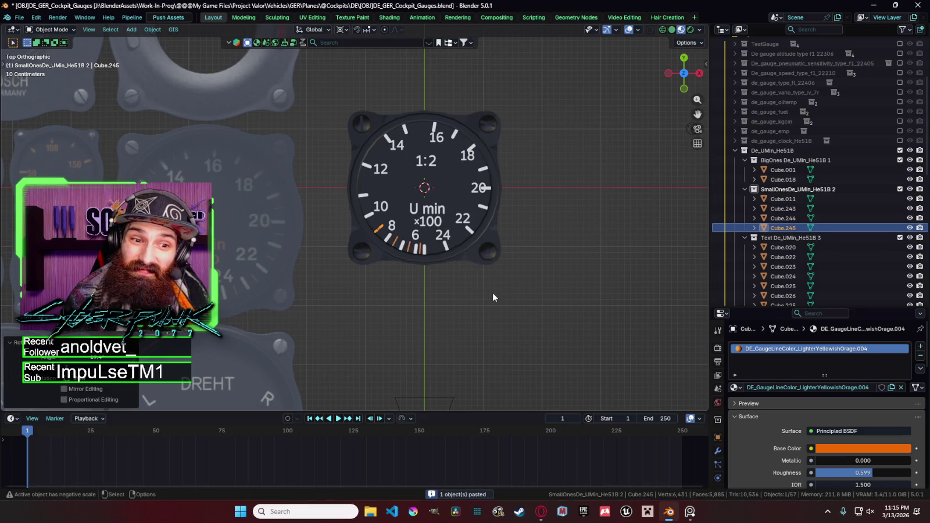
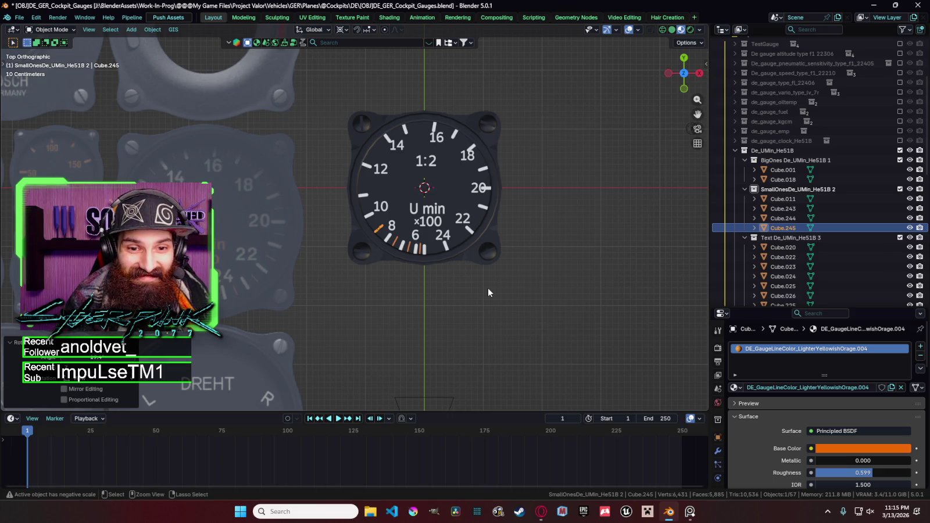
Step: Paste the first two orange tick copies and rotate them into the adjacent gaps
key(r)
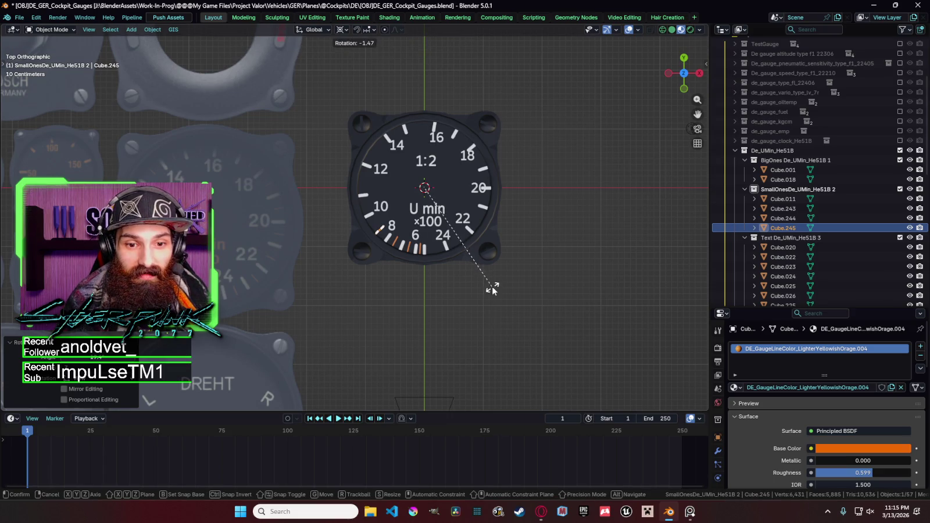
key(Escape)
key(ctrl+c)
key(ctrl+v)
key(r)
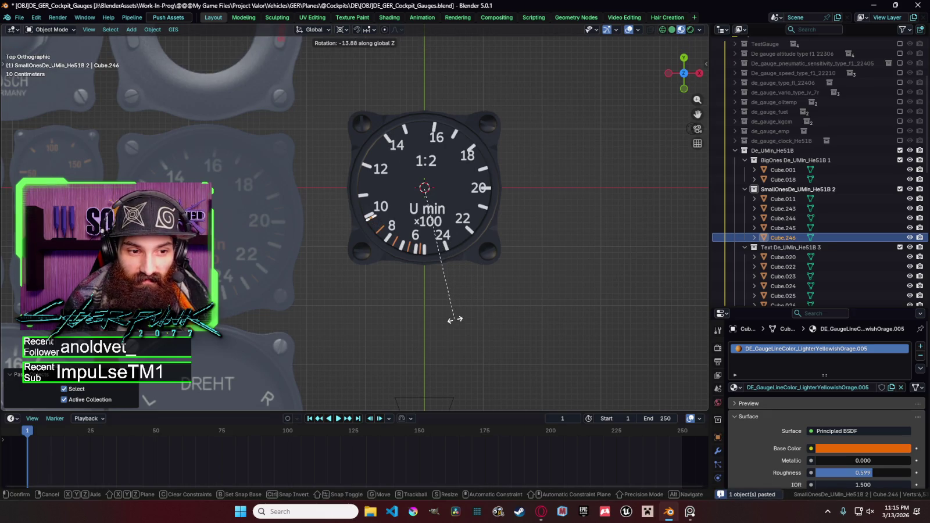
click(426, 320)
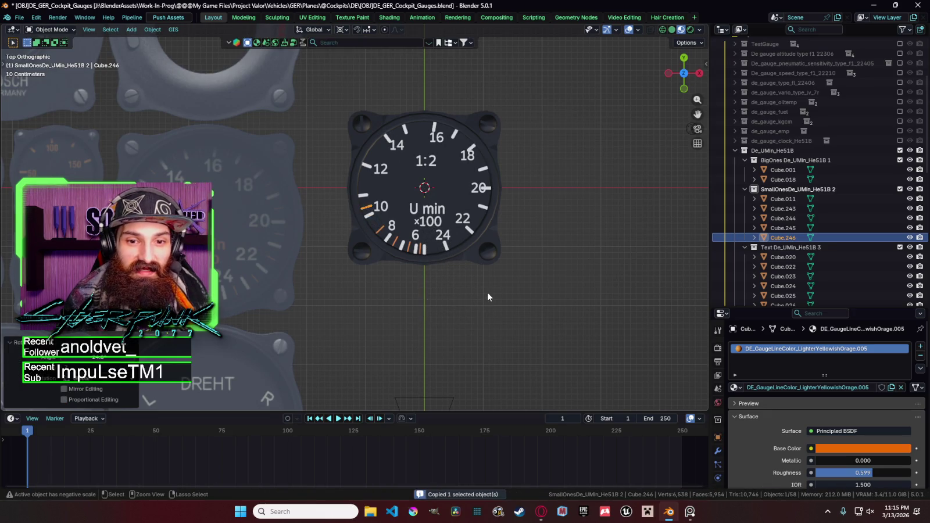
key(ctrl+v)
key(r)
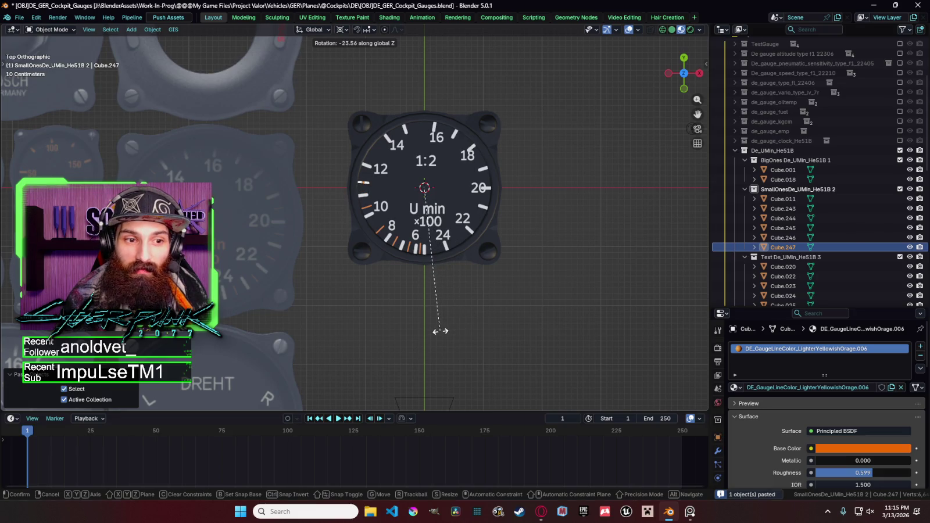
click(442, 331)
Step: Paste and rotate three more orange ticks into the following gaps around the dial
key(ctrl+c)
key(r)
key(Escape)
key(ctrl+v)
key(r)
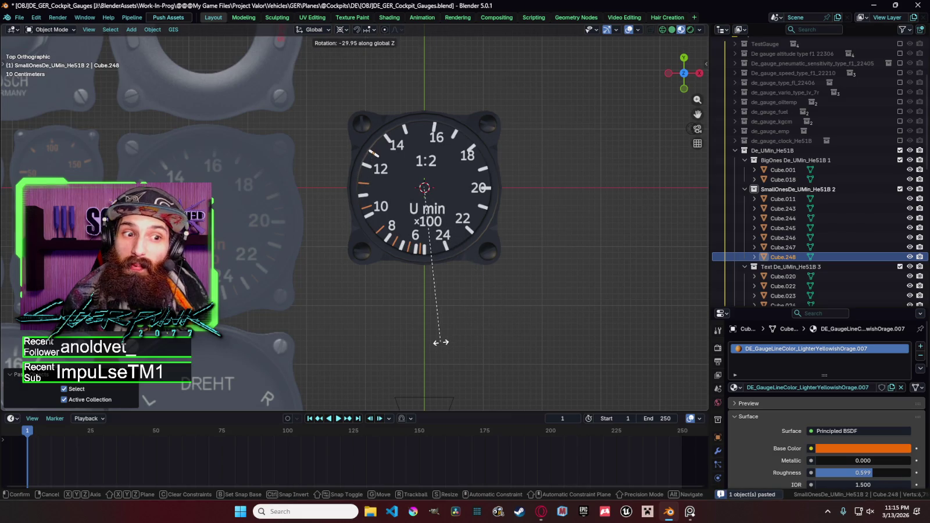
click(436, 343)
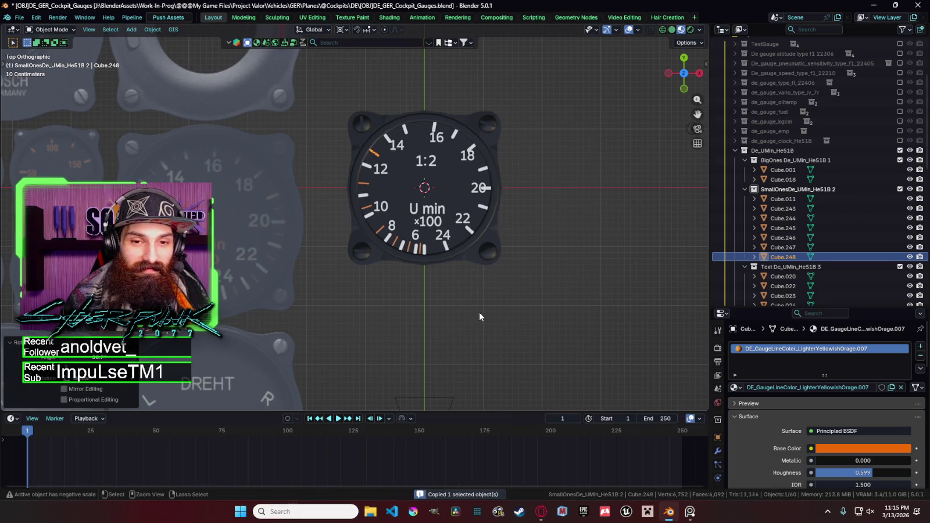
key(ctrl+v)
key(r)
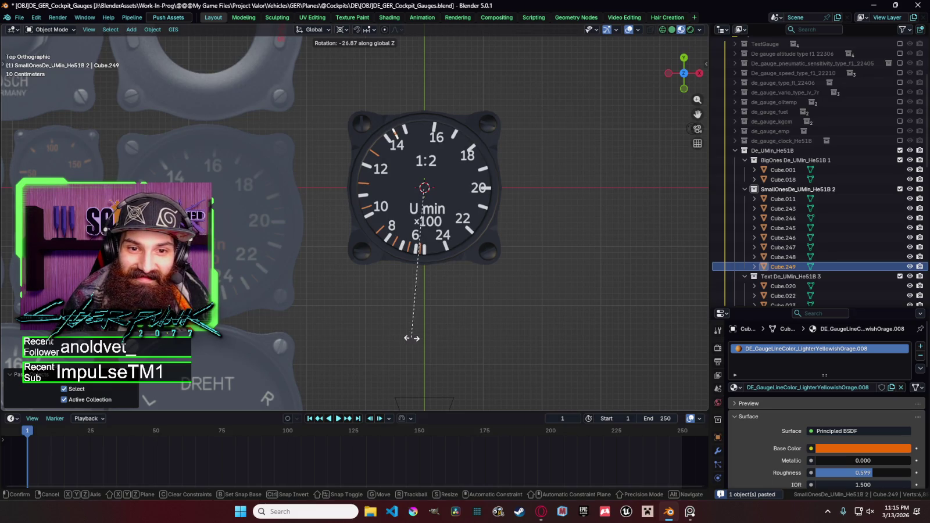
click(412, 338)
key(ctrl+v)
key(r)
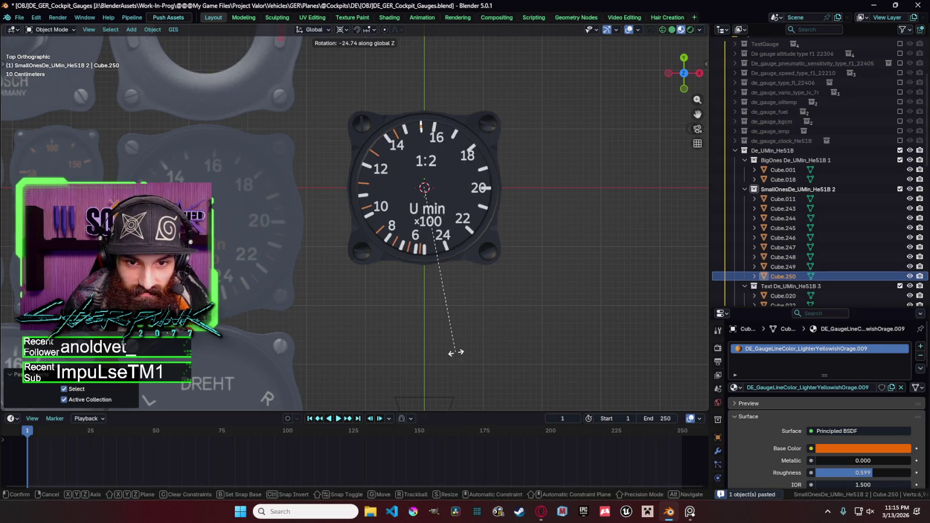
click(457, 351)
Step: Place two more orange ticks, fine-tuning the one in the gap near 17
key(ctrl+v)
key(r)
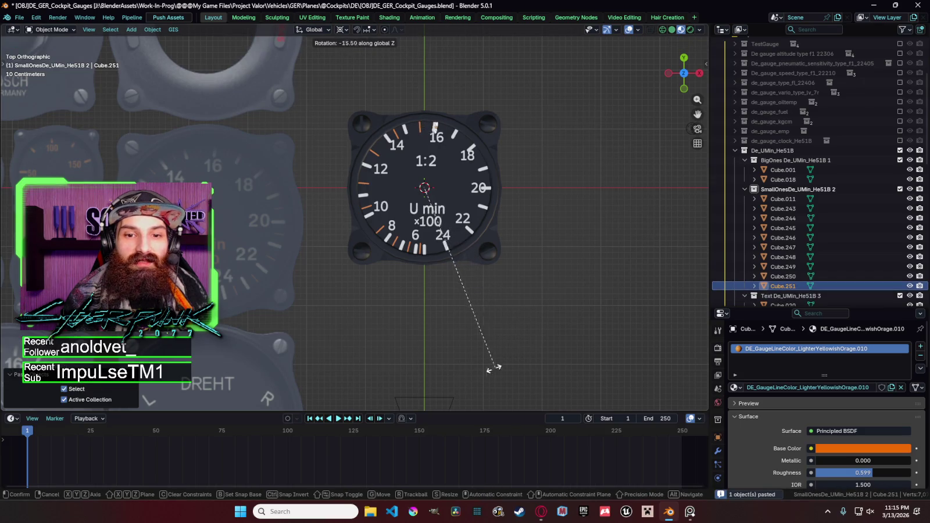
click(465, 368)
key(ctrl+v)
key(r)
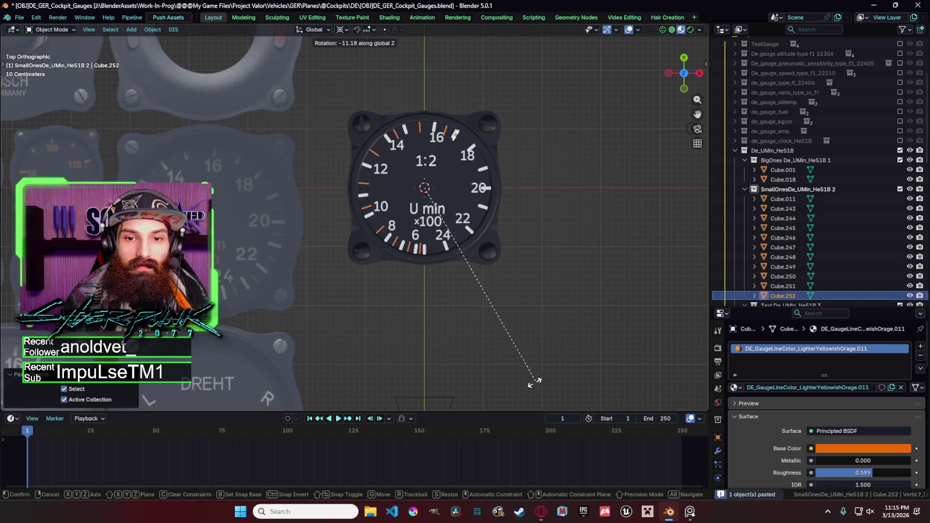
click(508, 397)
key(r)
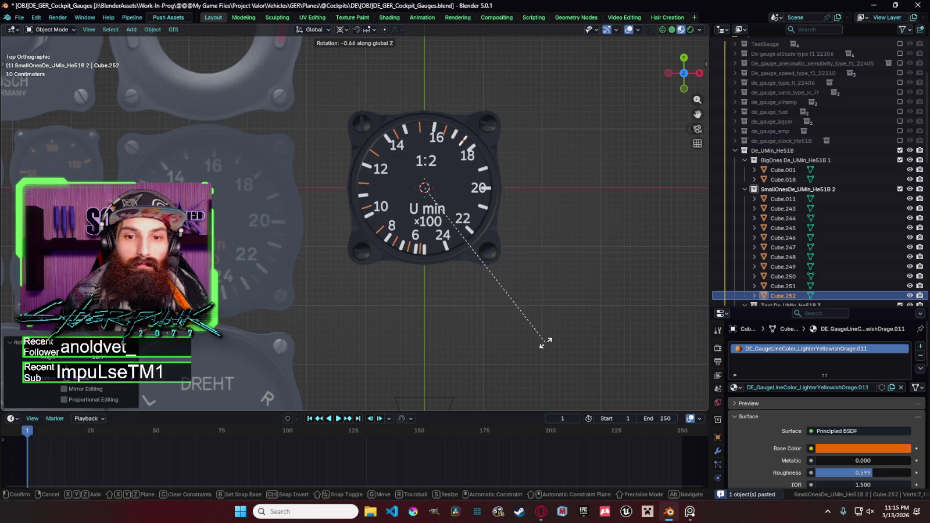
click(545, 342)
Step: Place two more orange ticks in the next gaps, adjusting their angles
key(ctrl+v)
key(r)
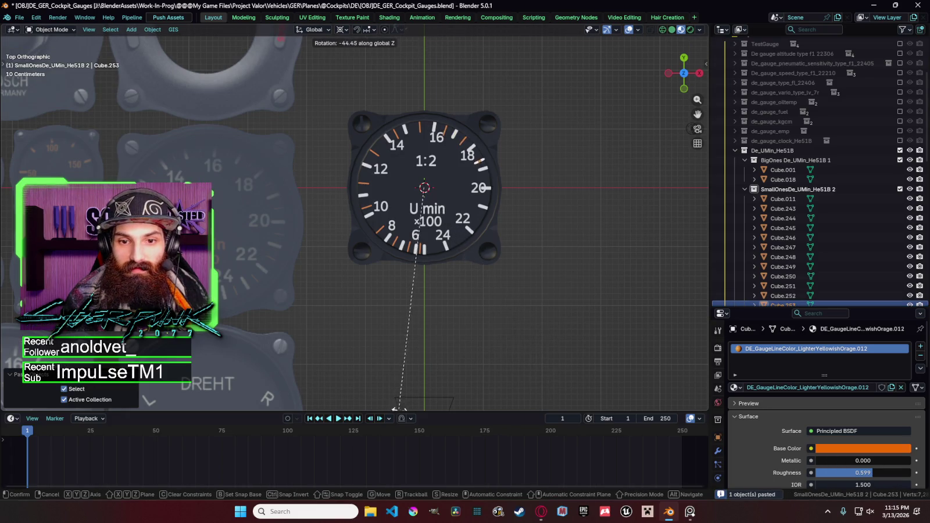
click(407, 407)
key(r)
click(605, 91)
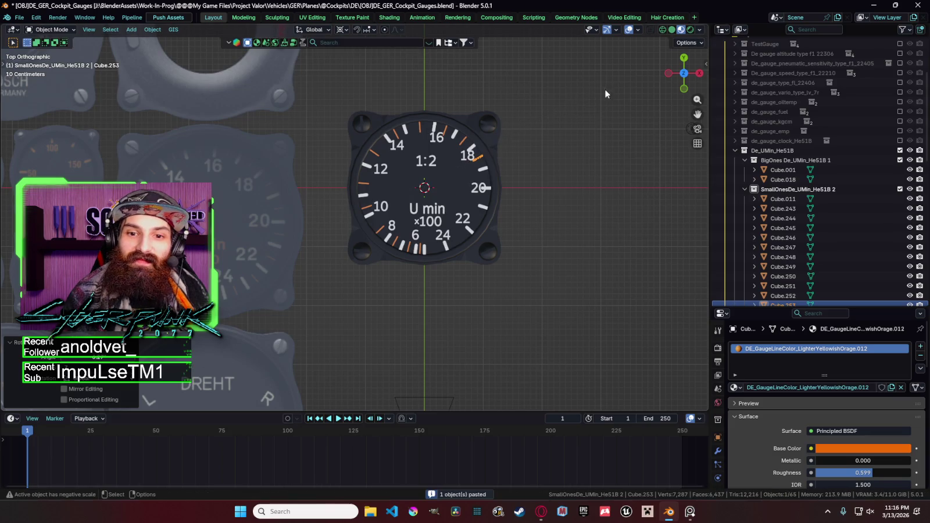
key(r)
click(593, 109)
key(ctrl+v)
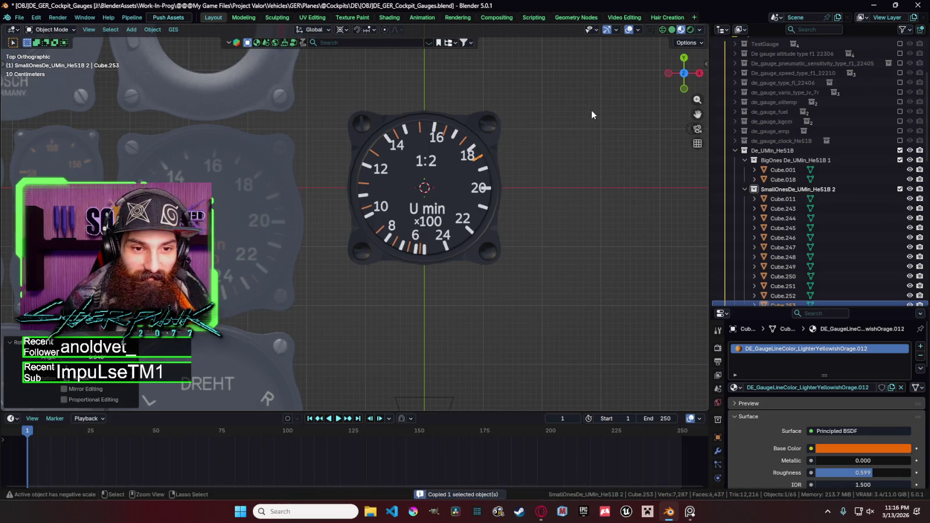
key(r)
click(609, 174)
Step: Place the final orange ticks, ending with the one in the gap near 22 (Cube.256)
key(ctrl+v)
key(r)
click(615, 244)
key(ctrl+c)
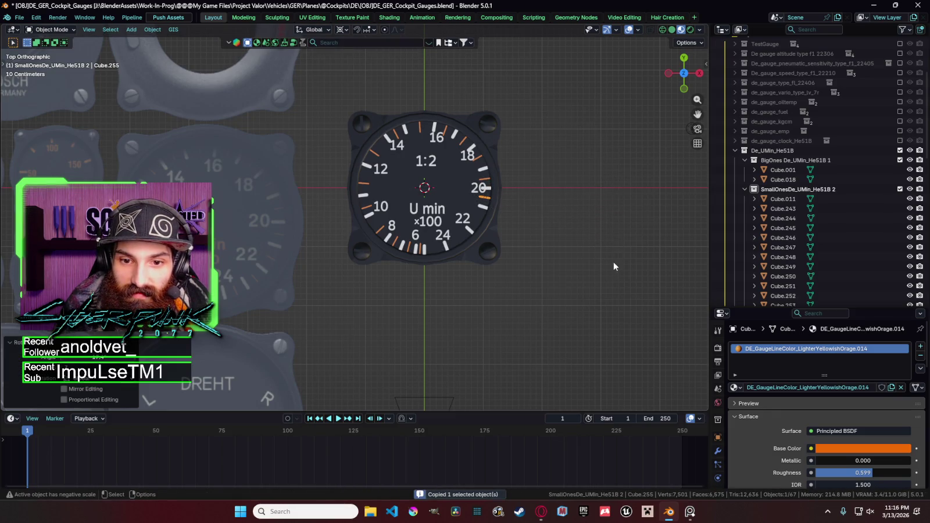
key(r)
click(575, 326)
key(ctrl+v)
key(r)
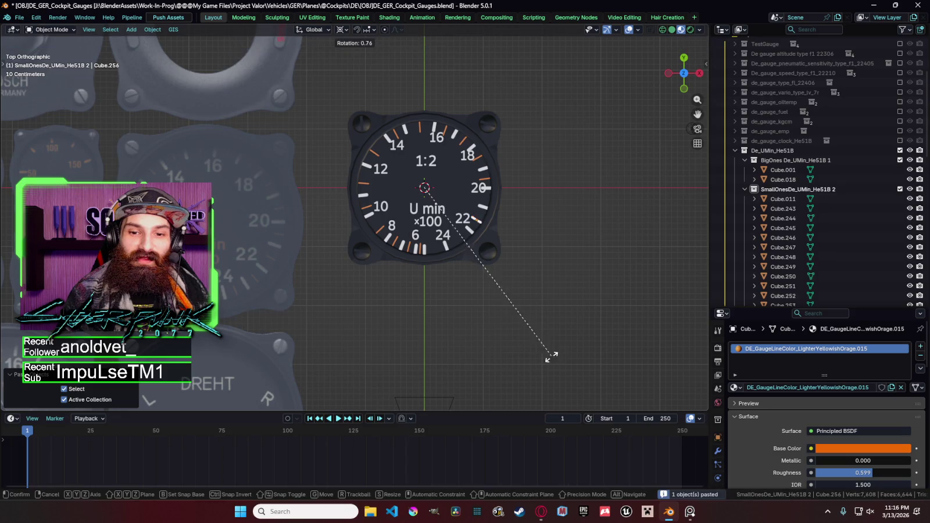
click(488, 389)
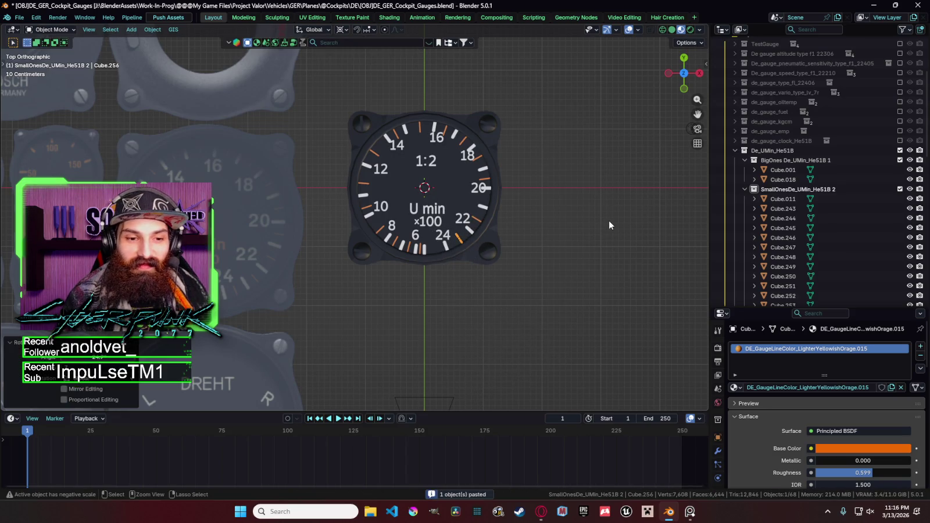
key(ctrl+c)
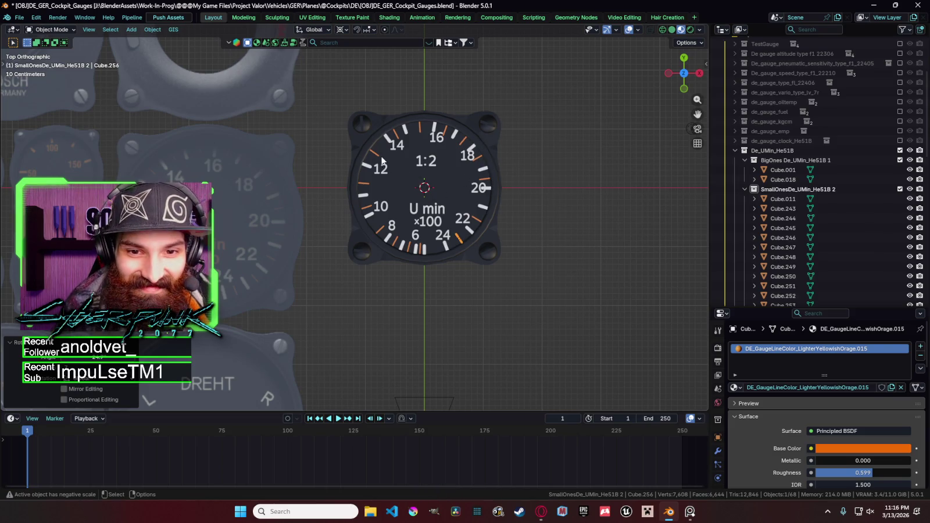
Step: Select all the orange tick objects from Cube.011 onward
scroll(449, 262, up, 2)
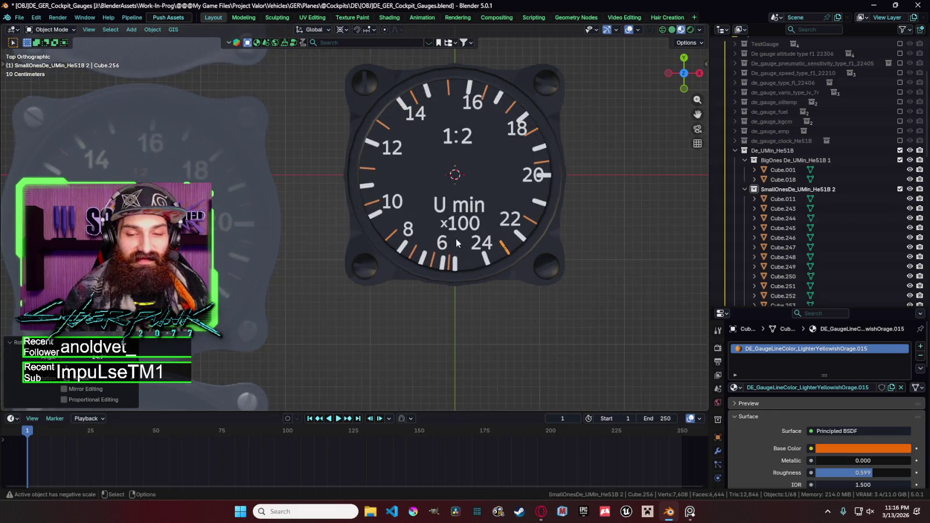
shift+click(439, 262)
shift+click(428, 258)
shift+click(420, 255)
shift+click(412, 251)
scroll(778, 219, down, 3)
scroll(782, 232, down, 3)
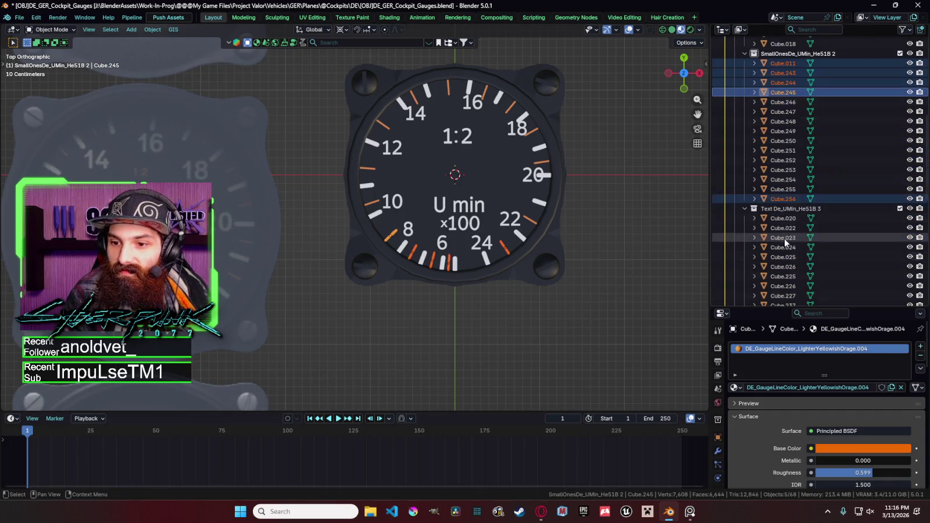
shift+click(783, 190)
scroll(779, 125, up, 1)
ctrl+shift+click(786, 82)
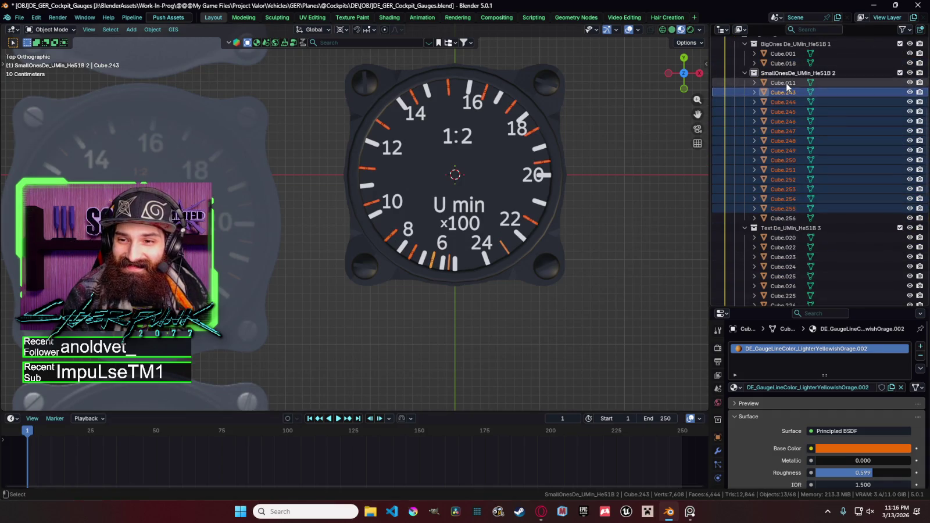
Step: Enlarge the orange ticks' geometry, including Cube.256, by about 1.04 in Edit Mode
key(Tab)
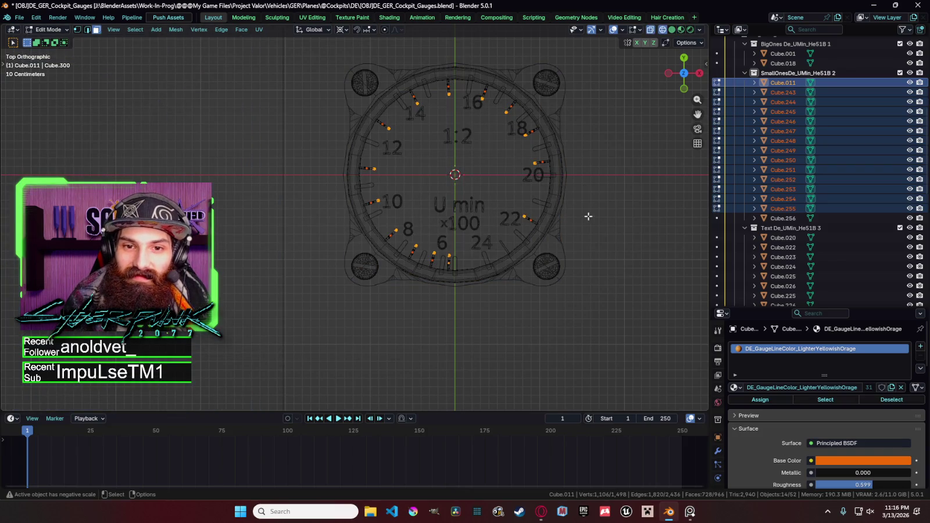
key(s)
key(Escape)
key(Tab)
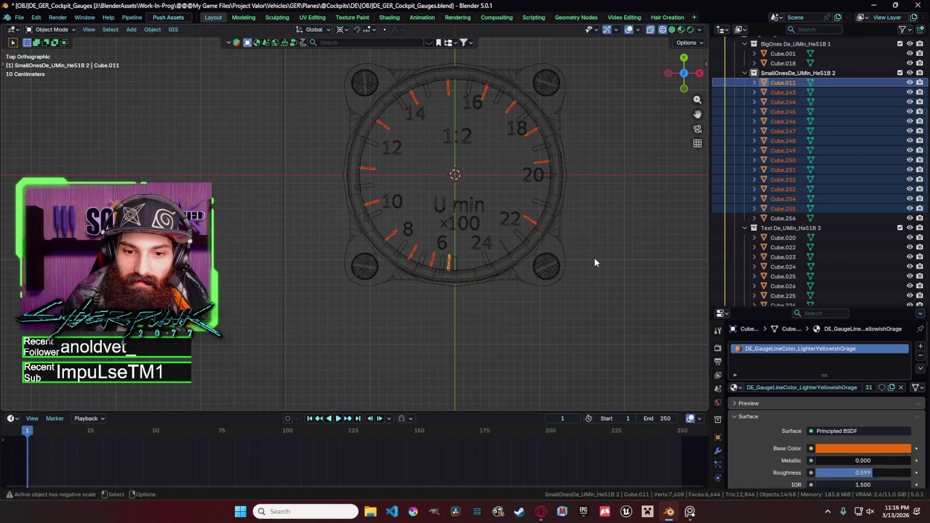
key(z)
click(587, 307)
key(Tab)
key(s)
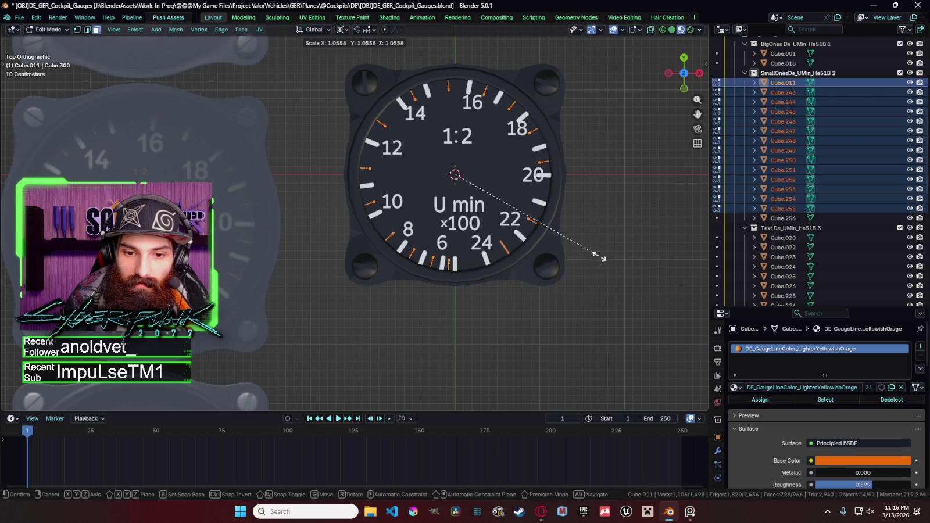
click(600, 256)
ctrl+click(783, 218)
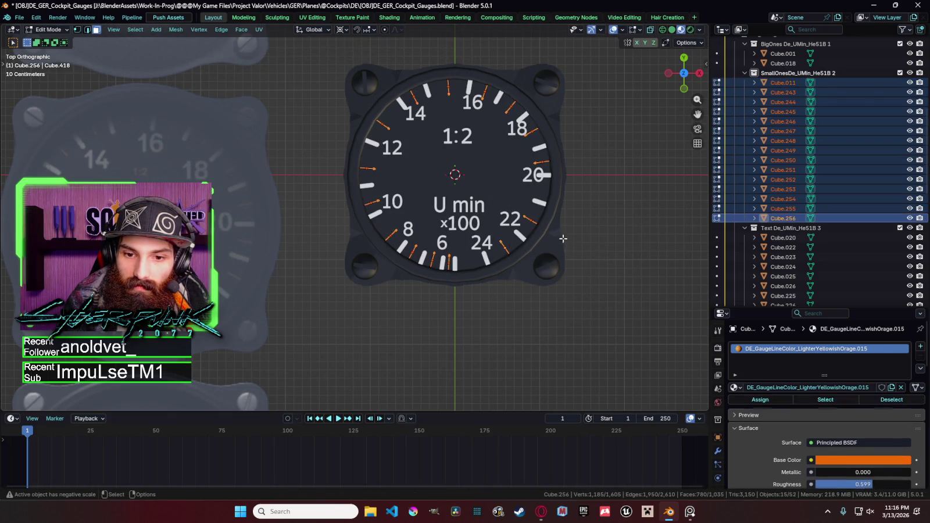
key(s)
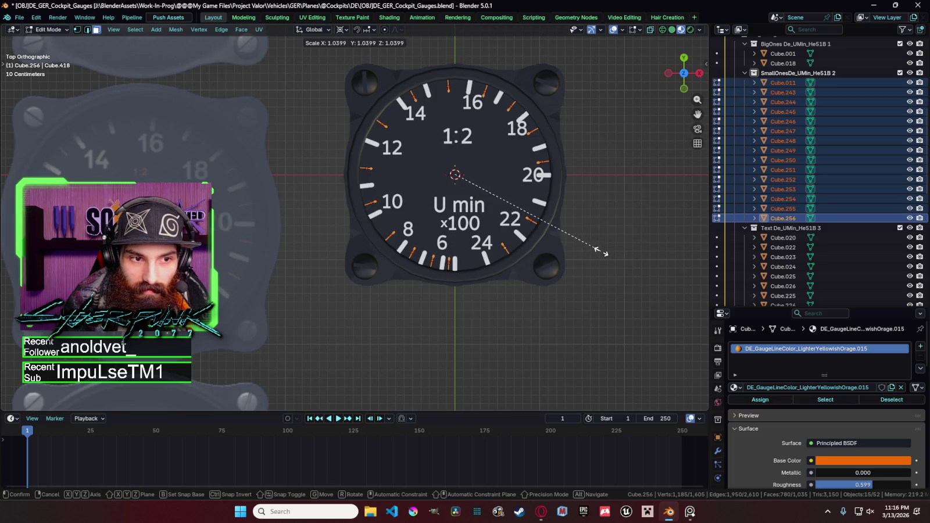
click(600, 251)
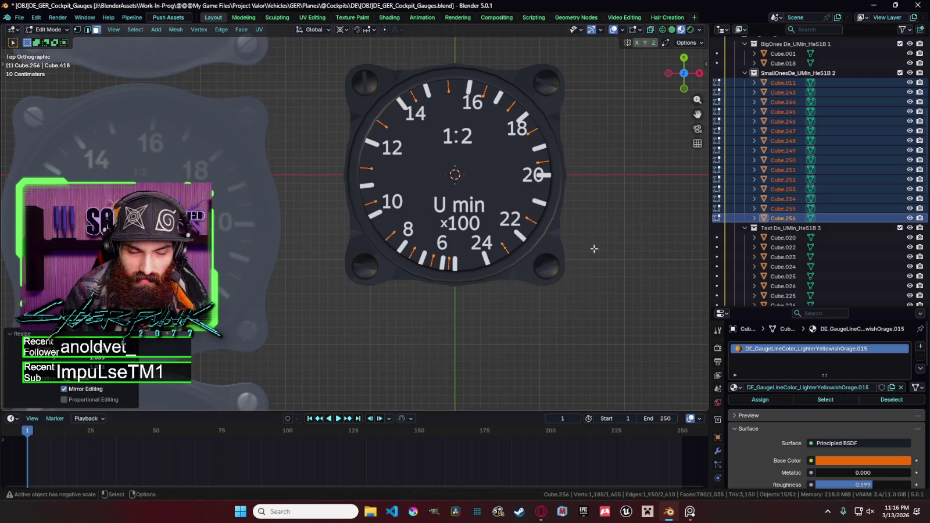
Step: Switch to wireframe and select the whole tick beside the 10
key(shift+z)
scroll(446, 116, up, 2)
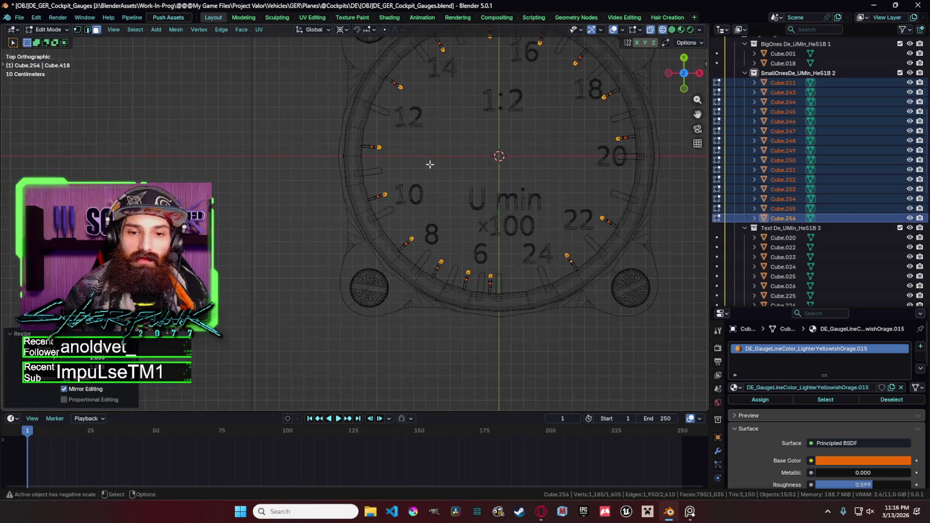
key(c)
drag(383, 198, 383, 148)
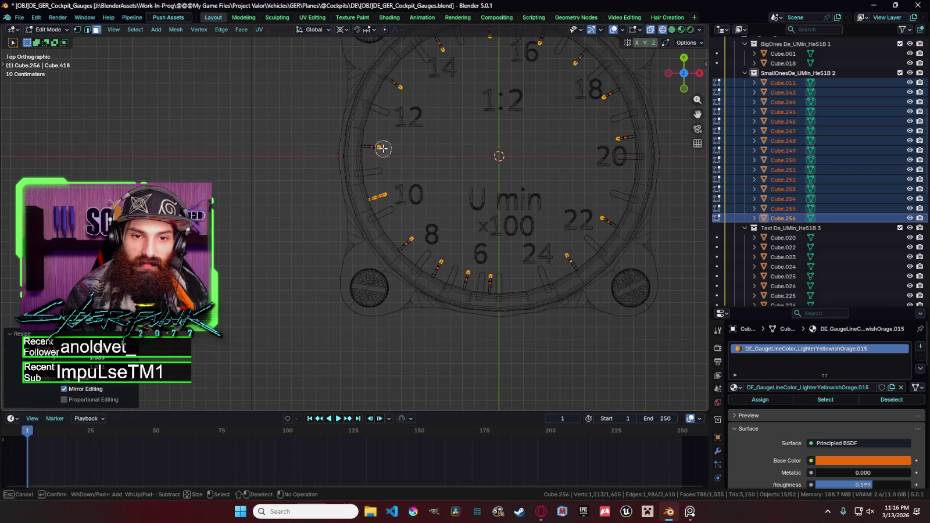
key(Escape)
scroll(383, 198, up, 2)
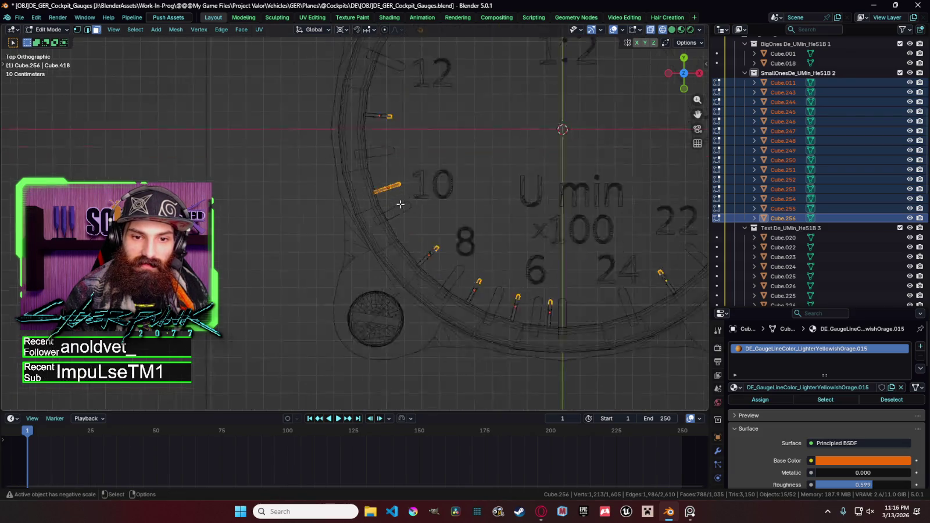
scroll(389, 175, up, 3)
key(b)
drag(479, 146, 418, 128)
key(alt+a)
scroll(477, 156, down, 4)
scroll(477, 161, down, 1)
scroll(475, 167, up, 4)
scroll(465, 171, up, 2)
key(l)
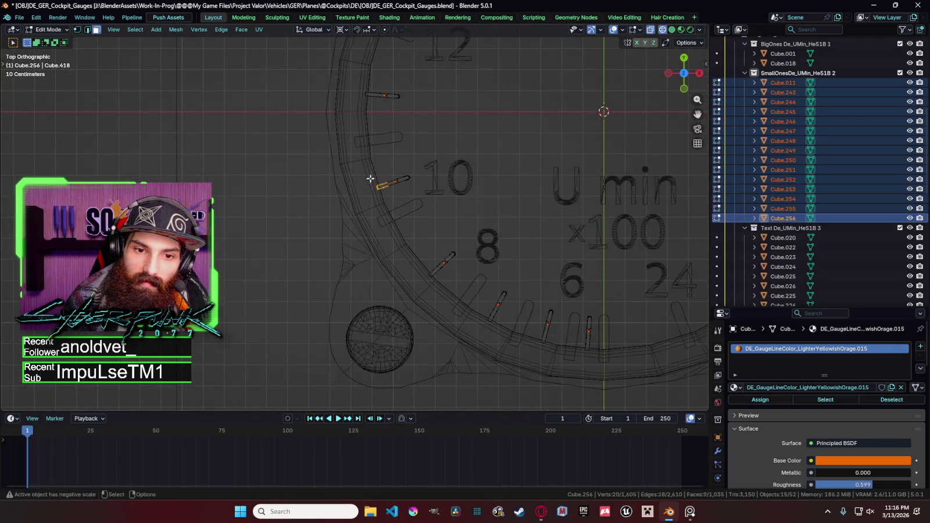
scroll(433, 195, down, 3)
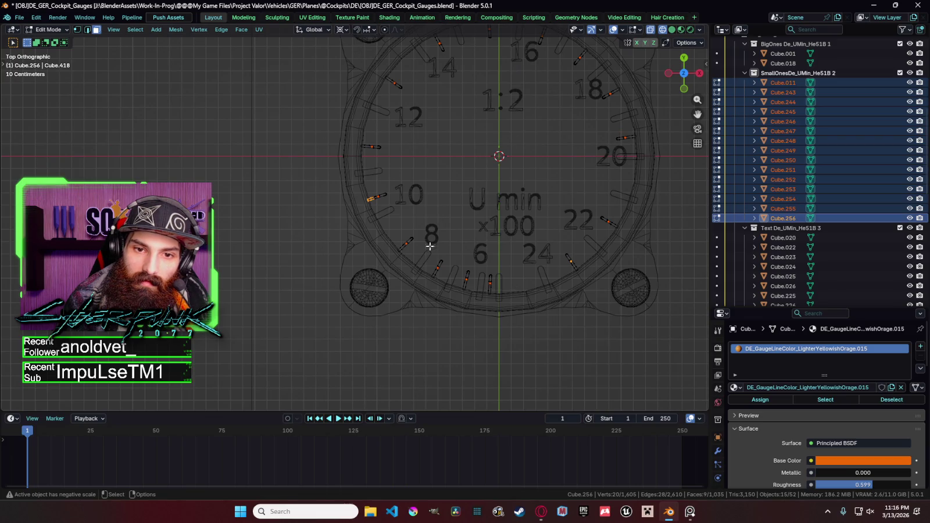
Step: Circle-select the orange tick vertices around the dial
key(c)
mouse_move(402, 260)
mouse_down()
mouse_move(457, 291)
mouse_move(492, 294)
mouse_move(579, 277)
mouse_move(625, 210)
mouse_move(635, 135)
mouse_move(618, 89)
mouse_up()
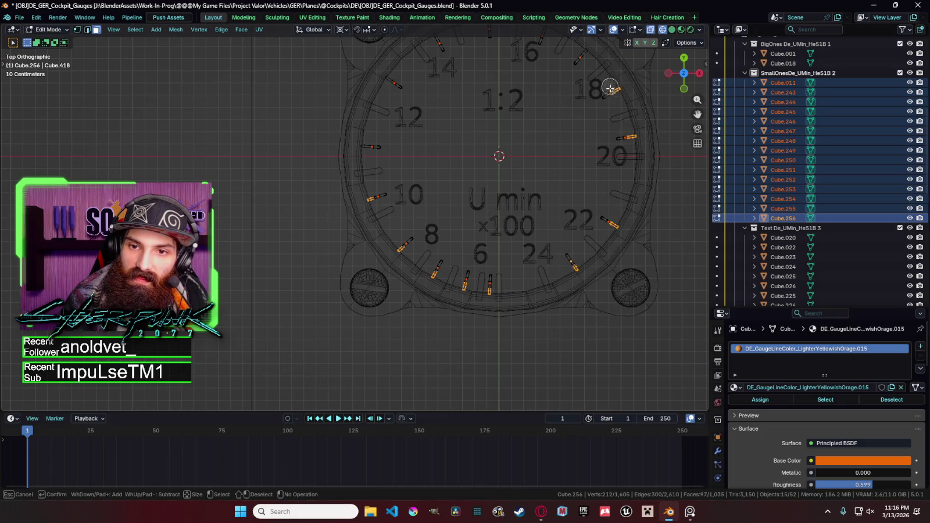
shift+middle_drag(610, 88, 572, 127)
mouse_move(572, 127)
mouse_down()
mouse_move(526, 100)
mouse_move(436, 89)
mouse_move(353, 141)
mouse_move(330, 214)
mouse_up()
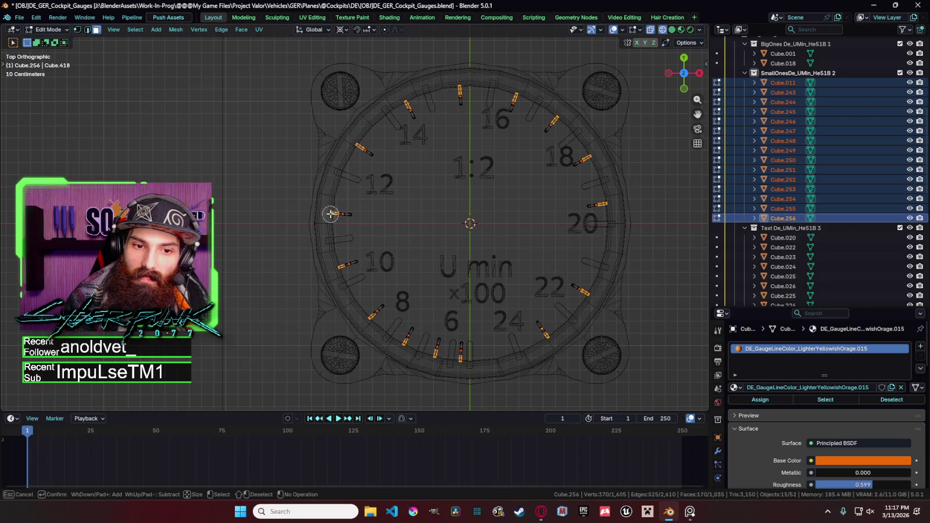
key(Escape)
key(s)
right_click(577, 236)
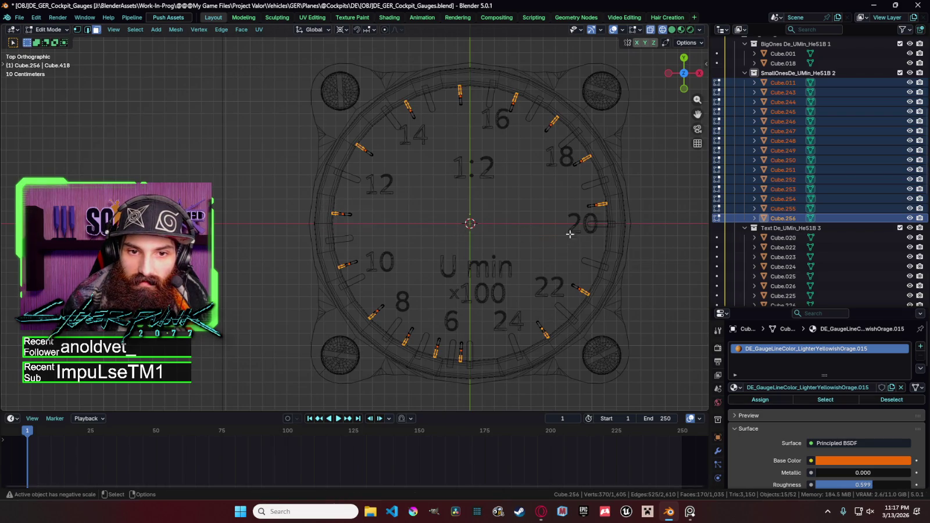
Step: Remove a stray vertex and scale the selected ticks down to about 0.98
scroll(577, 236, up, 1)
key(c)
middle_click(426, 93)
key(Escape)
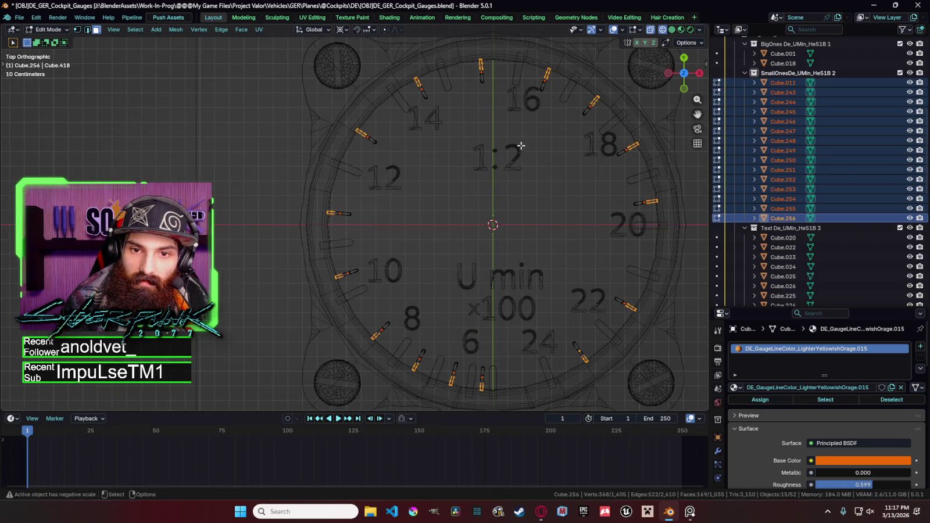
key(s)
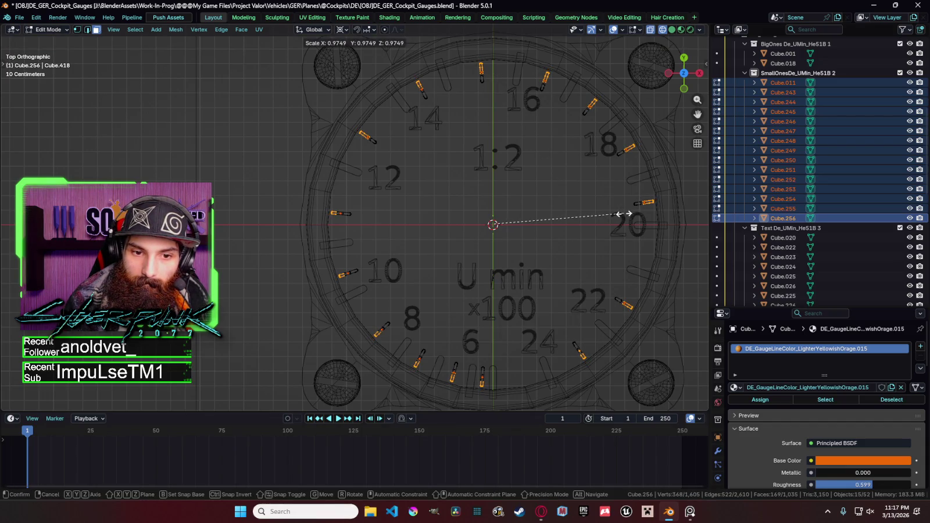
click(624, 214)
Step: In Object Mode with material shading, rescale the tick objects
key(Tab)
key(shift+z)
key(s)
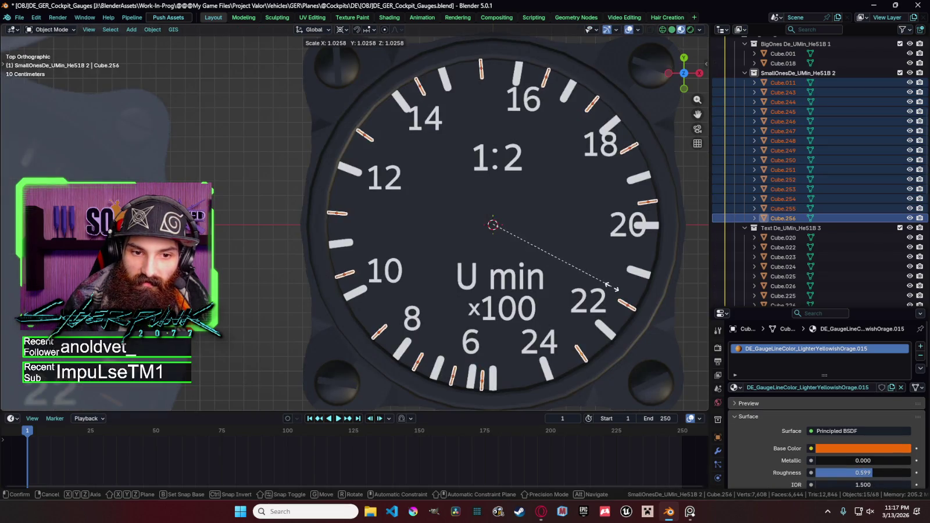
click(627, 281)
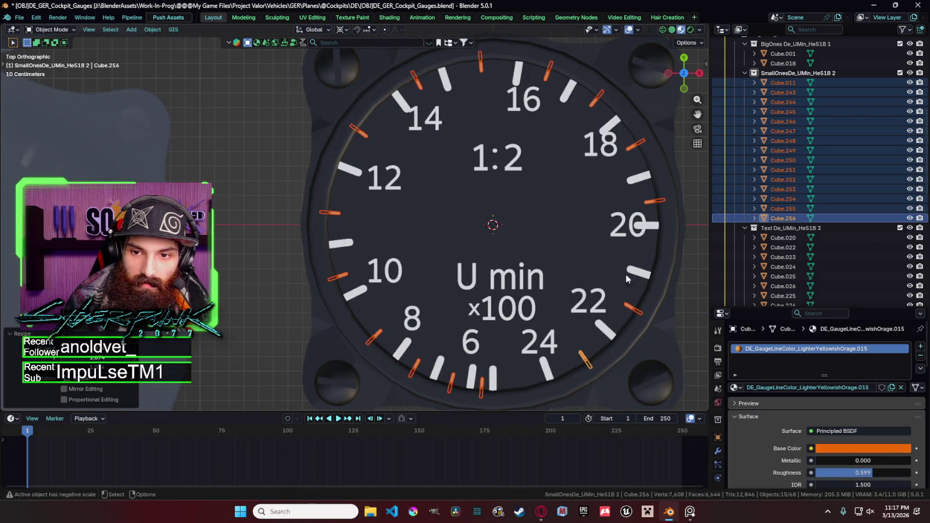
click(683, 256)
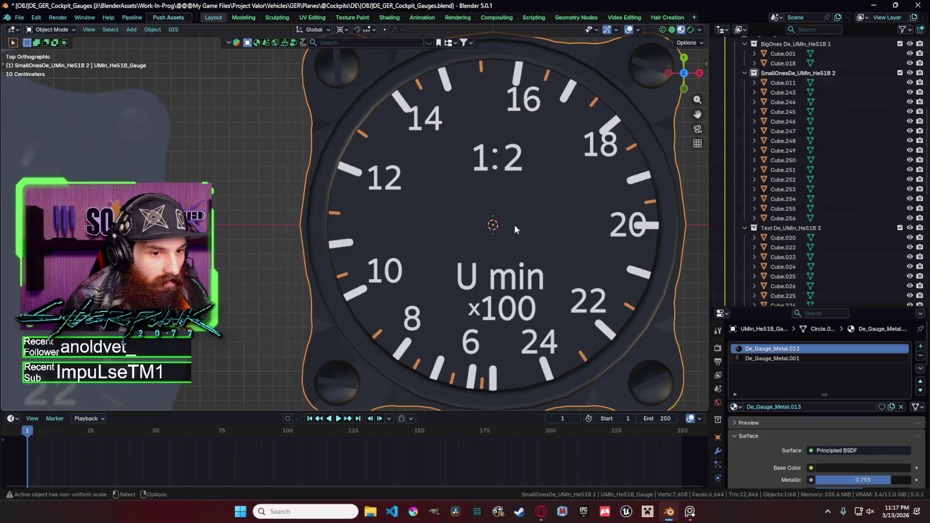
click(587, 185)
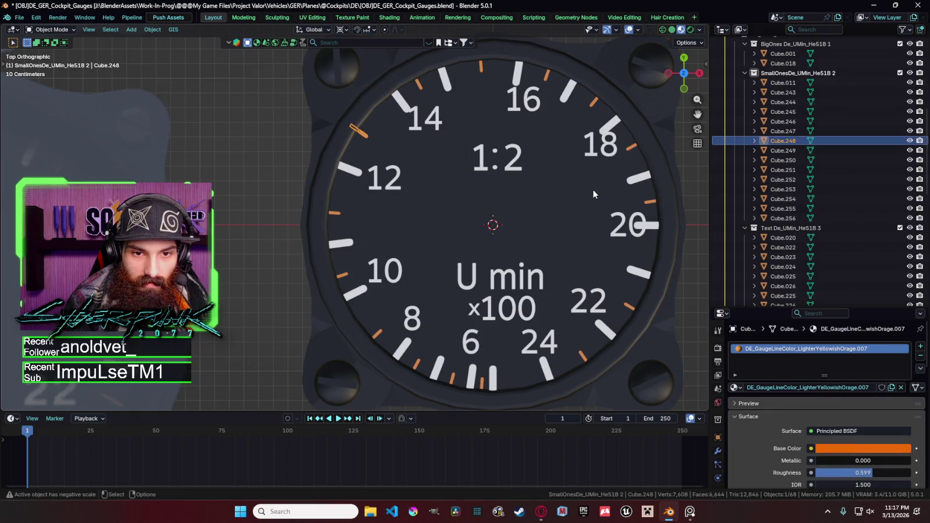
Step: Undo the object rescale and cancel further resizes, leaving the ticks selected at their original size
key(ctrl+z)
key(ctrl+z)
key(s)
key(Escape)
key(s)
key(Escape)
key(Tab)
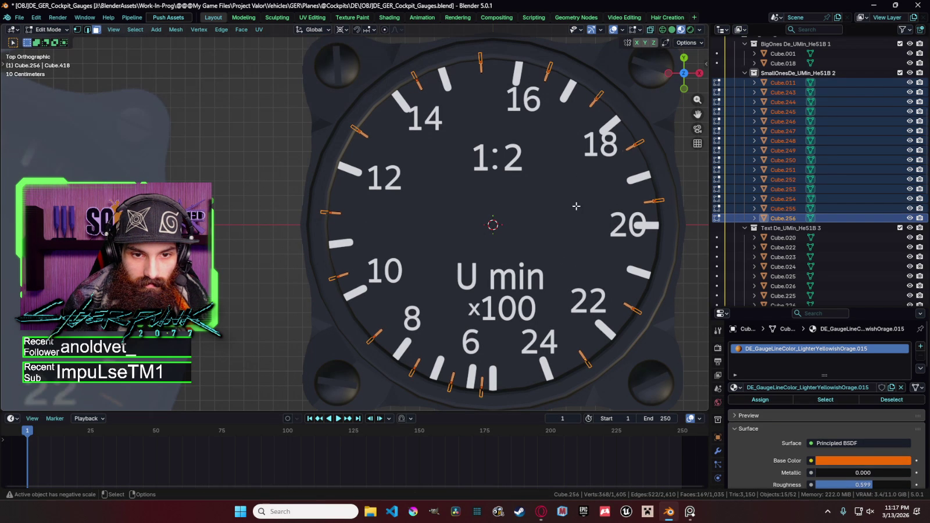
key(ctrl+z)
scroll(587, 193, down, 4)
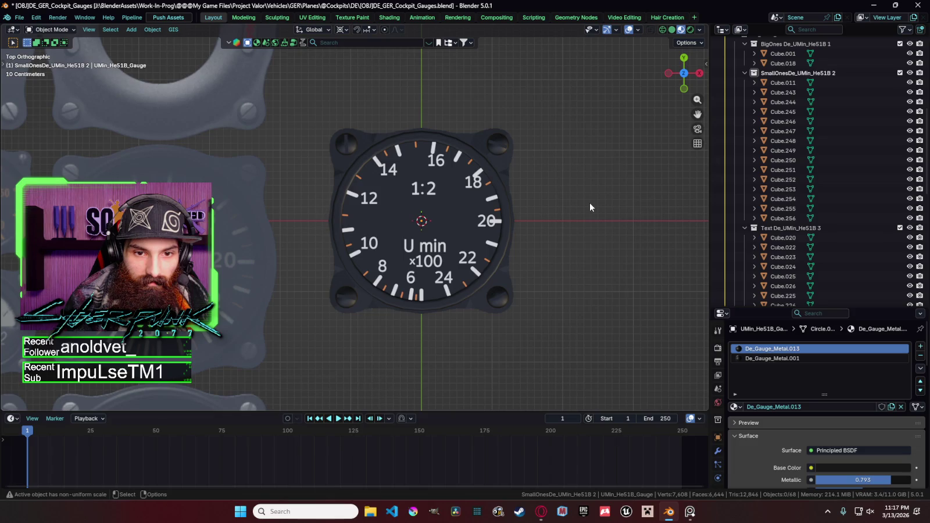
Step: Select the U min, 1:2 and ×100 labels with a small orange tick active
scroll(566, 195, down, 5)
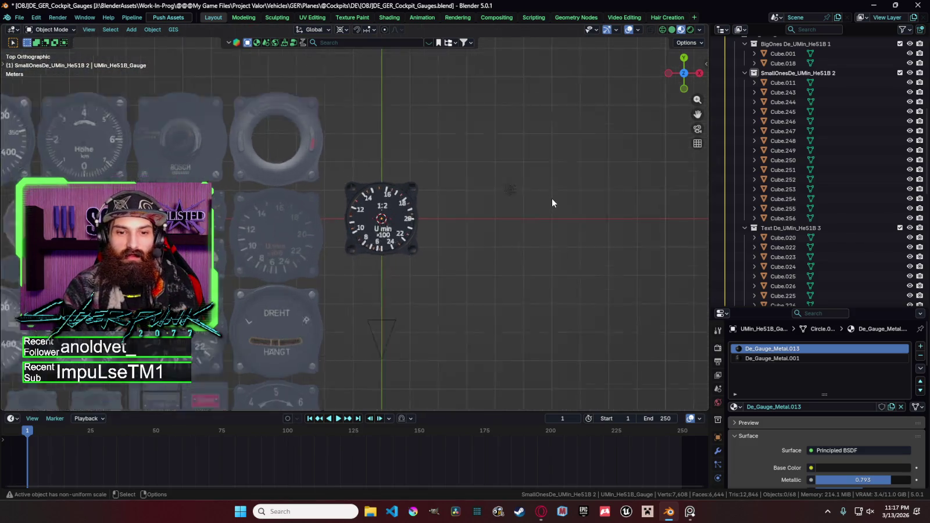
scroll(552, 202, up, 5)
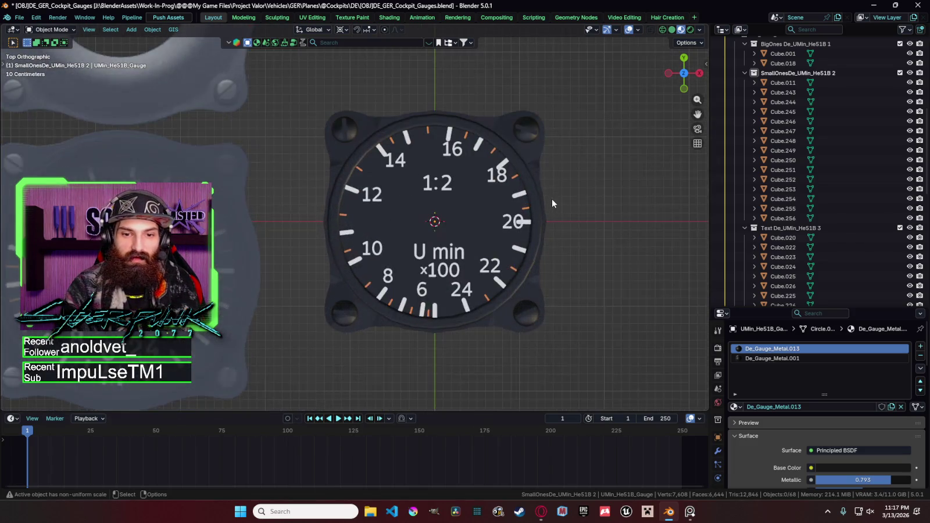
shift+click(464, 250)
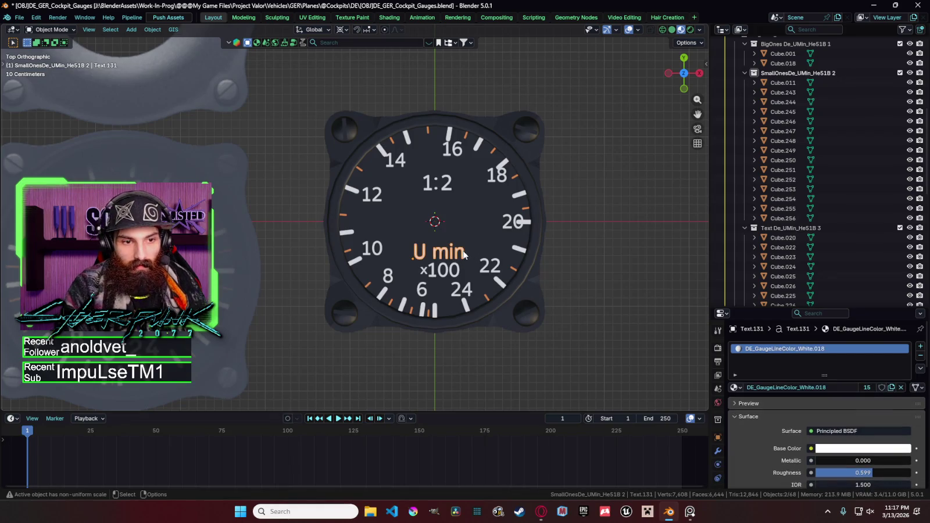
shift+click(448, 187)
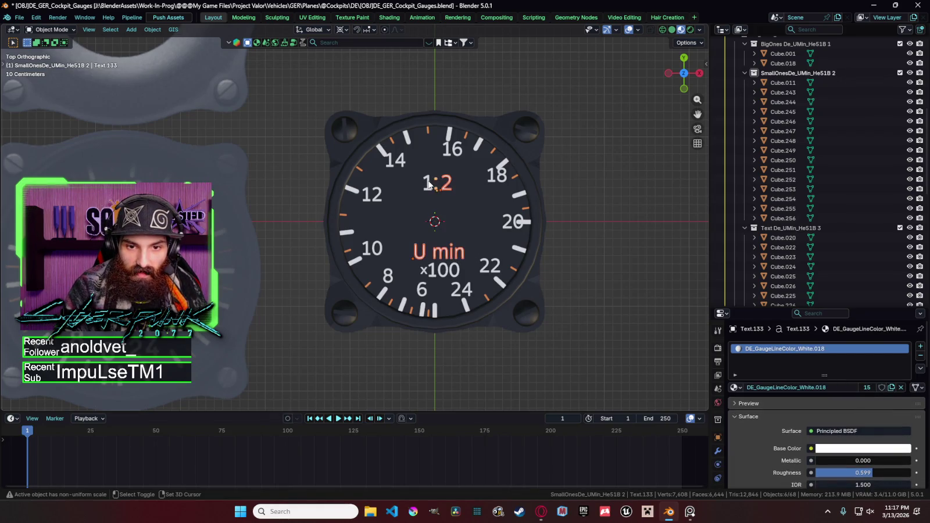
shift+click(432, 275)
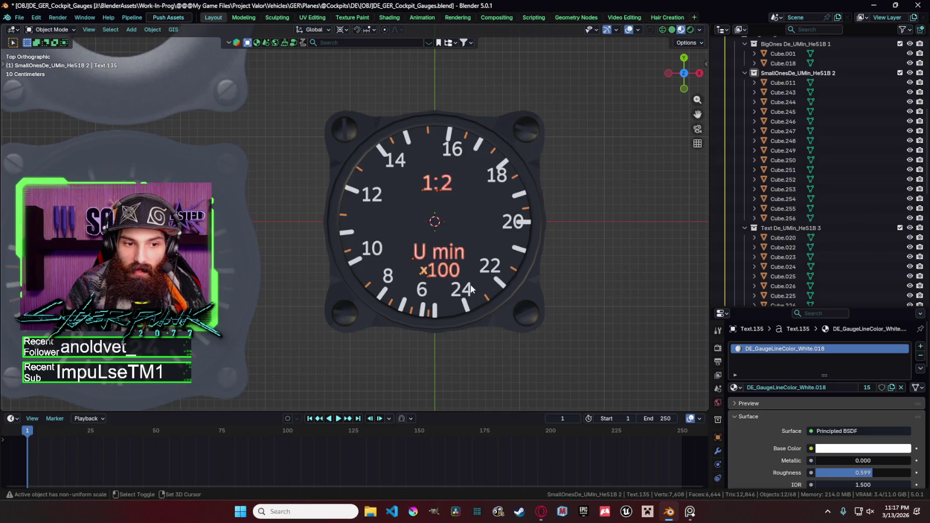
shift+click(488, 298)
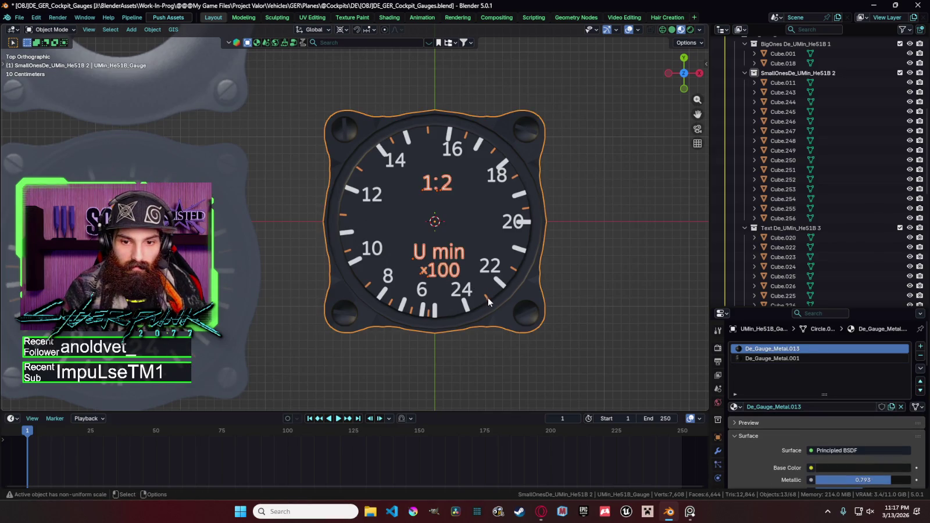
key(ctrl+z)
shift+click(488, 297)
Step: Link the tick's orange material to the three labels and review the result
key(ctrl+l)
click(488, 297)
key(Tab)
key(Tab)
click(579, 255)
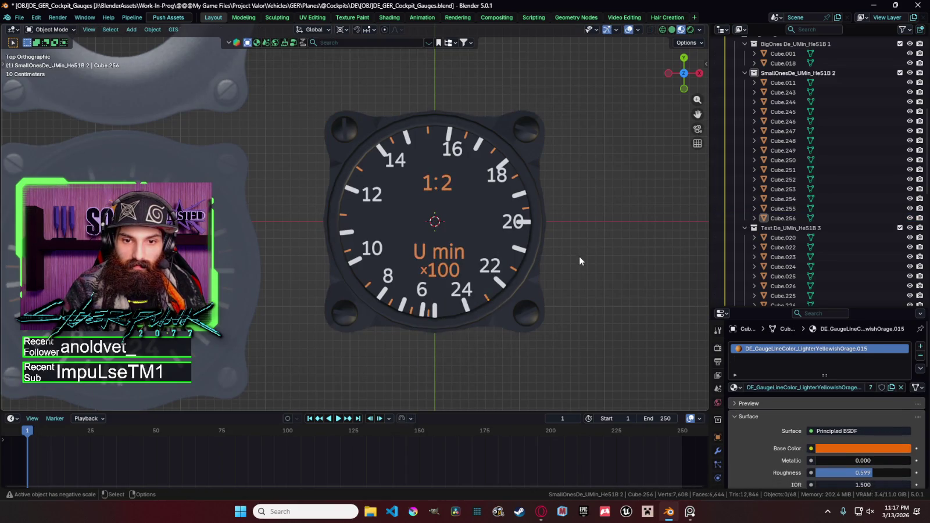
scroll(588, 291, down, 2)
scroll(571, 288, up, 1)
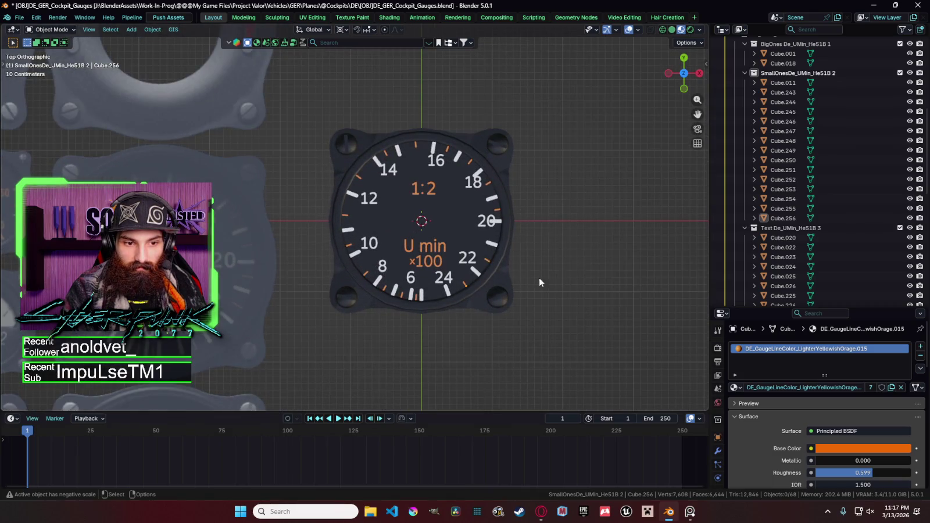
Step: Switch the U min label's font to Motiva Sans Test Bold
click(432, 247)
click(718, 451)
scroll(757, 429, down, 4)
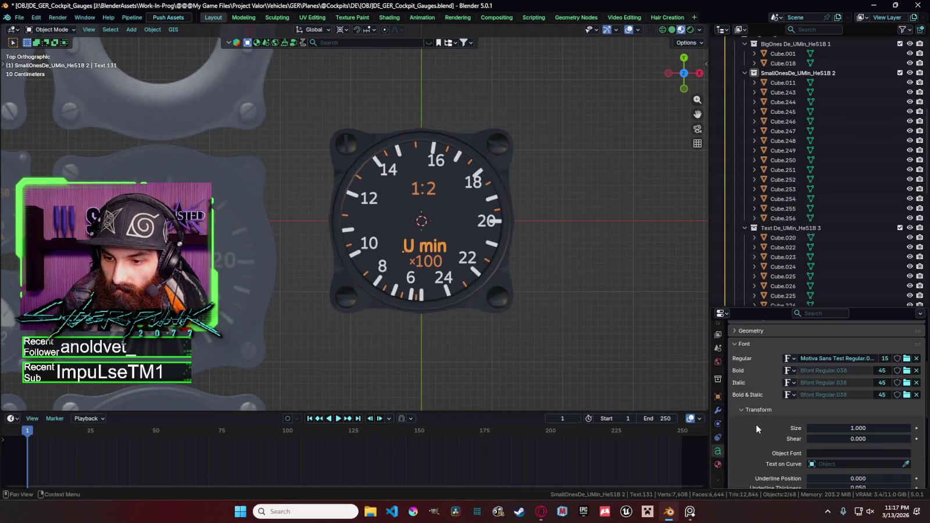
click(907, 359)
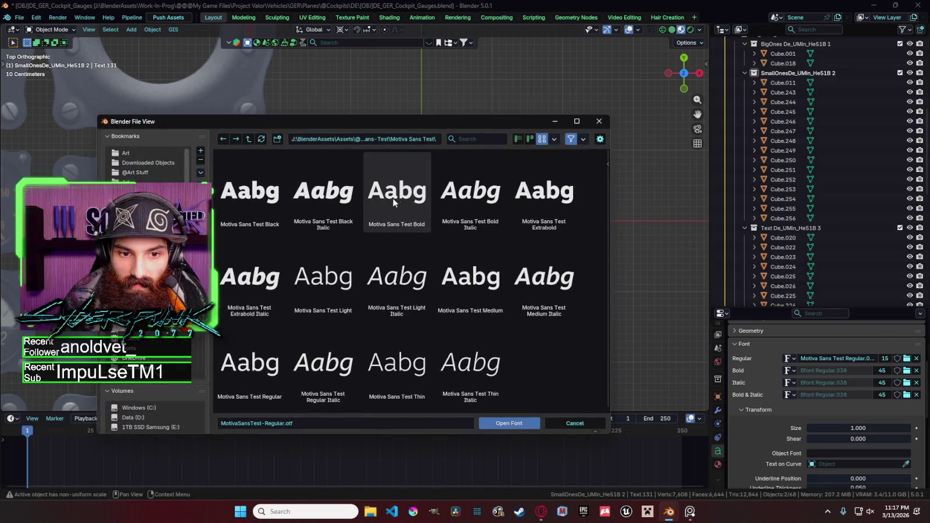
click(380, 201)
double_click(379, 202)
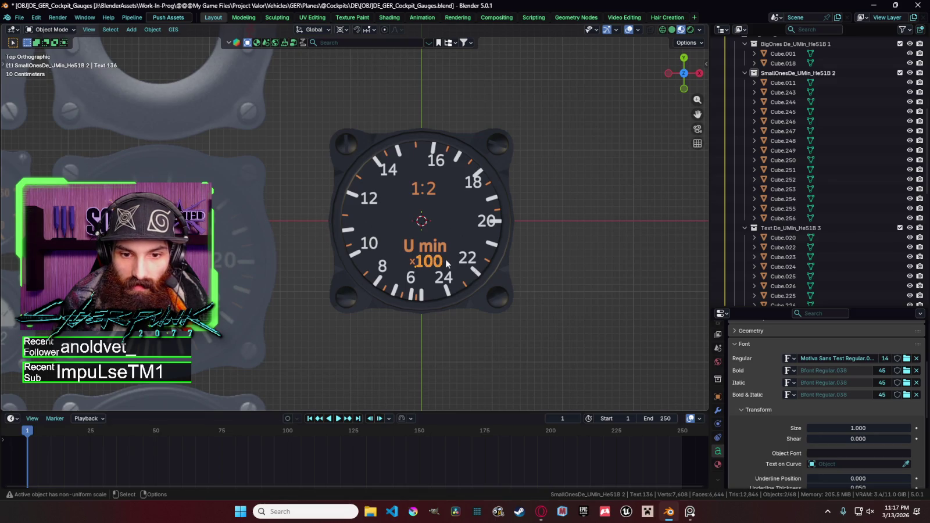
Step: Set the ×100 label and the × symbol to Motiva Sans Test Bold
click(907, 359)
double_click(398, 195)
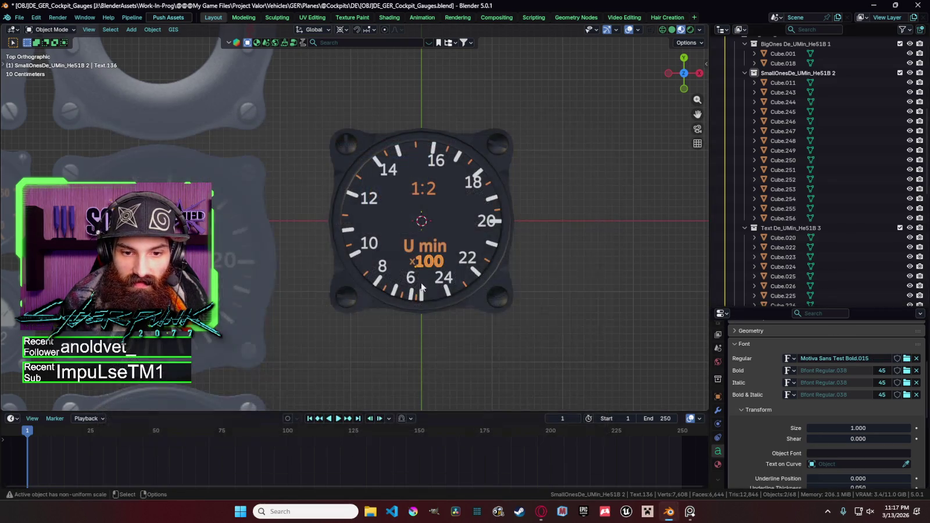
click(412, 264)
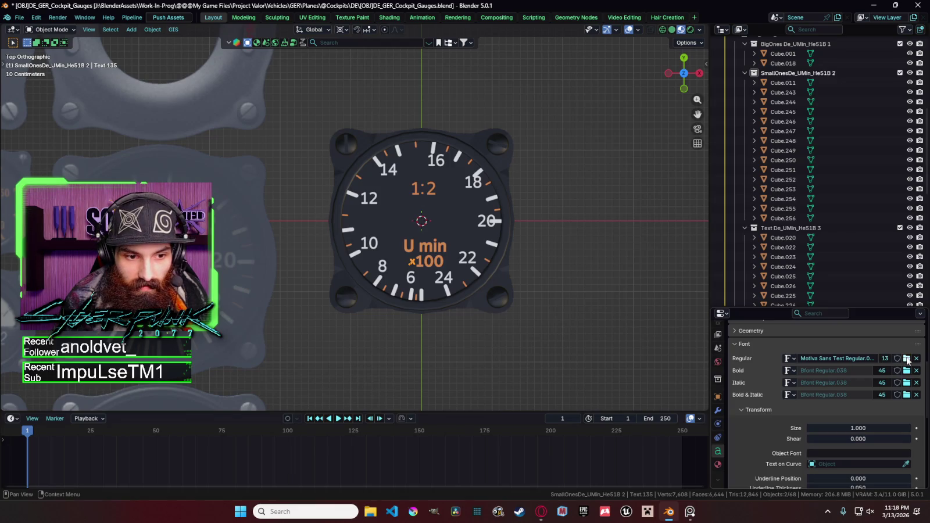
click(907, 359)
double_click(408, 196)
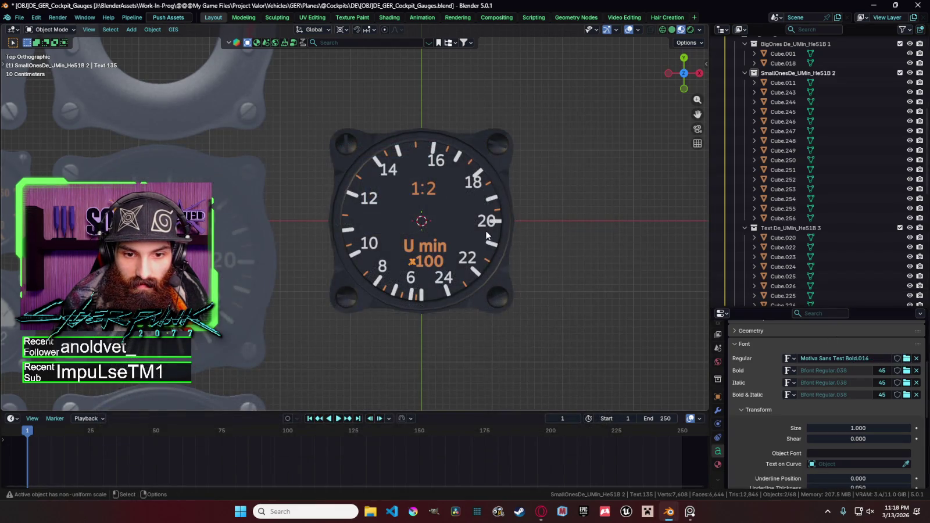
click(487, 235)
Step: Make every piece of the 1:2 label Motiva Sans Test Bold
click(418, 196)
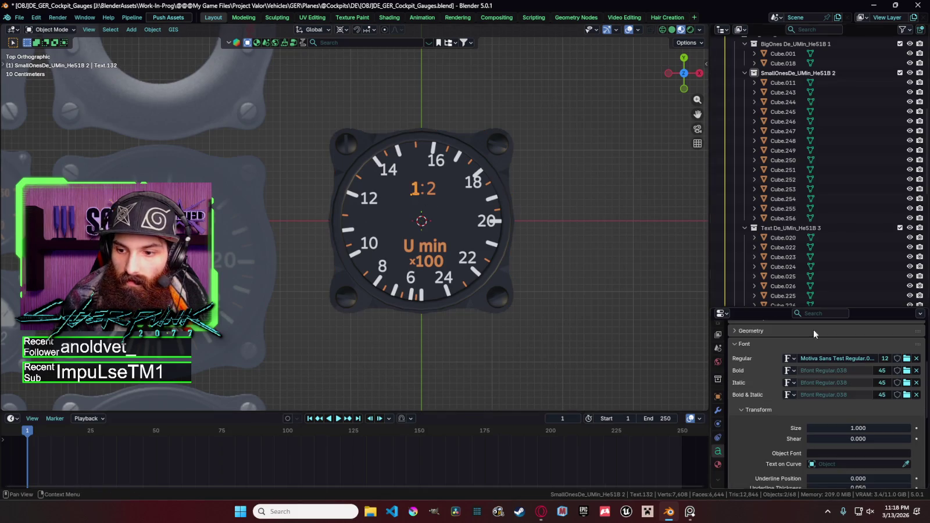
click(907, 359)
double_click(407, 186)
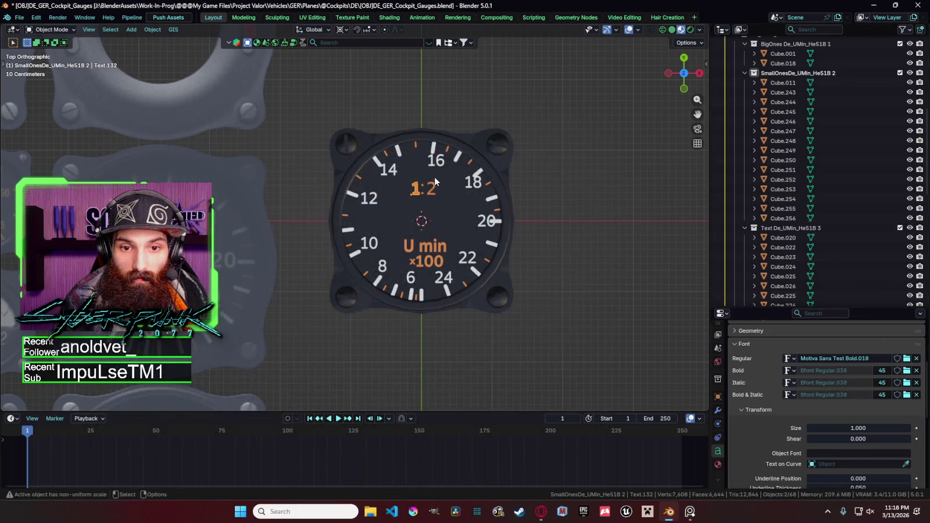
click(907, 358)
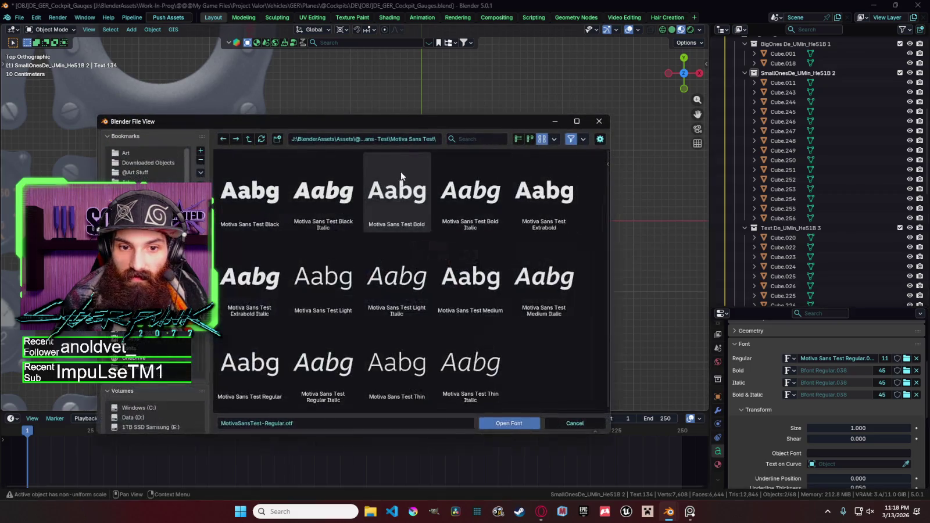
double_click(403, 169)
click(414, 189)
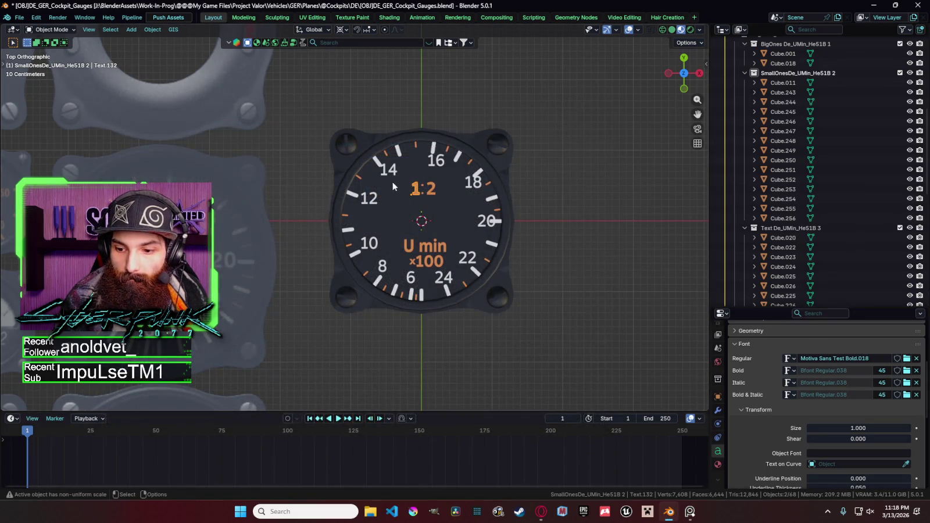
click(907, 359)
double_click(409, 205)
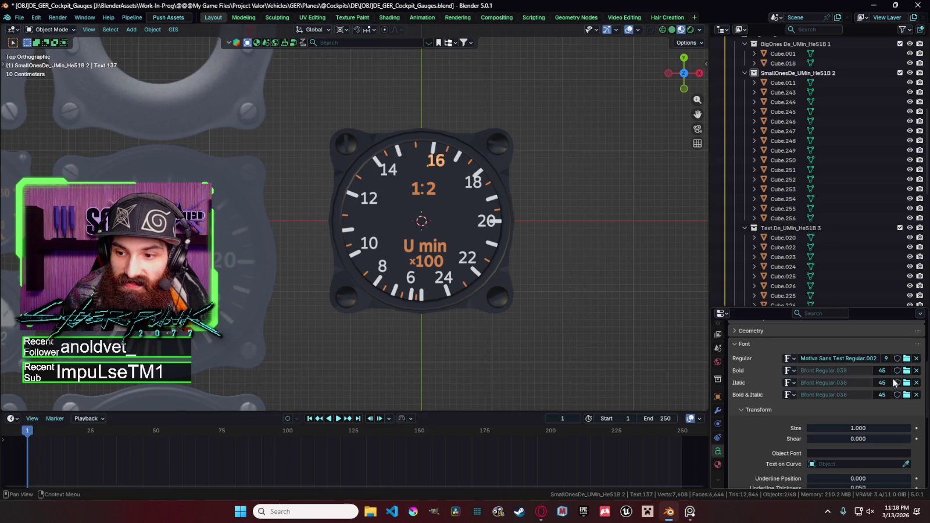
Step: Give the 16 and 18 numerals the Motiva Sans Test Bold font
click(907, 359)
double_click(453, 204)
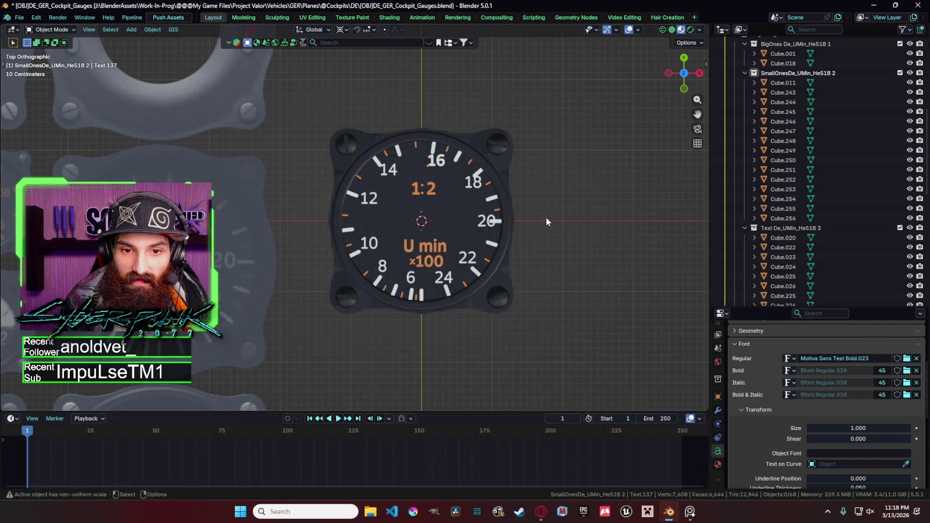
click(482, 189)
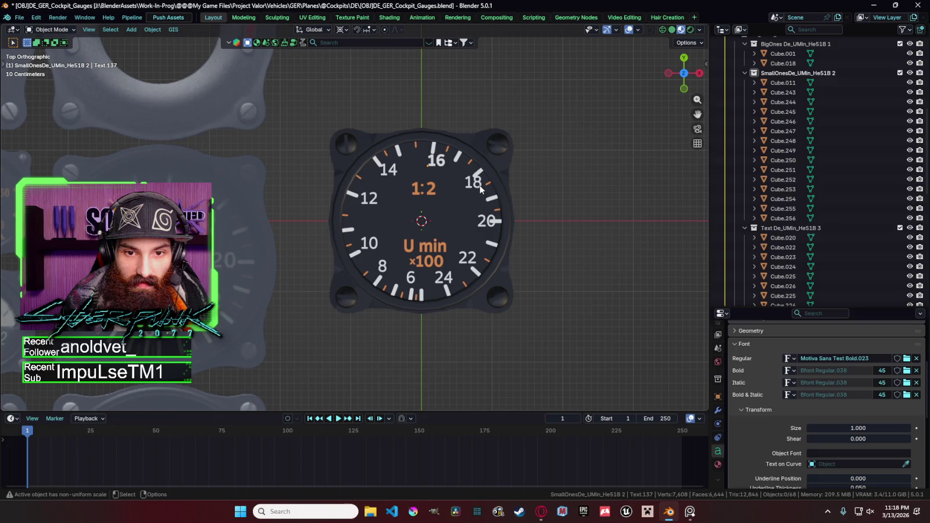
click(907, 359)
double_click(401, 192)
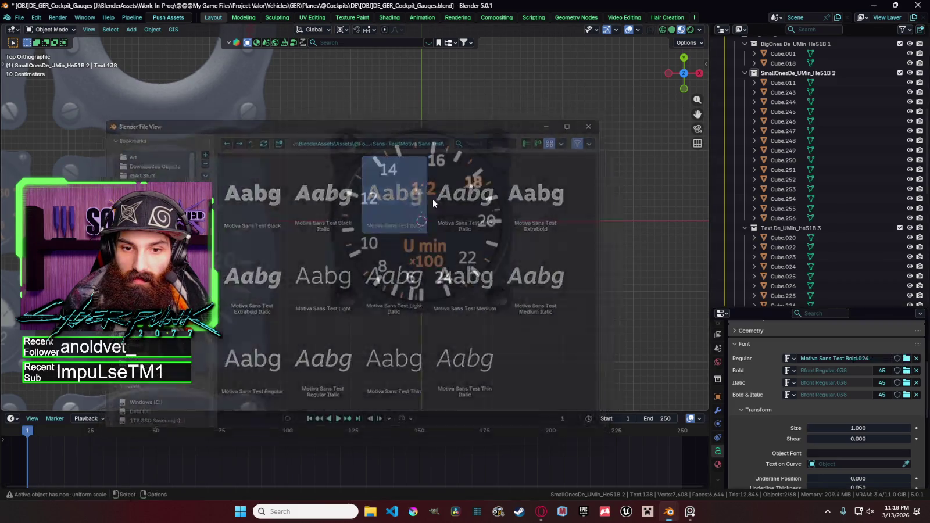
Step: Give the 20 and 22 numerals the Motiva Sans Test Bold font
click(486, 221)
click(907, 359)
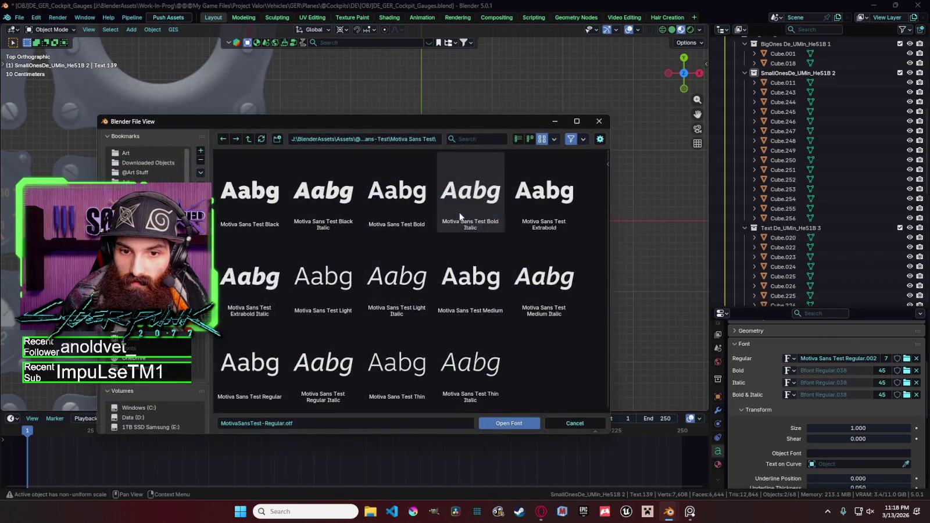
double_click(460, 212)
click(907, 359)
double_click(468, 268)
click(467, 258)
click(907, 358)
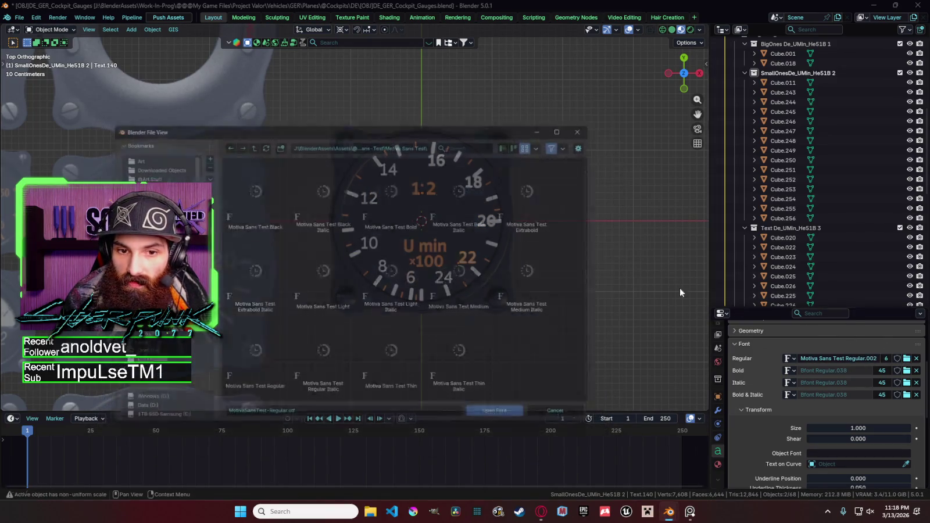
double_click(397, 184)
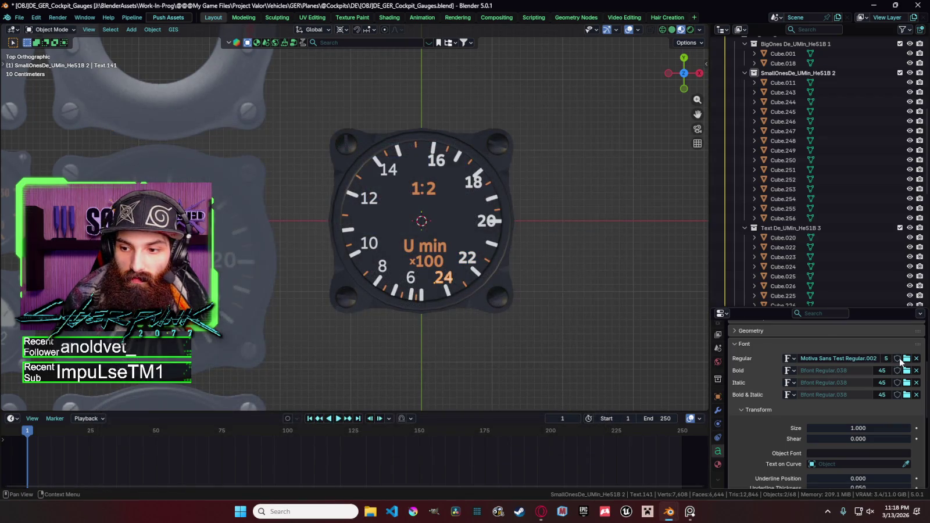
Step: Switch the 24, 8 and 6 numerals to Motiva Sans Test Bold
click(908, 359)
double_click(398, 186)
click(384, 269)
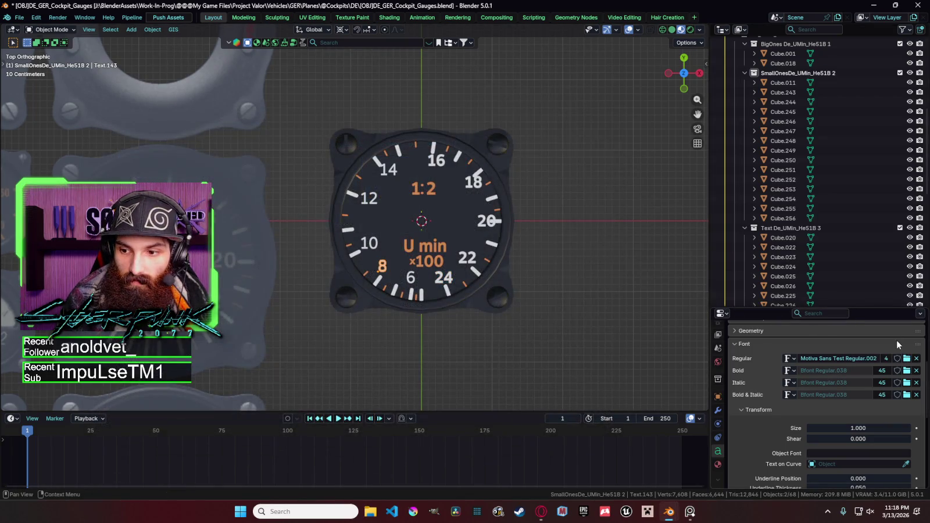
click(908, 359)
double_click(397, 187)
click(414, 281)
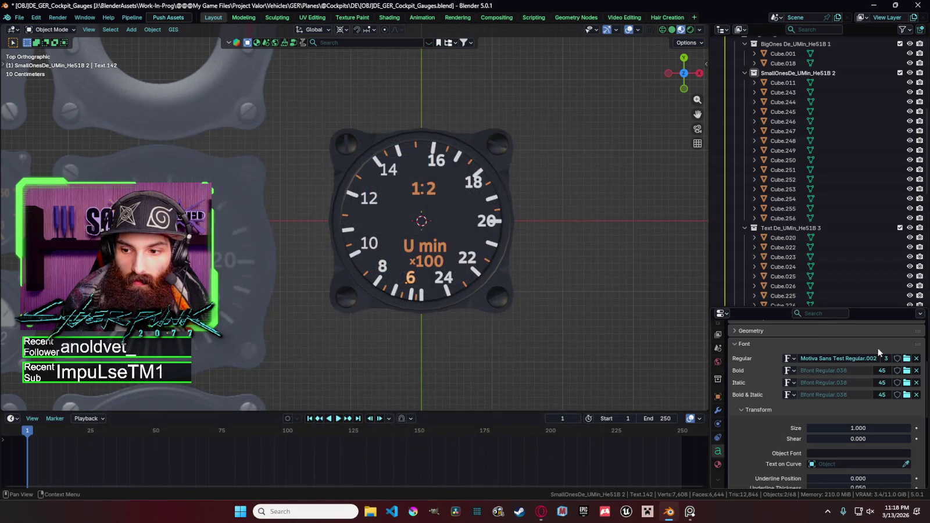
click(907, 359)
double_click(397, 186)
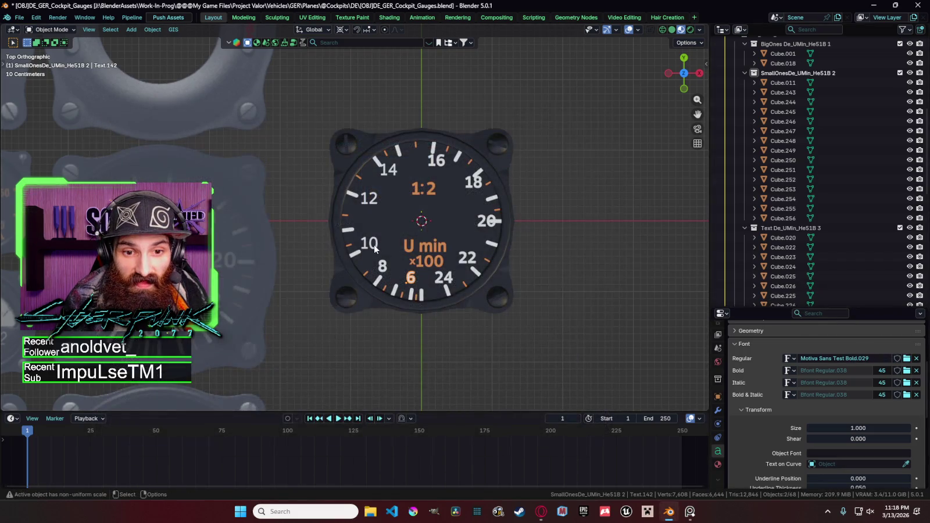
Step: Load Motiva Sans Test Bold onto the remaining dial numerals
double_click(401, 194)
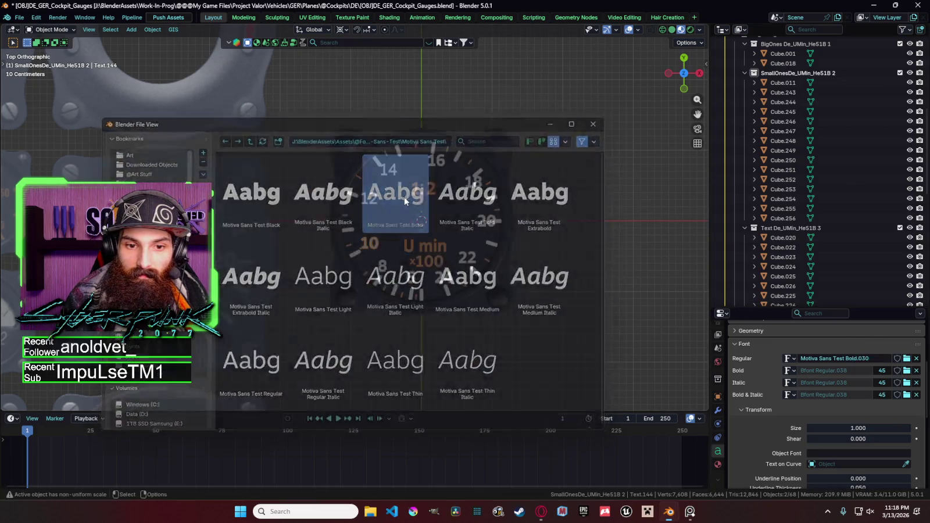
click(906, 359)
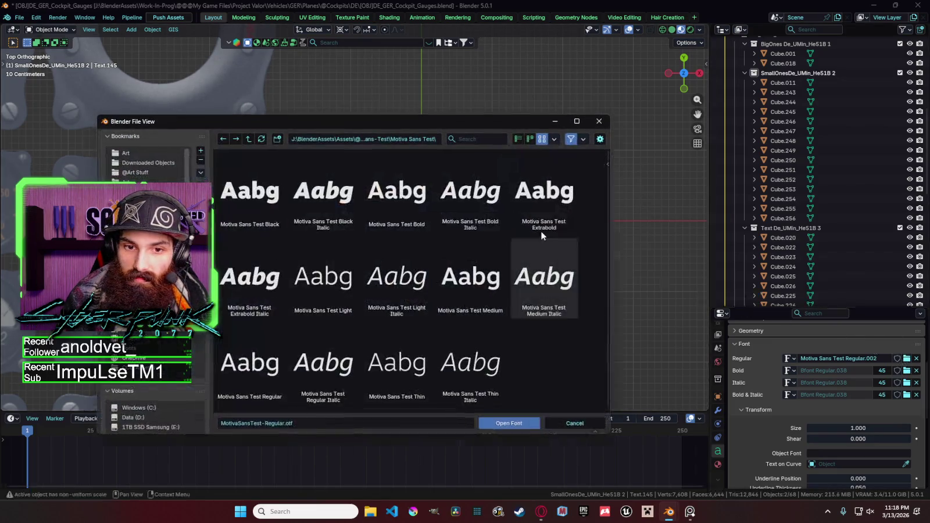
double_click(394, 175)
click(906, 358)
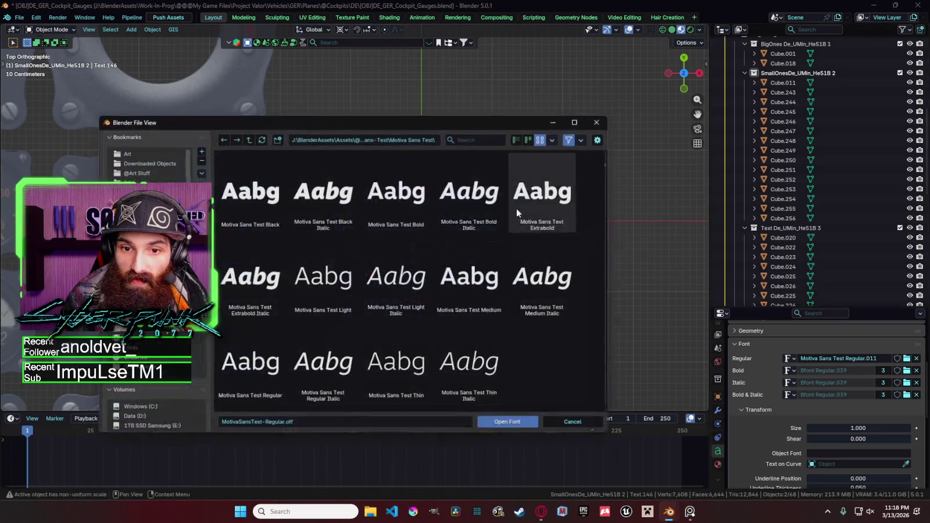
double_click(395, 187)
scroll(590, 242, down, 1)
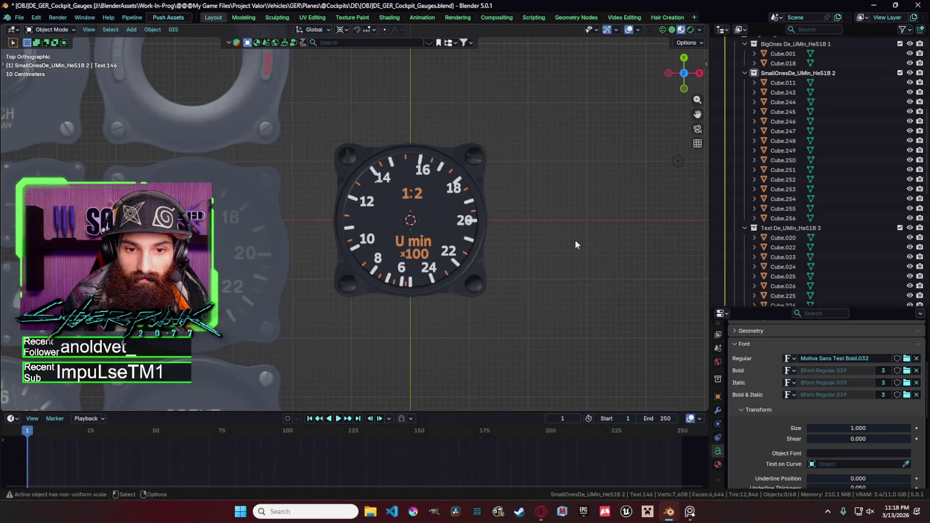
Step: Scale the 1:2 label to about 0.76 and move it up along Y below the 16
scroll(558, 237, down, 1)
shift+click(411, 199)
key(s)
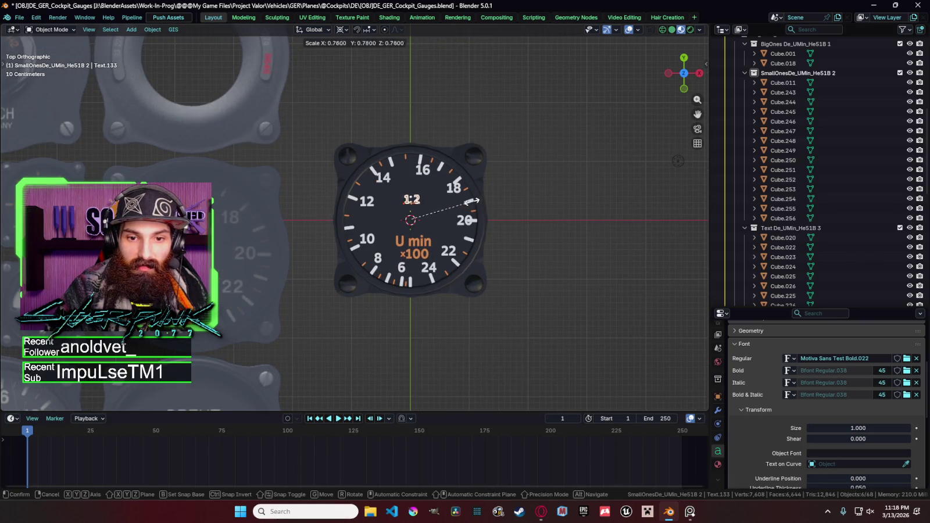
key(Return)
key(shift+d)
key(y)
click(440, 192)
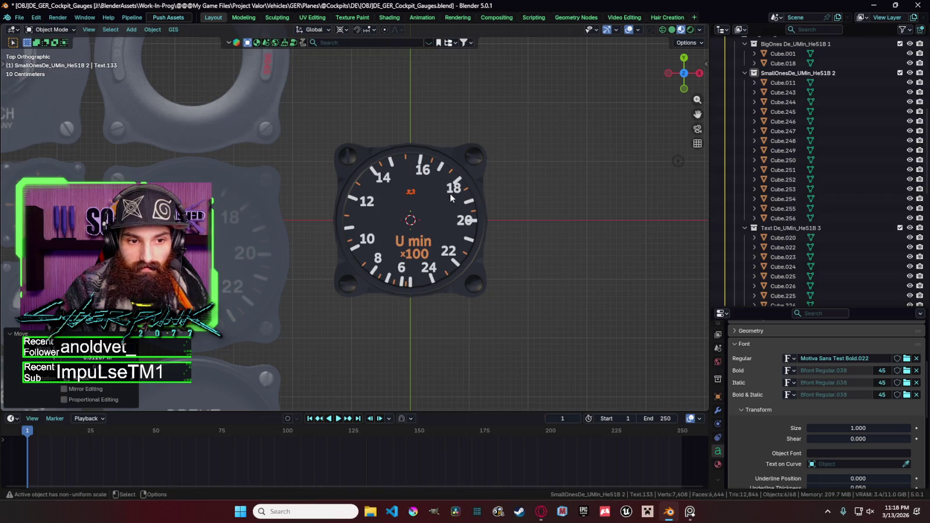
click(535, 176)
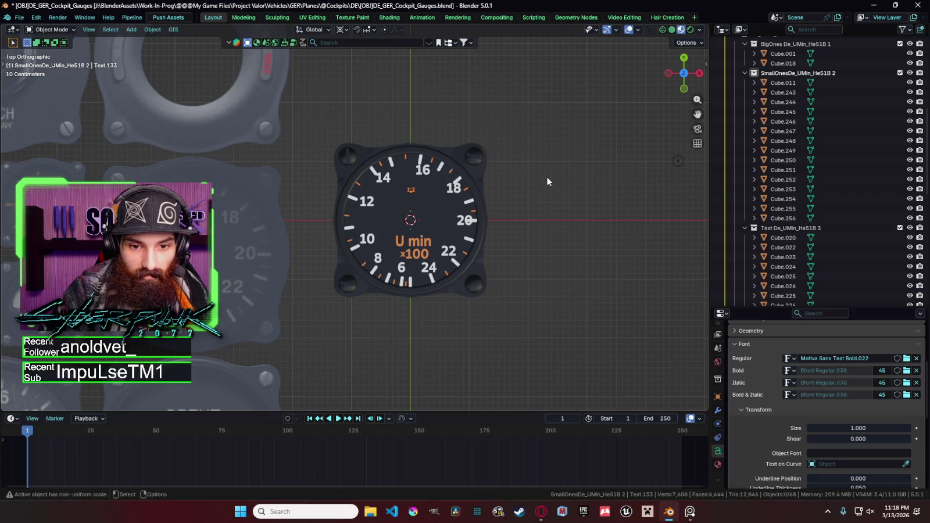
scroll(524, 229, up, 1)
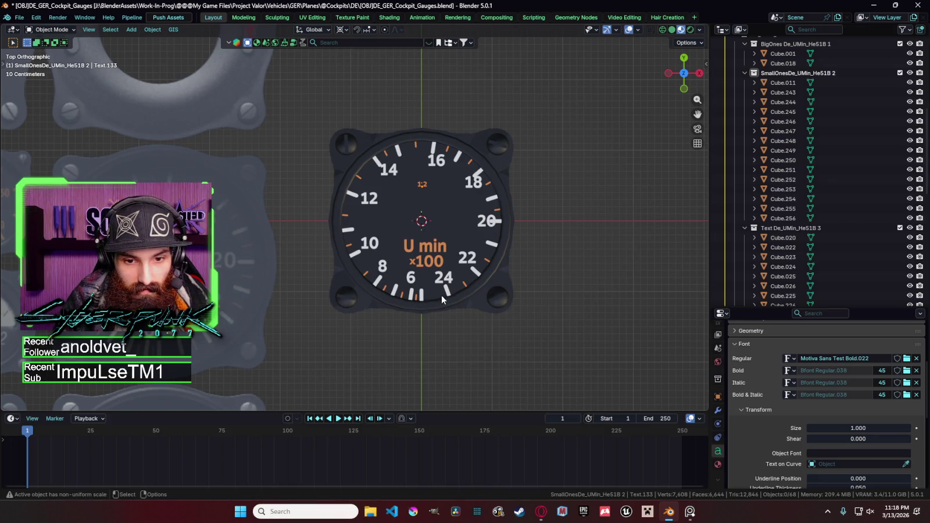
click(493, 199)
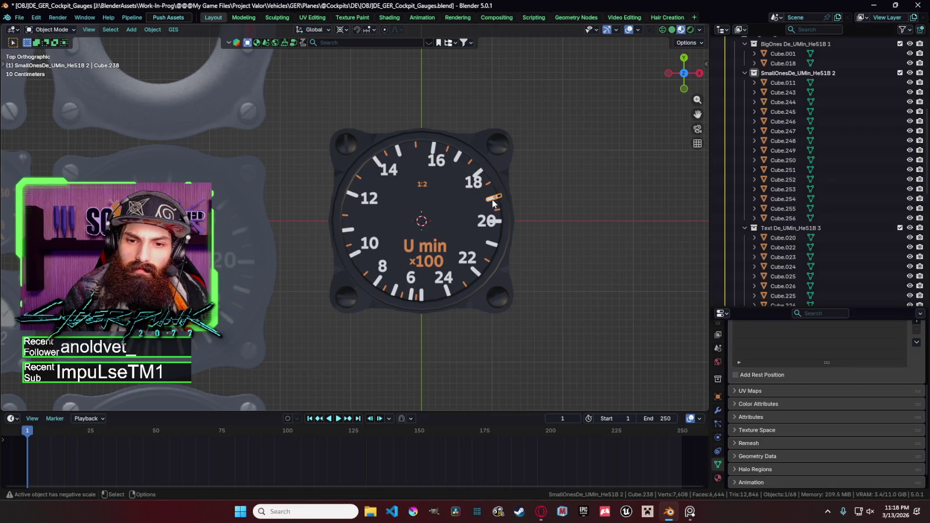
Step: Select all tick cubes in the Outliner and scale the ring inward to about 0.96
click(497, 213)
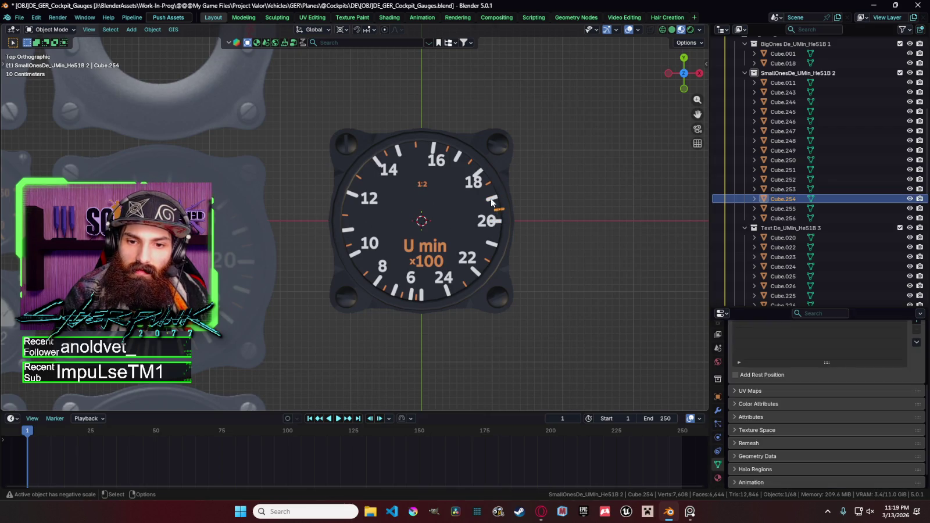
scroll(808, 204, up, 2)
drag(800, 125, 809, 245)
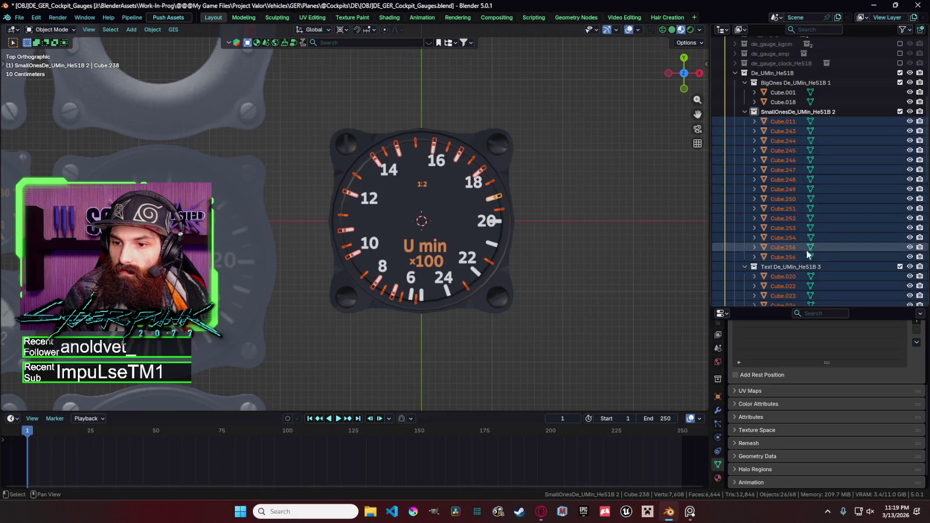
click(791, 257)
shift+click(794, 121)
scroll(798, 210, down, 4)
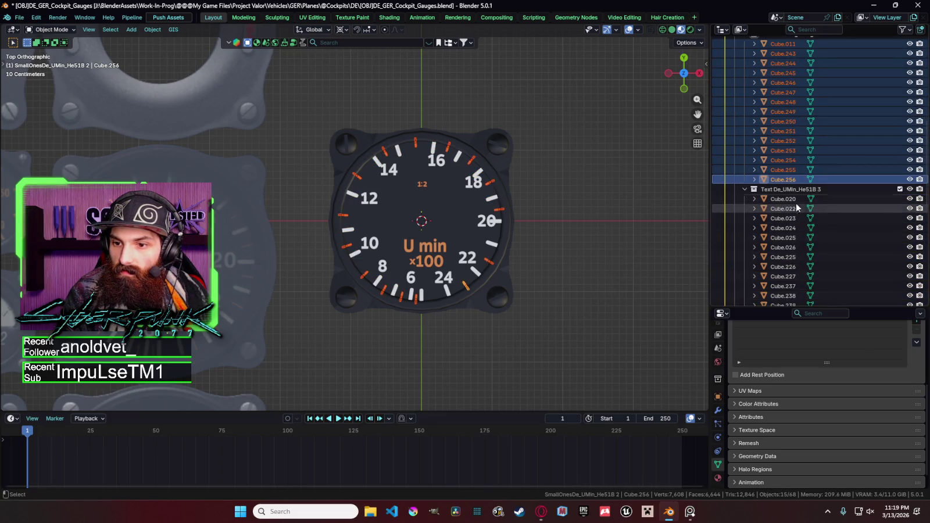
ctrl+click(798, 203)
scroll(797, 211, down, 5)
ctrl+click(797, 237)
shift+drag(797, 224, 794, 109)
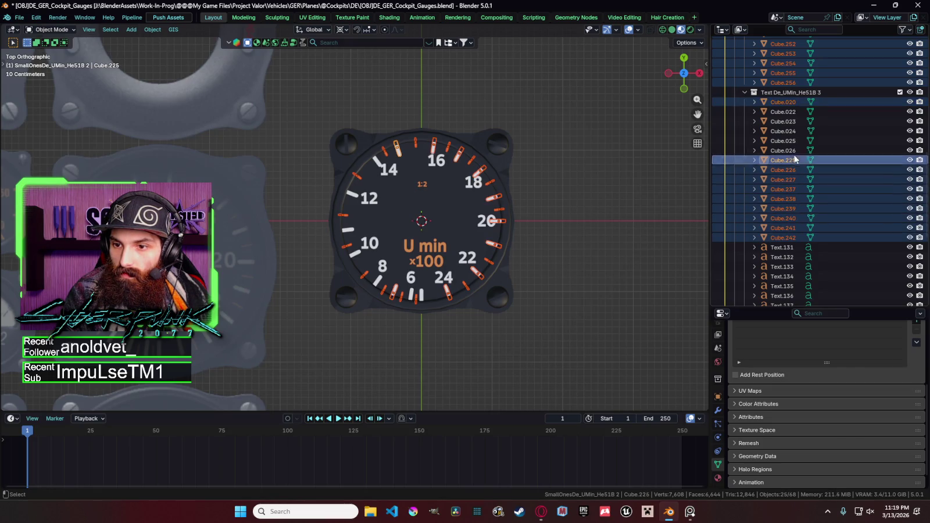
ctrl+click(794, 111)
key(s)
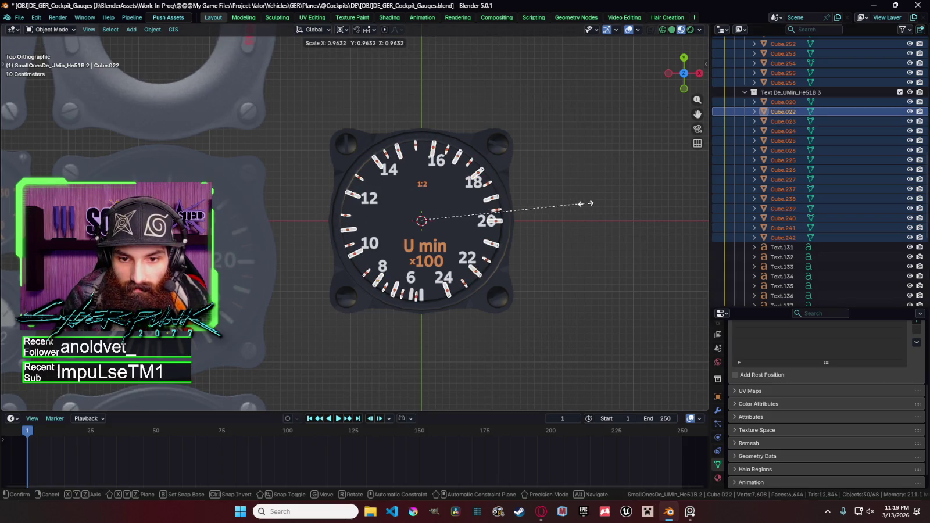
click(589, 198)
Step: Resize the two bottom tick marks between 6 and 24 in Edit Mode
key(Tab)
key(Tab)
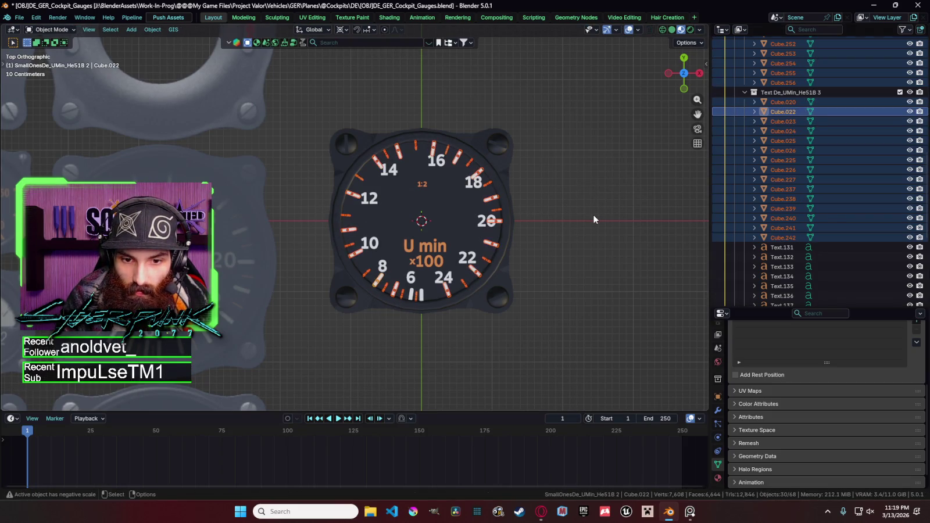
click(593, 219)
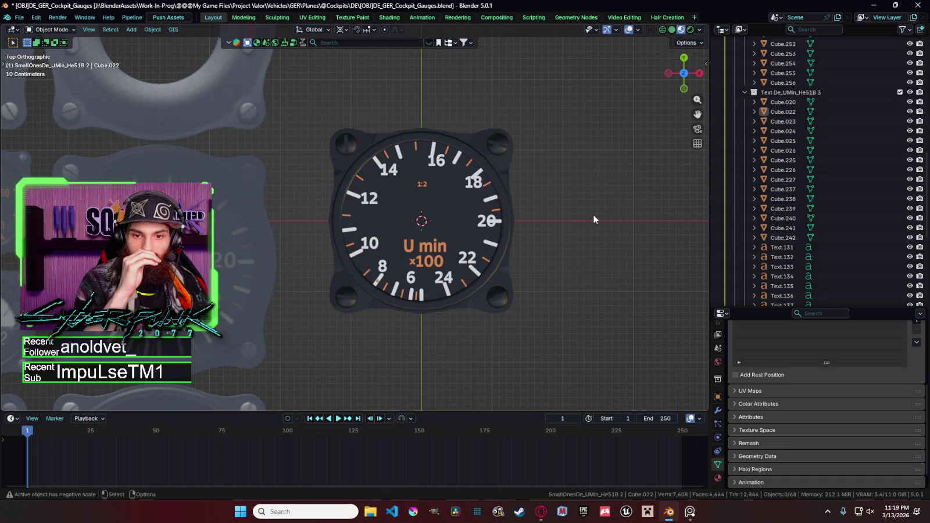
click(423, 298)
scroll(446, 298, up, 2)
click(406, 317)
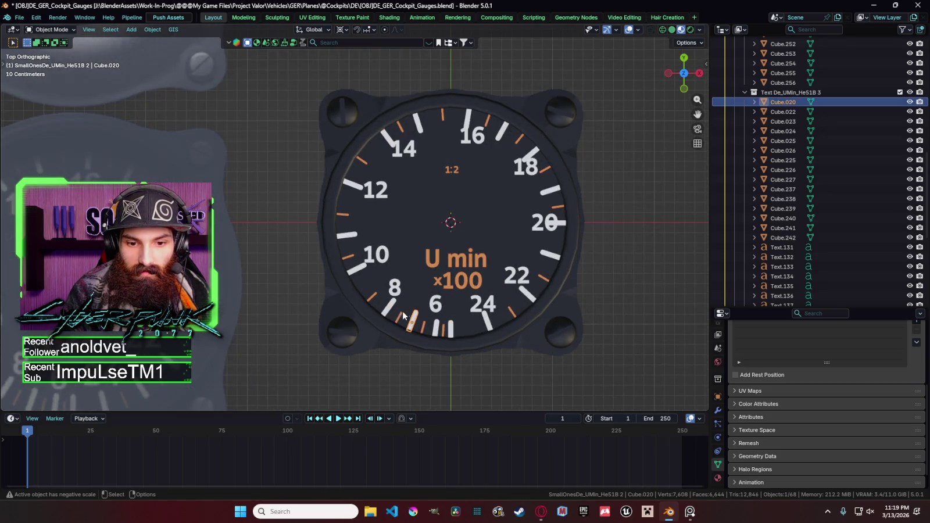
click(454, 332)
shift+click(436, 327)
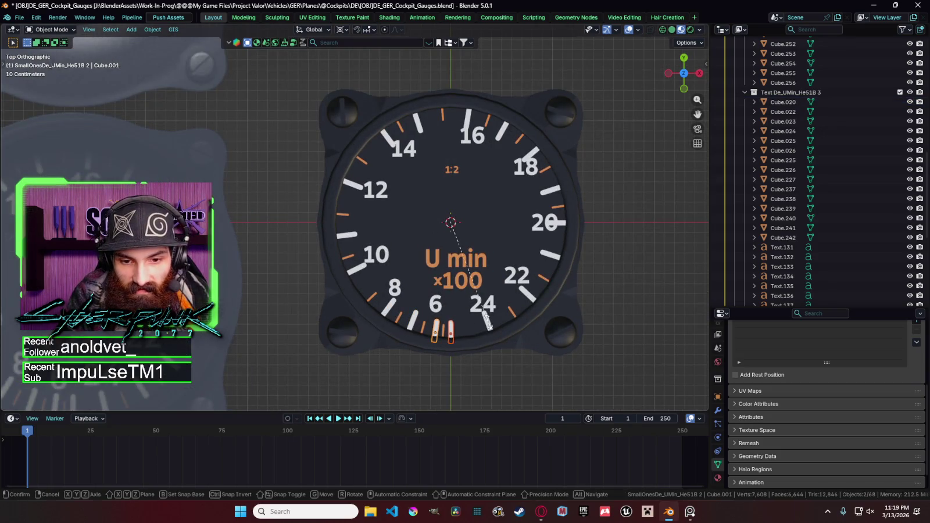
key(s)
click(482, 321)
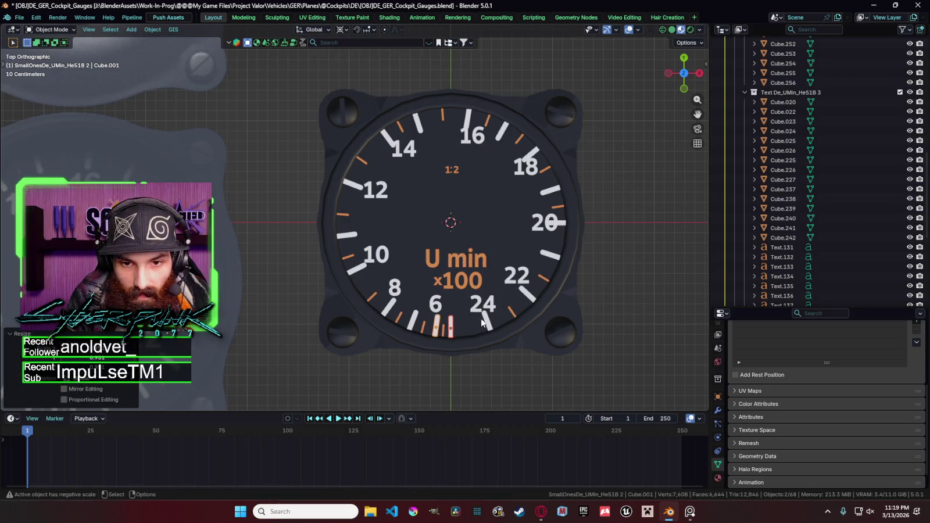
Step: Deselect the ticks, then select a tick left of centre and the 16 numeral
click(633, 272)
scroll(633, 272, down, 3)
scroll(559, 255, down, 1)
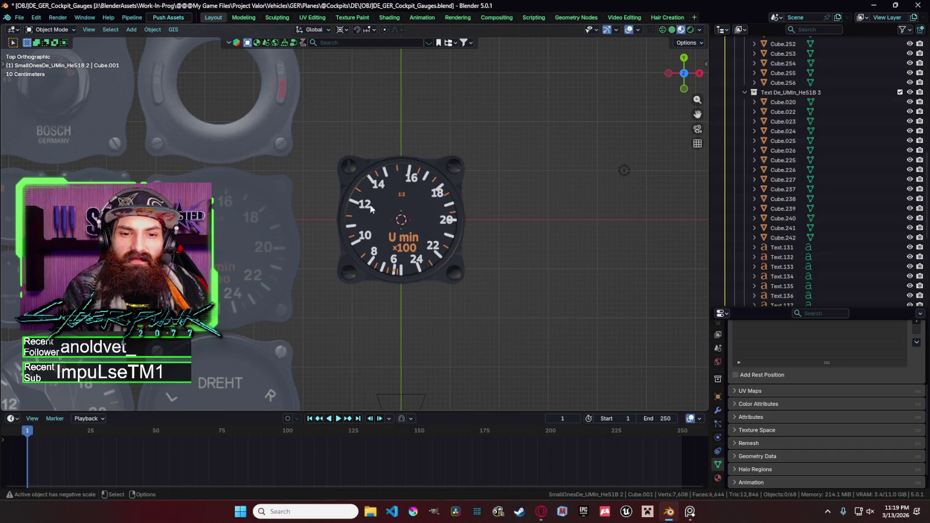
scroll(351, 204, up, 3)
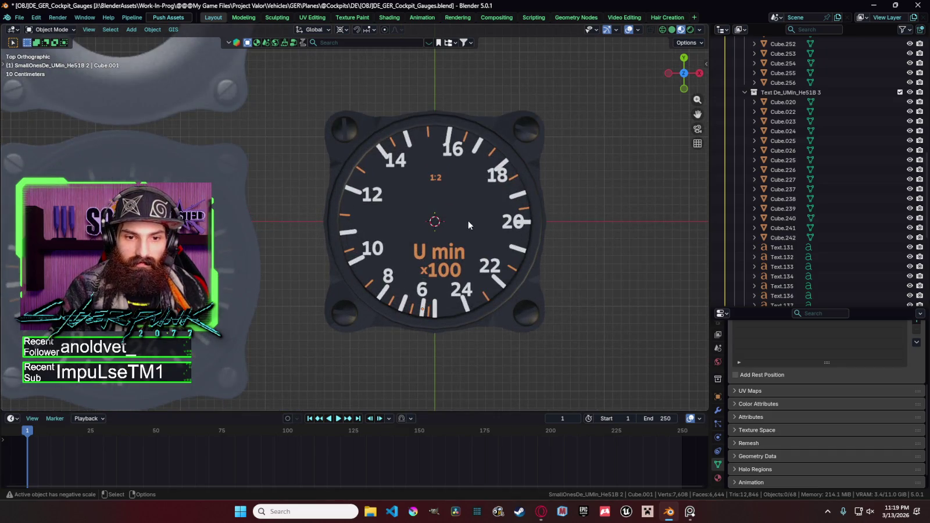
scroll(379, 232, up, 2)
scroll(392, 233, down, 1)
scroll(392, 233, down, 1)
click(344, 216)
scroll(431, 225, down, 3)
click(413, 181)
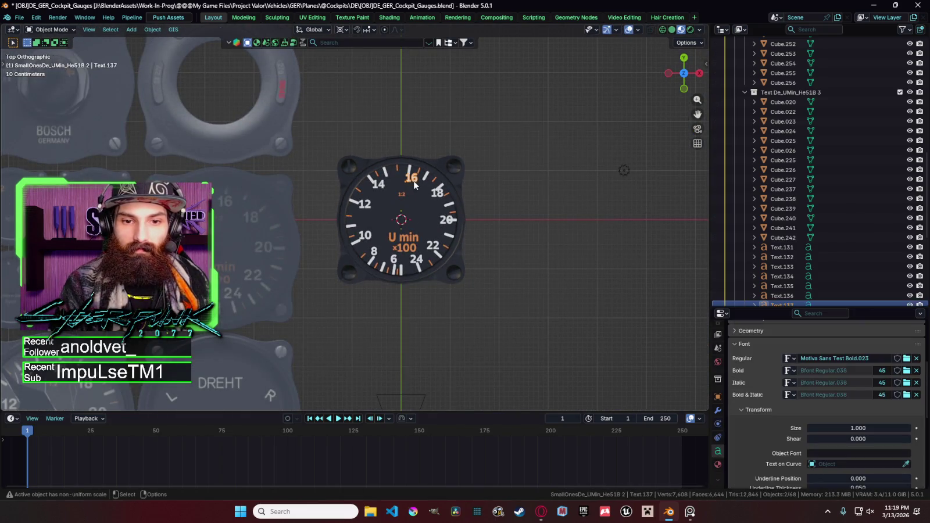
Step: Nudge the 16 and 18 numerals vertically into tidier positions
key(g)
key(x)
key(y)
click(450, 196)
click(442, 197)
key(g)
key(x)
key(y)
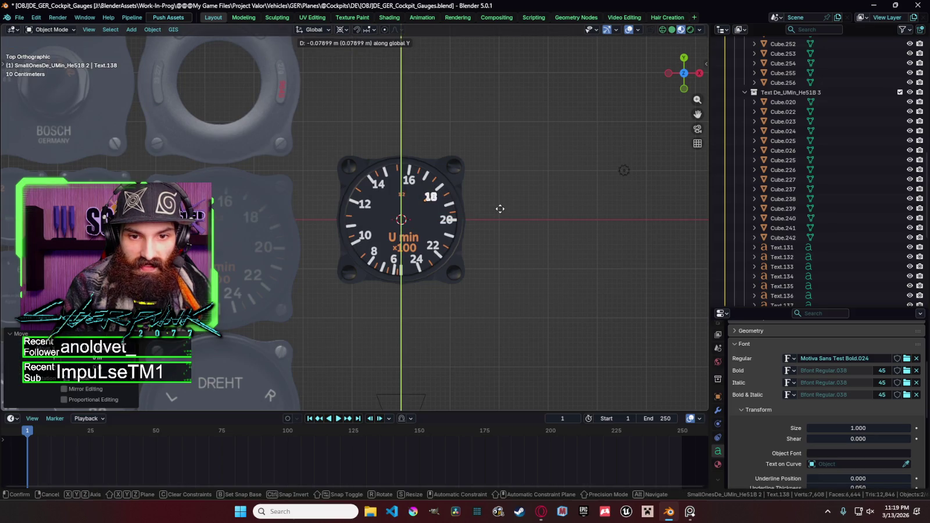
click(499, 208)
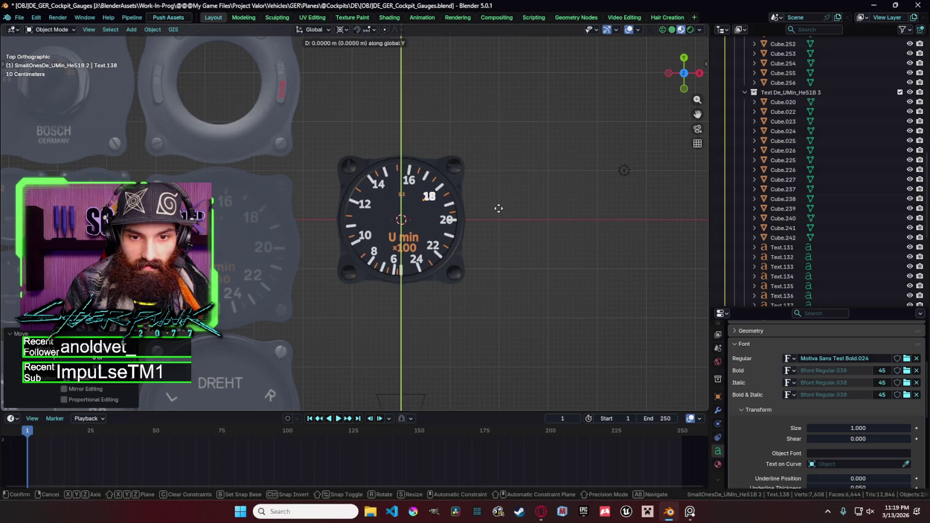
Step: Shift the 20 and 22 numerals slightly sideways along X
click(449, 219)
key(g)
key(x)
click(435, 220)
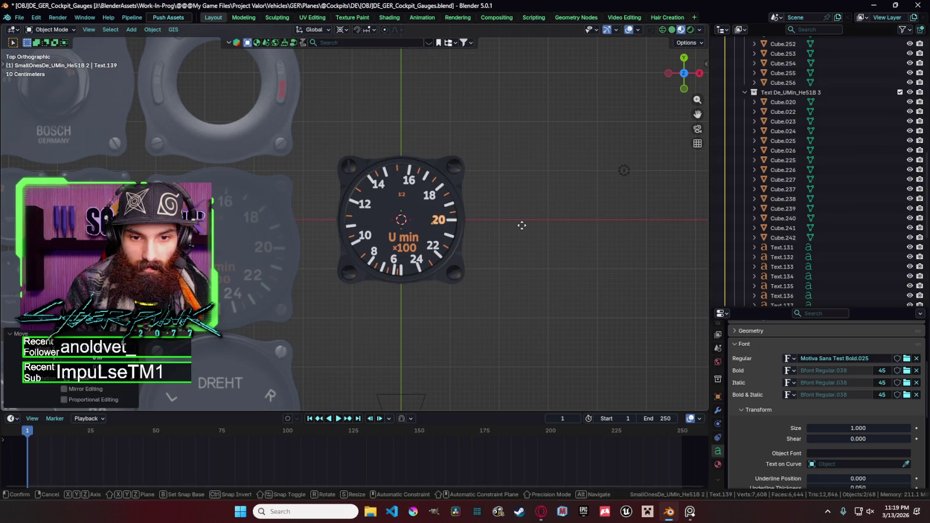
click(438, 254)
key(g)
click(505, 248)
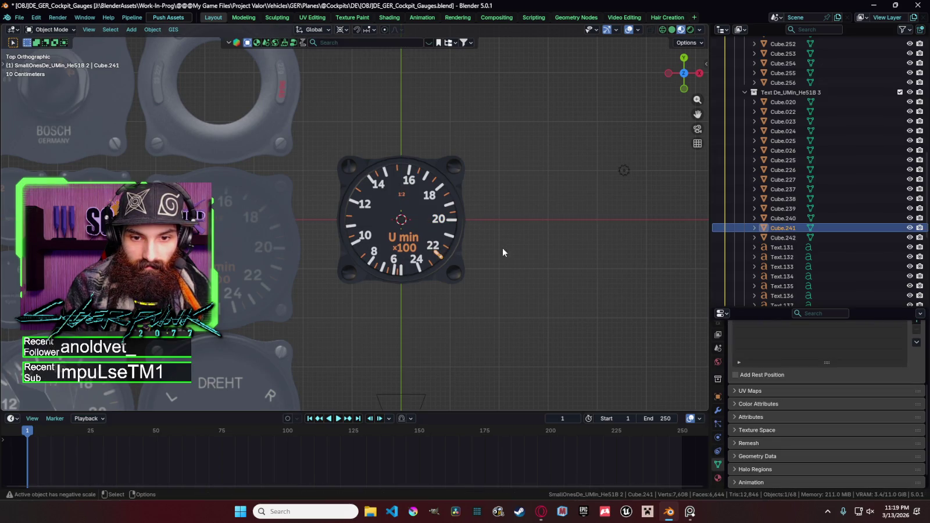
click(437, 250)
key(g)
key(x)
click(474, 247)
key(g)
click(473, 250)
Step: Raise the 24 numeral and lift the U min and ×100 labels slightly
click(426, 266)
click(426, 266)
key(g)
key(y)
click(470, 269)
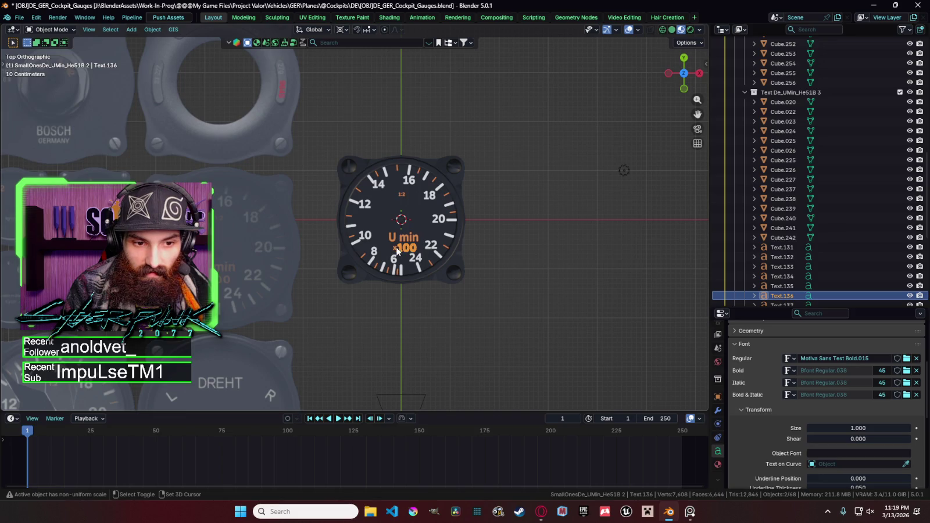
shift+click(401, 253)
key(g)
click(470, 257)
key(g)
click(473, 258)
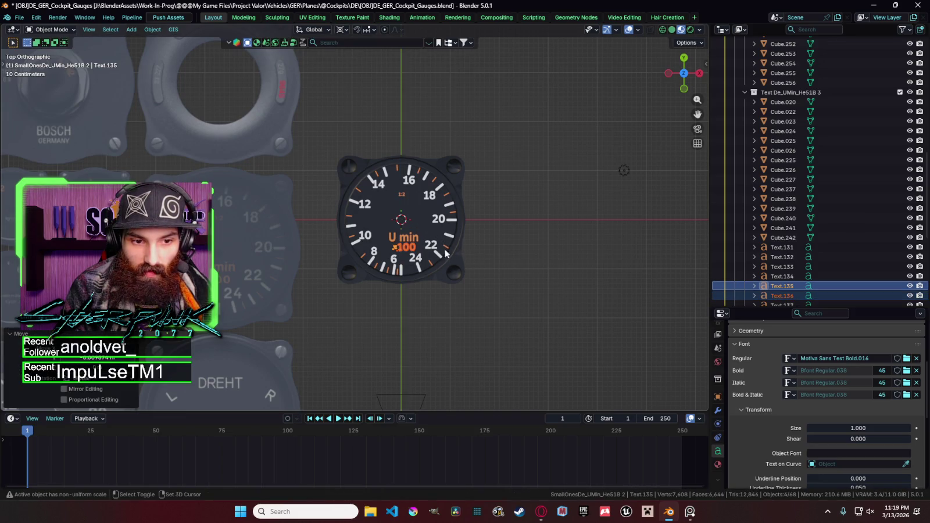
shift+click(414, 243)
key(g)
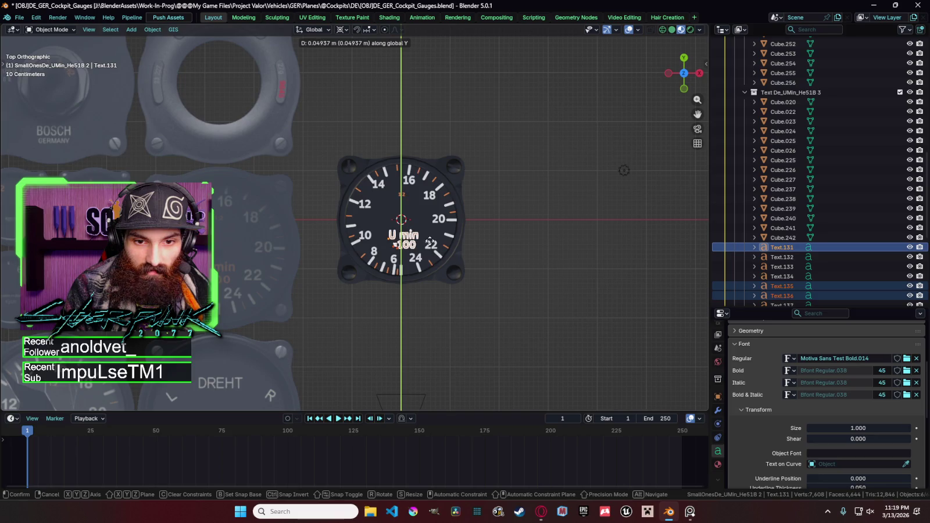
click(428, 252)
Step: Reposition the 6 numeral and shift the 8 and 10 numerals horizontally
click(398, 266)
key(g)
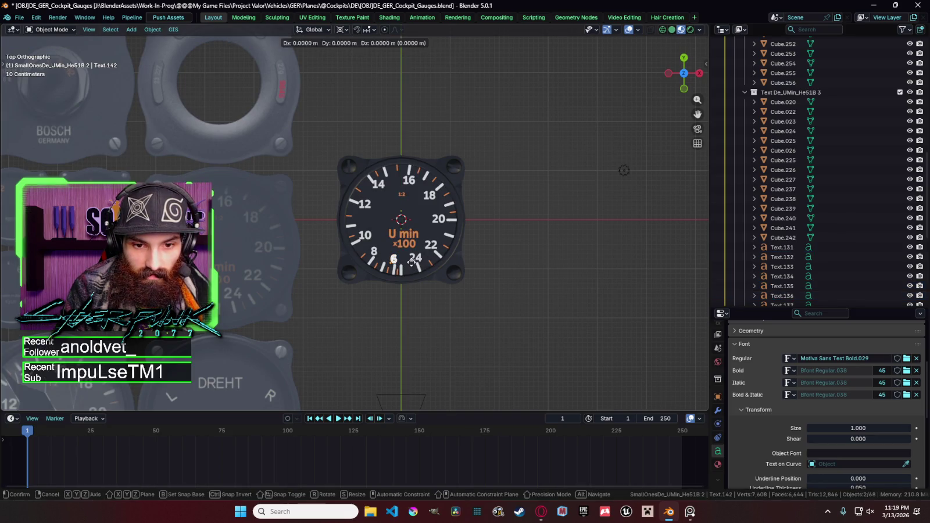
click(413, 262)
click(411, 265)
click(376, 251)
key(g)
key(x)
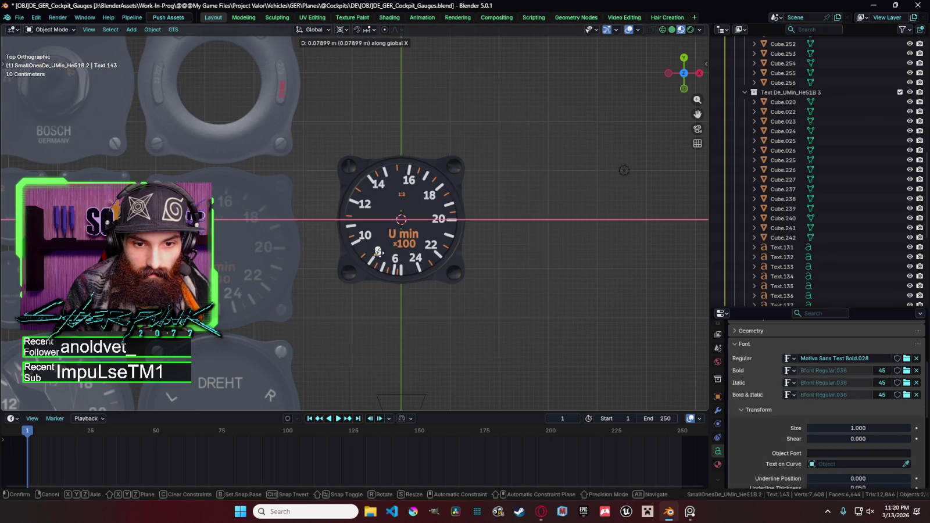
click(379, 252)
click(367, 234)
key(g)
key(x)
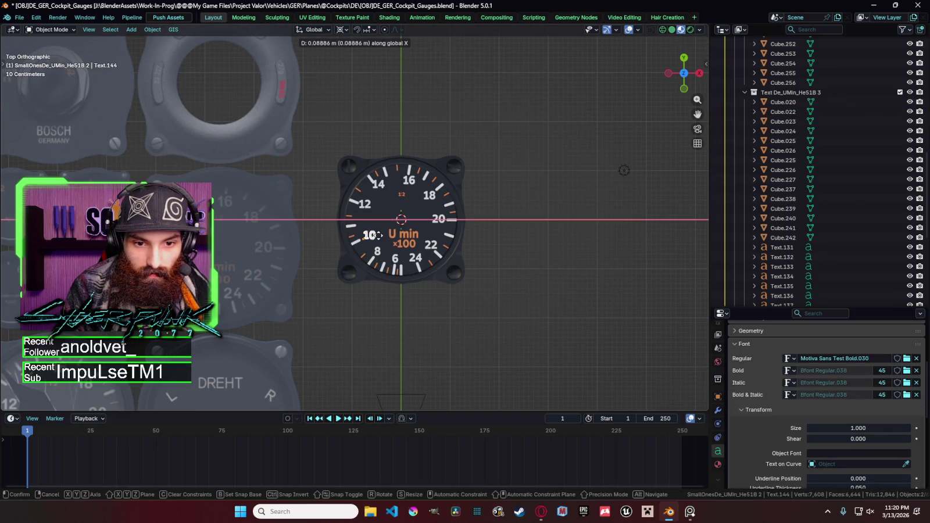
click(378, 235)
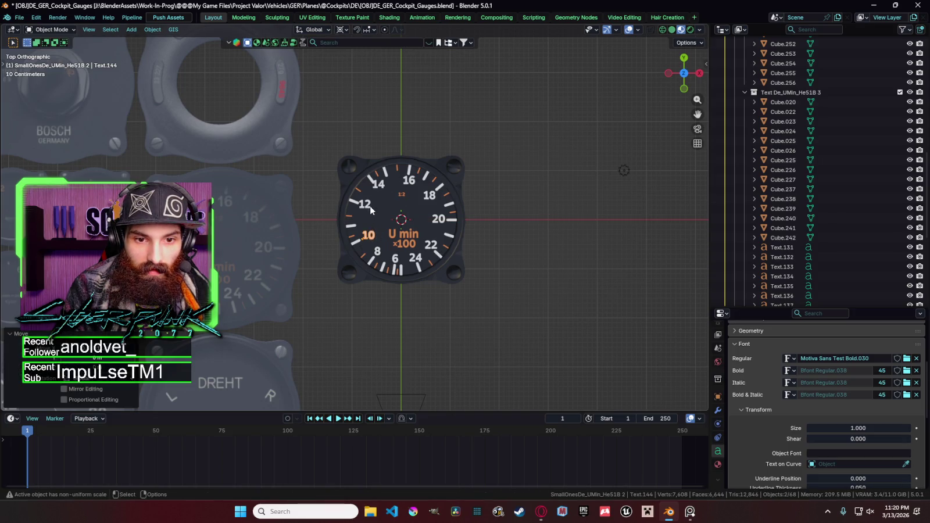
Step: Nudge the 12 and 14 numerals along Y for more even spacing
click(372, 210)
key(g)
key(x)
key(y)
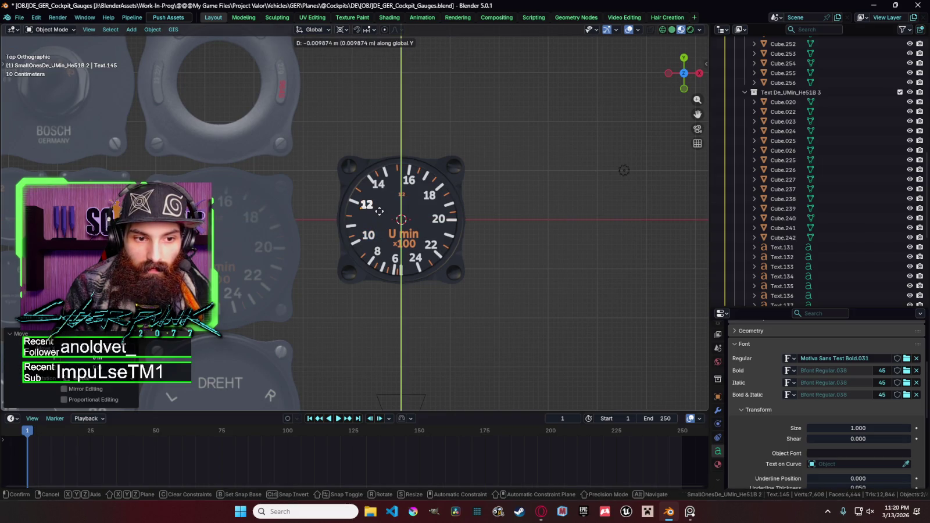
click(379, 212)
click(384, 191)
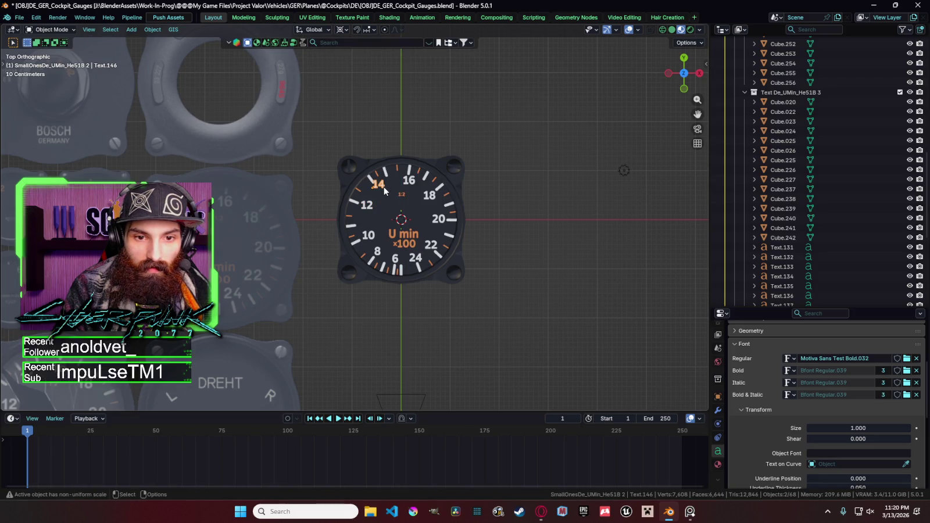
key(g)
key(y)
click(385, 191)
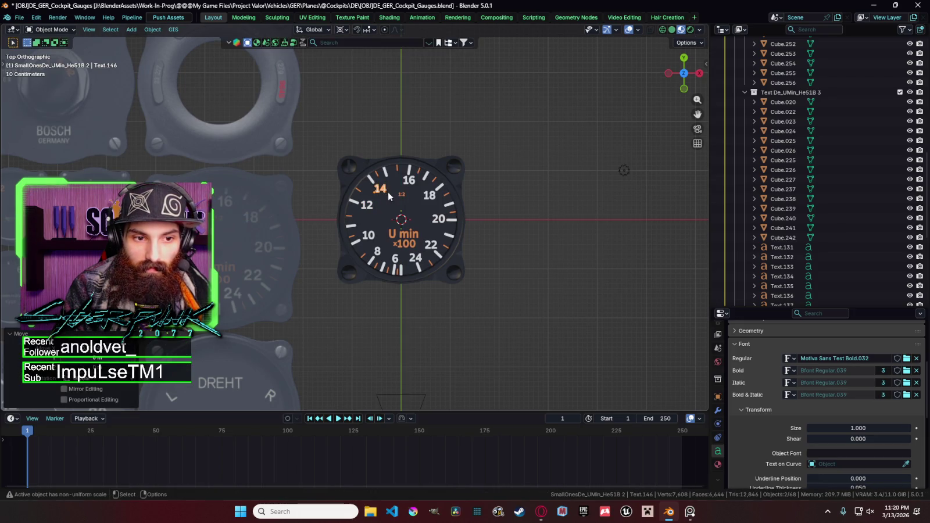
Step: Stretch the 14 numeral slightly taller along Y, then deselect everything
key(s)
key(y)
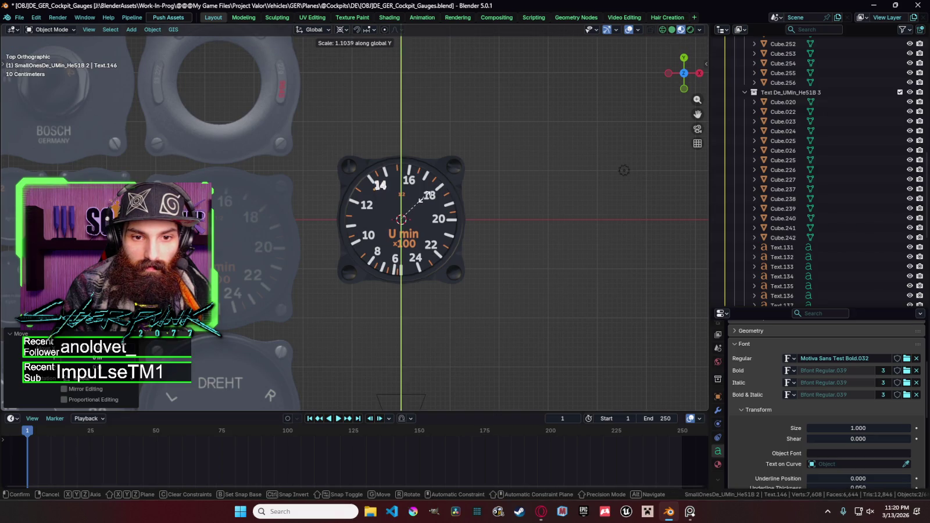
click(428, 197)
key(g)
key(y)
key(Escape)
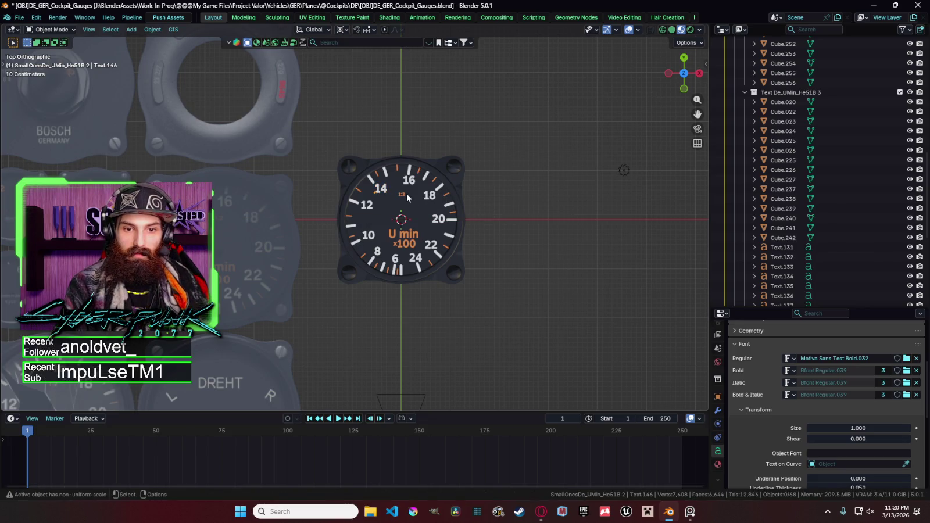
shift+click(402, 196)
shift+click(402, 197)
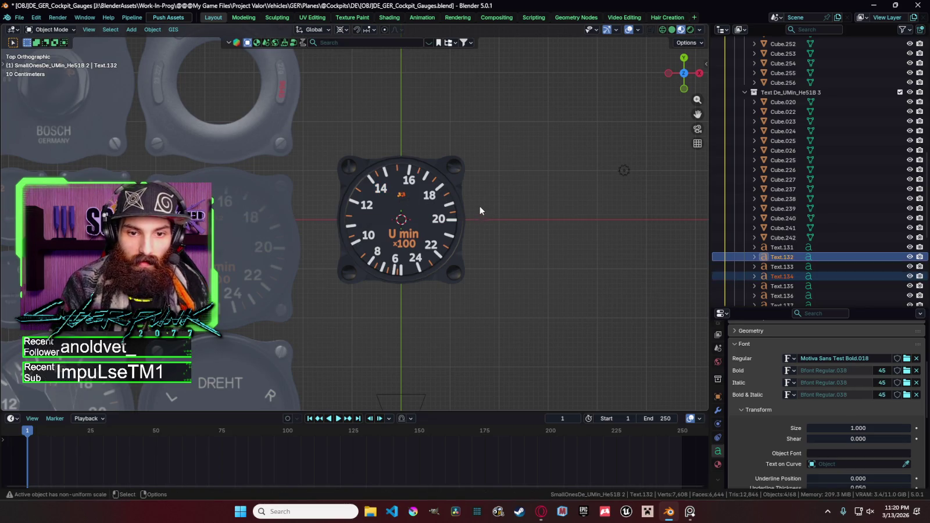
click(512, 213)
scroll(512, 213, down, 4)
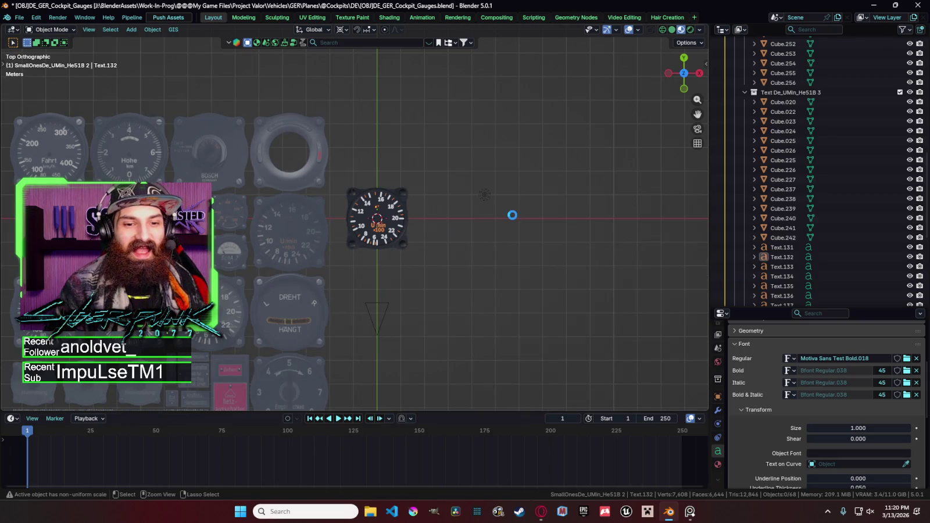
Step: Save the cockpit gauges .blend file with Ctrl+S
key(ctrl+s)
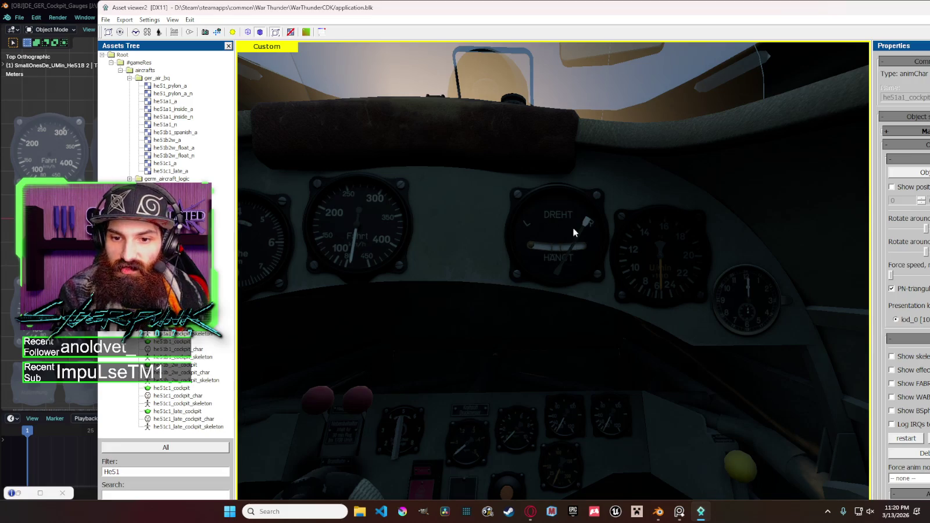
middle_drag(561, 254, 504, 232)
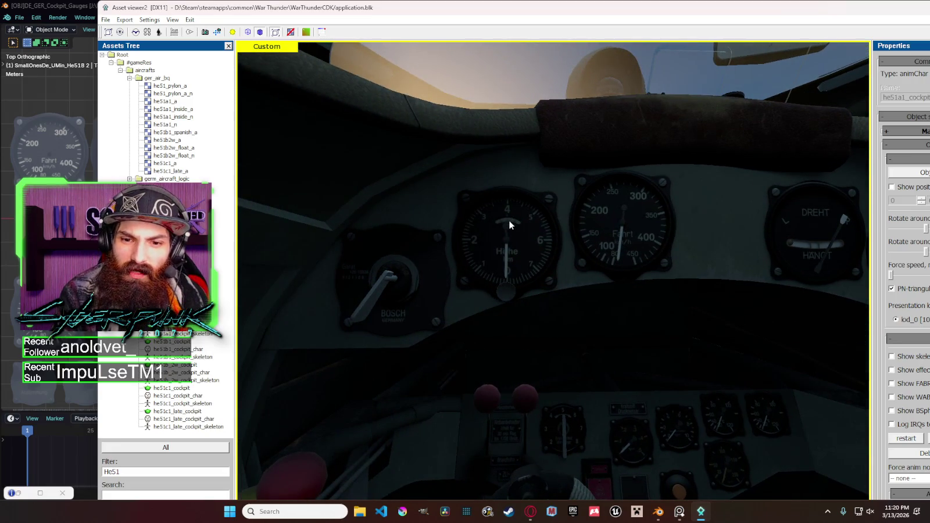
scroll(509, 225, up, 2)
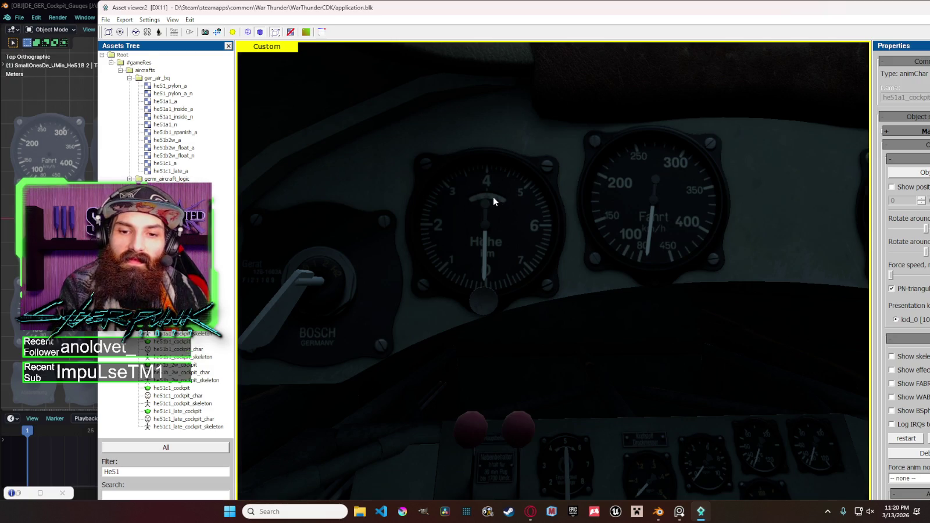
scroll(493, 197, down, 2)
scroll(572, 219, down, 1)
middle_drag(449, 241, 447, 230)
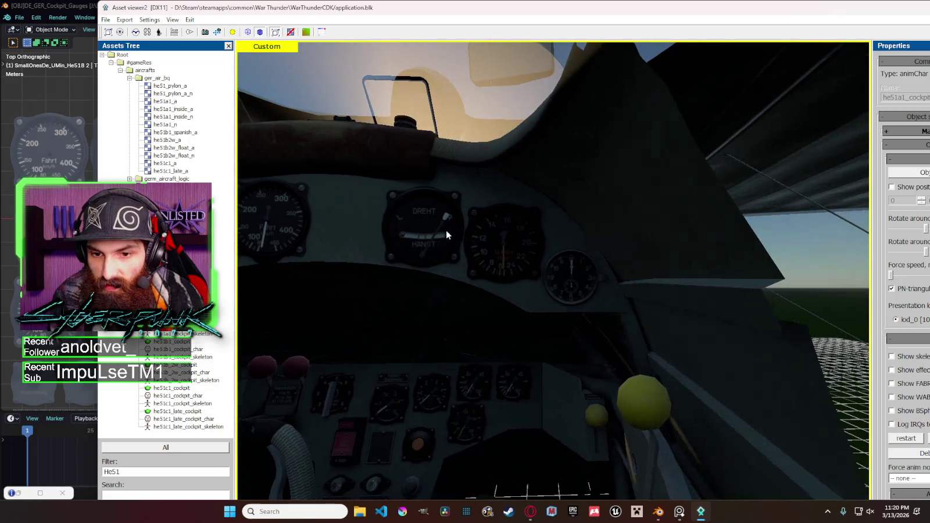
middle_drag(527, 239, 542, 244)
scroll(569, 232, up, 3)
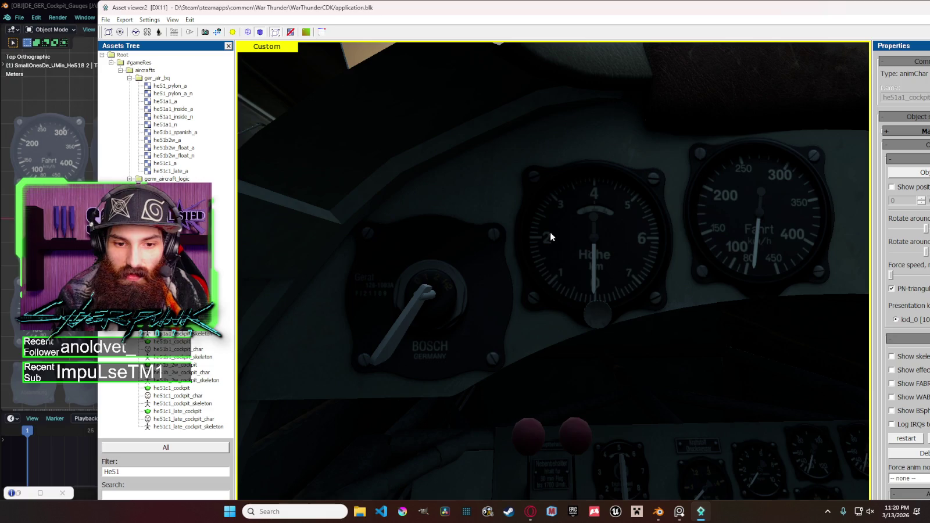
middle_drag(567, 224, 617, 199)
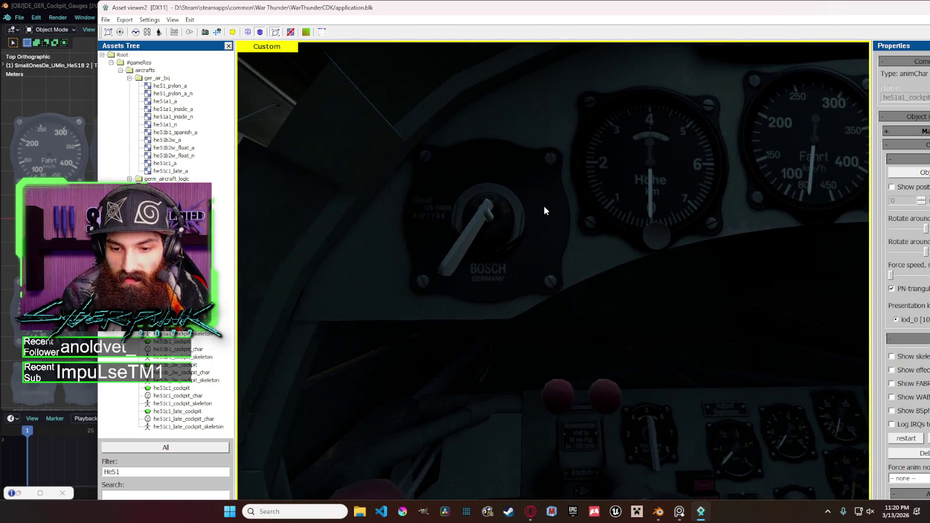
scroll(534, 224, down, 3)
mouse_move(534, 224)
middle_down()
mouse_move(463, 162)
mouse_move(534, 293)
middle_up()
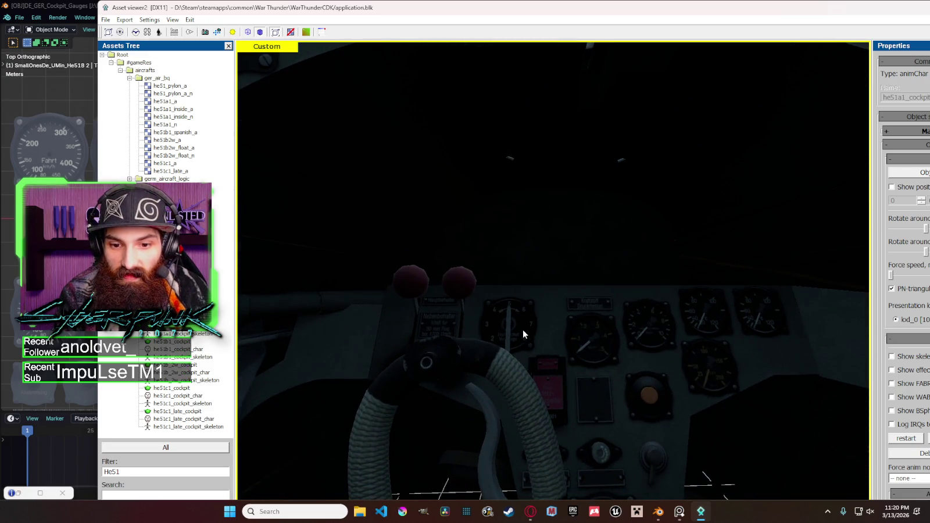
scroll(506, 322, up, 3)
scroll(460, 351, up, 2)
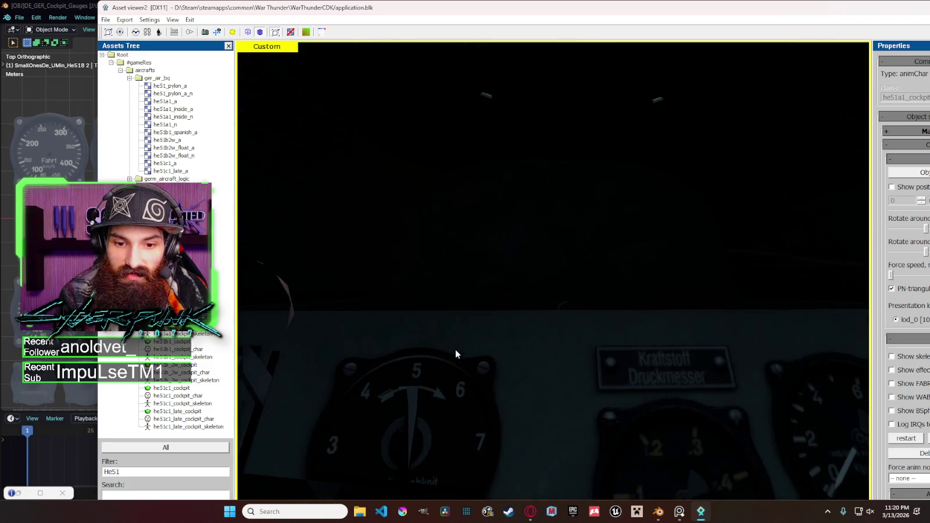
mouse_move(448, 330)
middle_down()
mouse_move(461, 307)
mouse_move(462, 317)
middle_up()
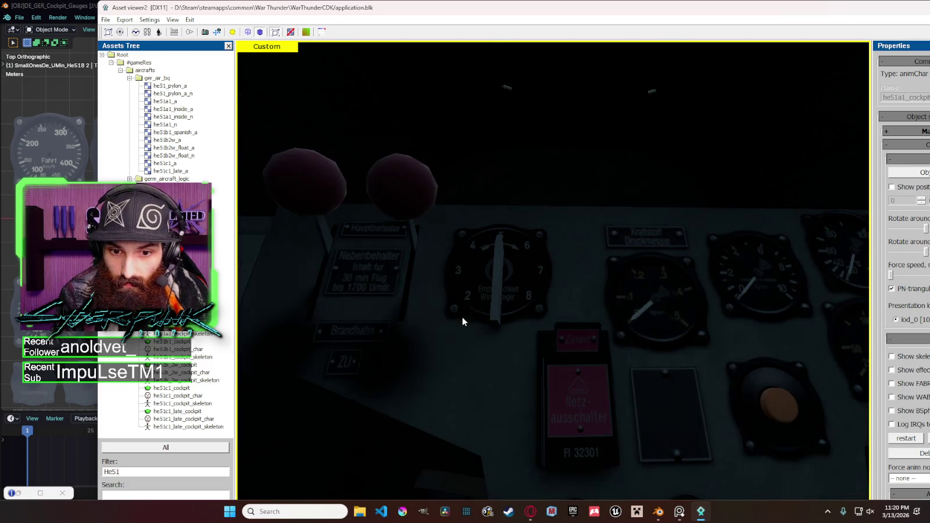
middle_drag(542, 313, 449, 340)
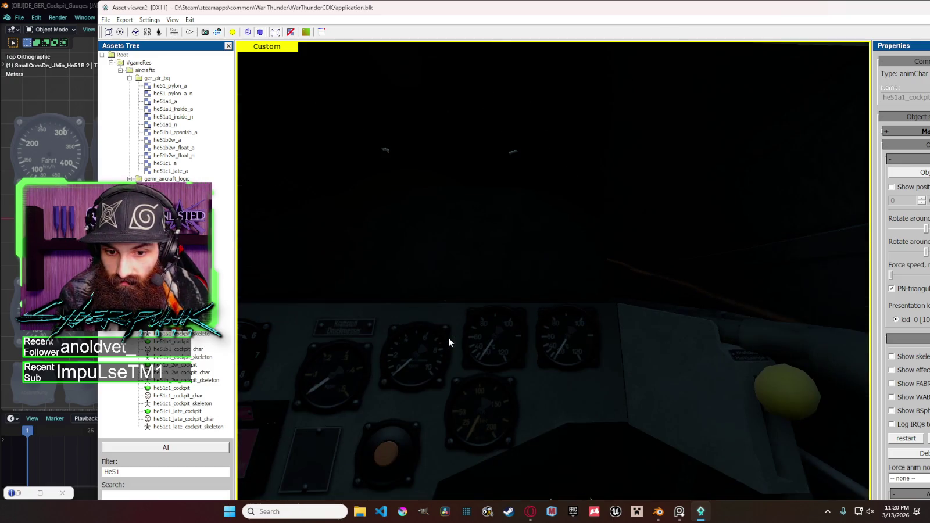
scroll(499, 386, up, 2)
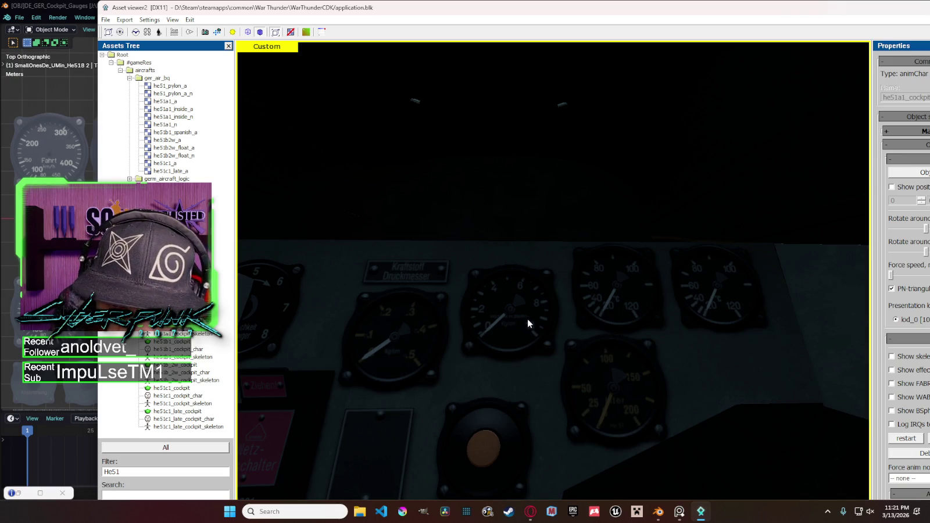
mouse_move(529, 317)
middle_down()
mouse_move(551, 287)
mouse_move(543, 264)
middle_up()
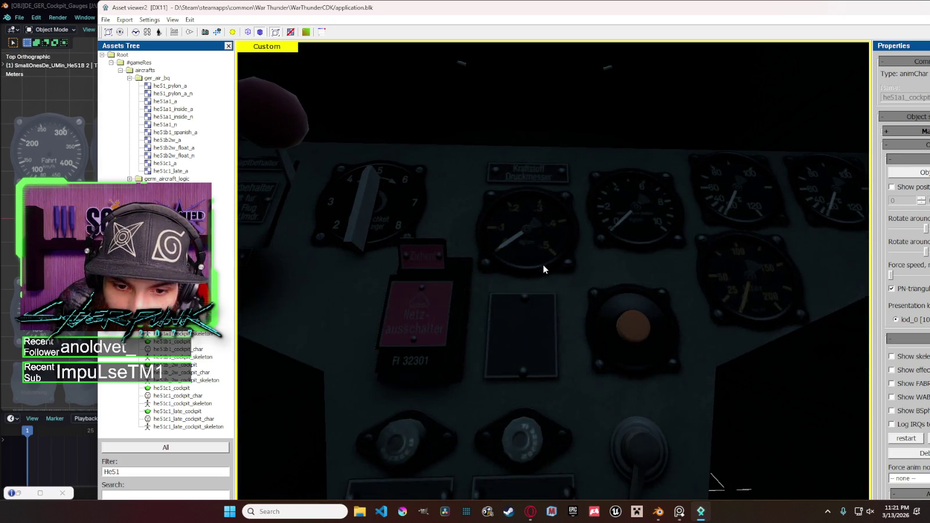
scroll(536, 319, down, 2)
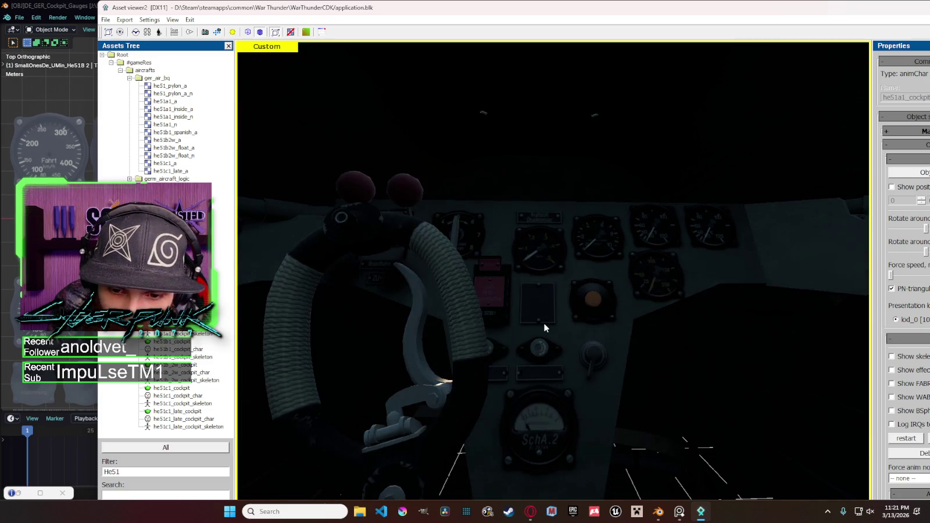
scroll(512, 356, up, 2)
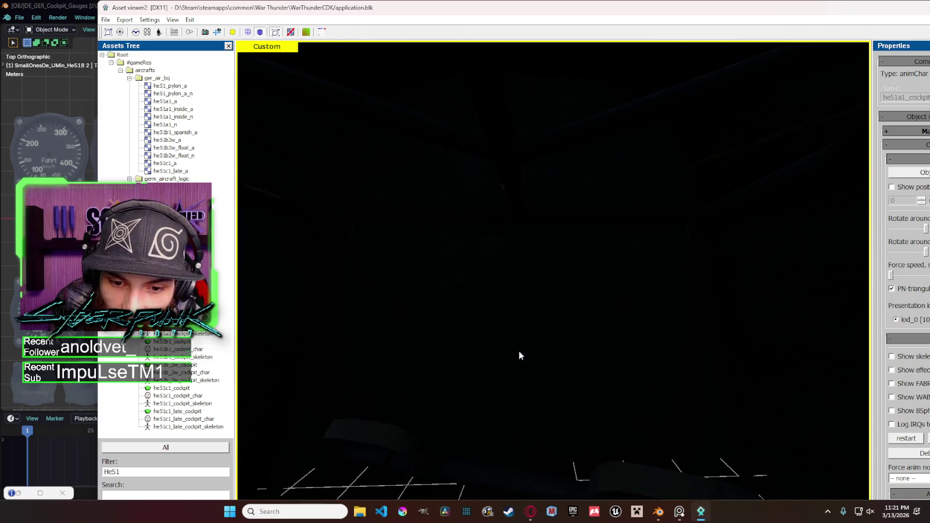
scroll(489, 383, up, 2)
Step: Orbit and zoom around the He51 cockpit gauges, then close the Asset Viewer
mouse_move(491, 350)
middle_down()
mouse_move(526, 328)
mouse_move(516, 302)
middle_up()
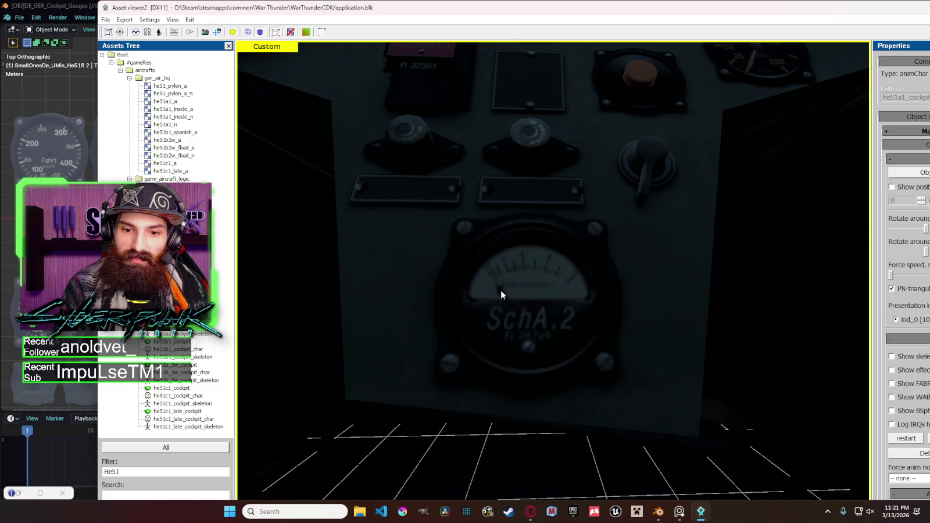
scroll(598, 259, down, 5)
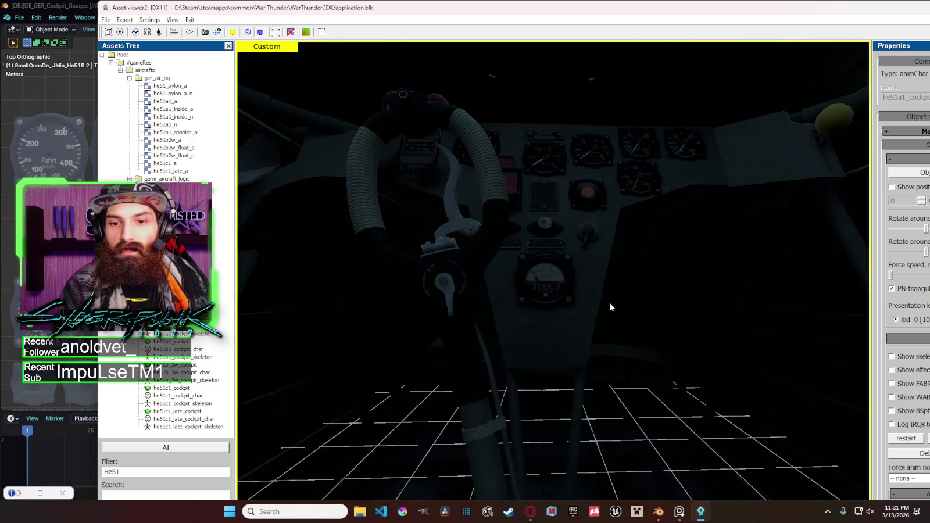
middle_drag(595, 304, 597, 310)
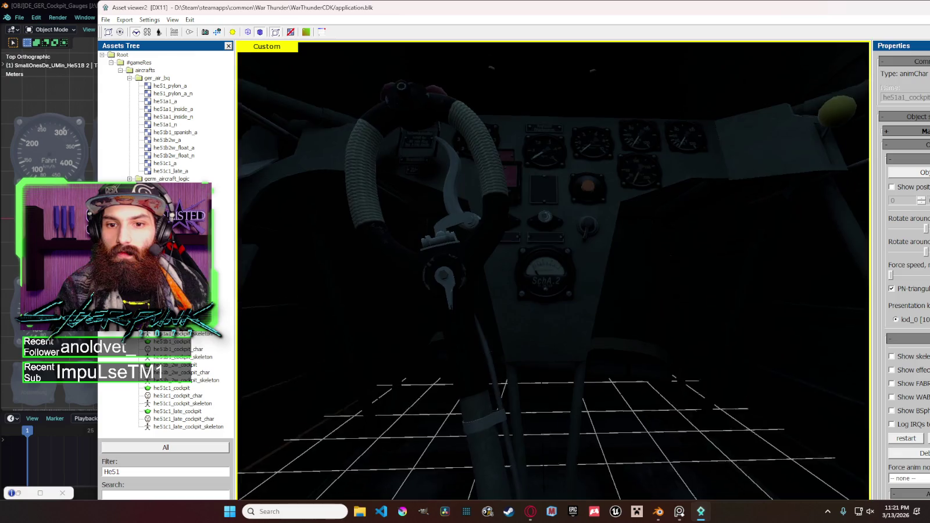
scroll(597, 310, down, 5)
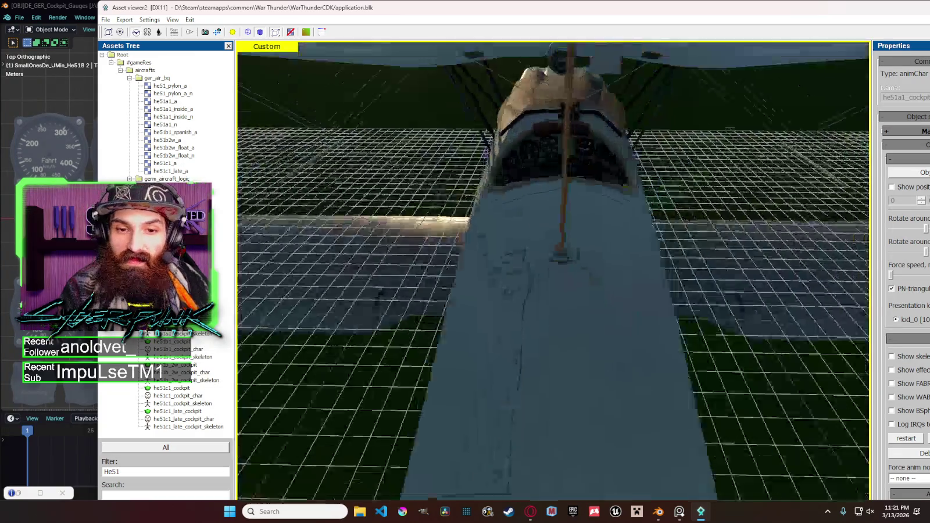
scroll(598, 310, up, 5)
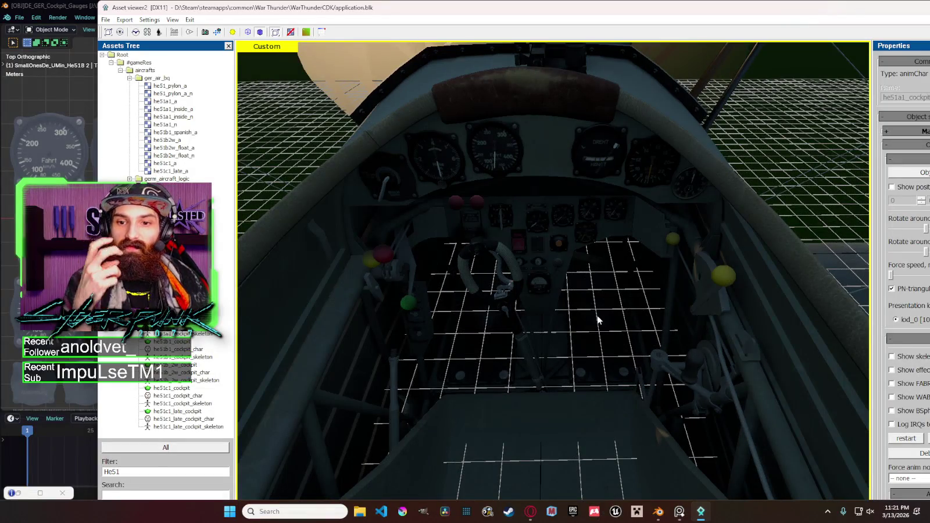
scroll(598, 319, up, 3)
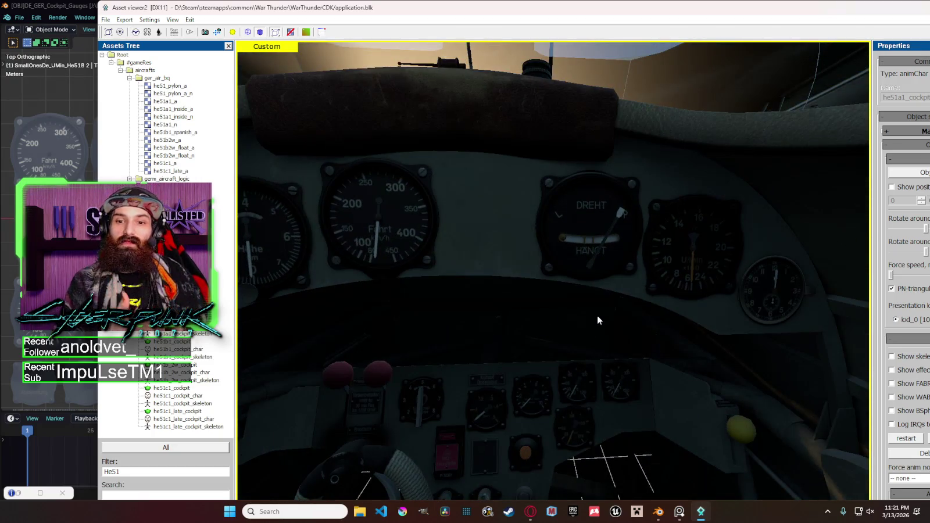
scroll(550, 302, down, 2)
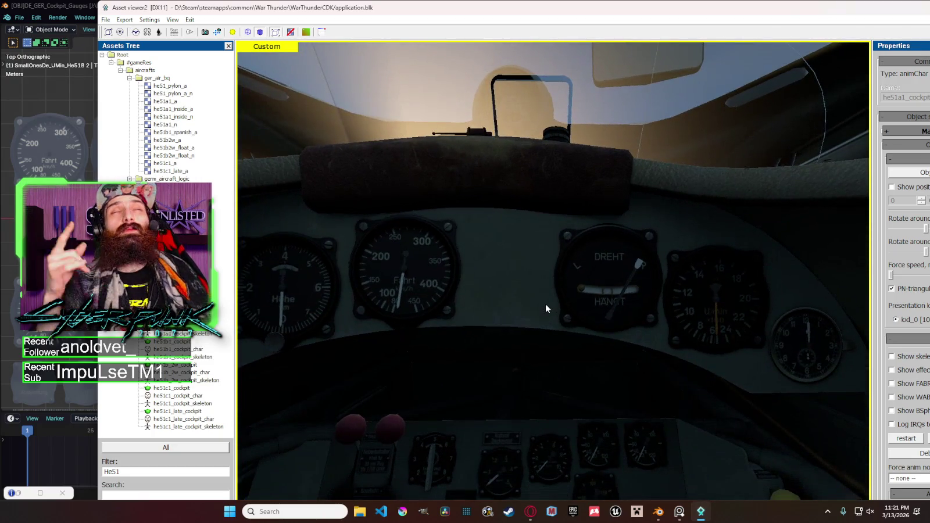
middle_drag(546, 304, 552, 240)
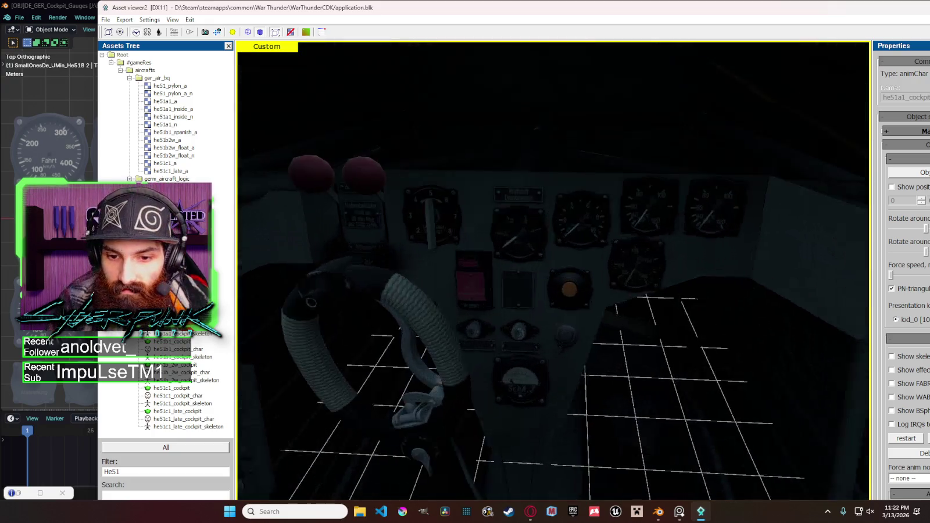
mouse_move(602, 214)
middle_down()
mouse_move(603, 244)
mouse_move(616, 220)
mouse_move(617, 262)
mouse_move(558, 233)
mouse_move(671, 166)
middle_up()
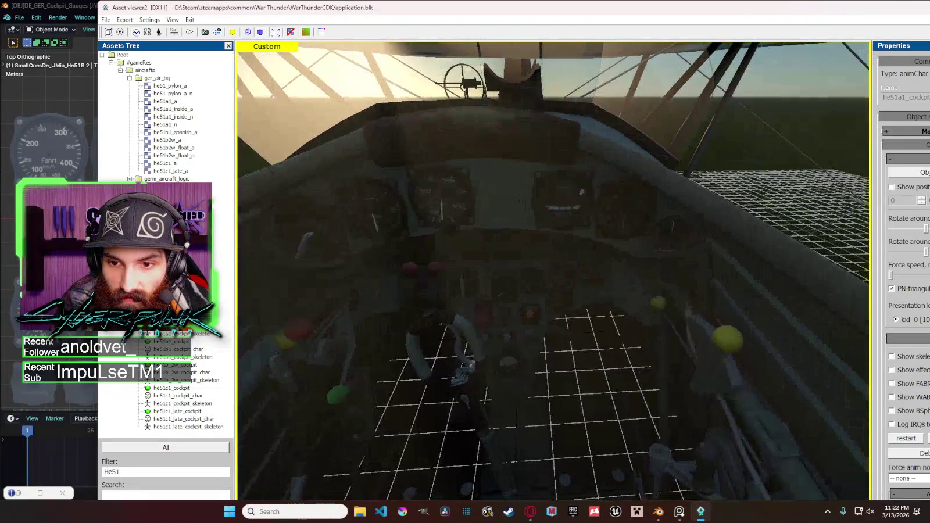
key(alt+F4)
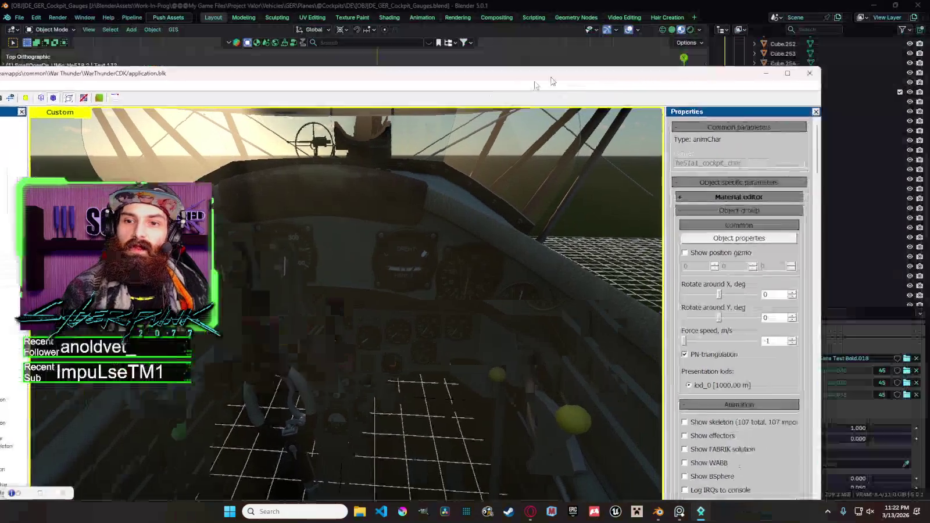
scroll(455, 236, up, 5)
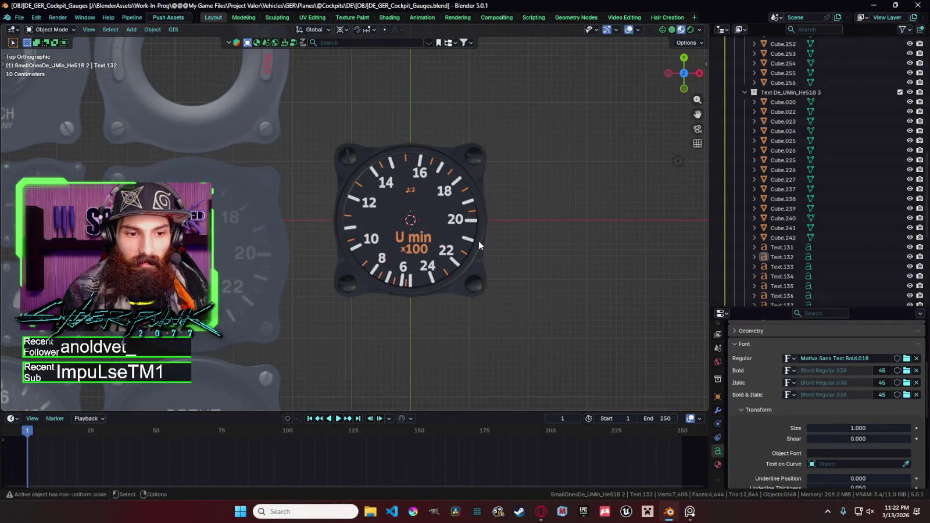
scroll(779, 161, up, 1)
scroll(779, 162, up, 10)
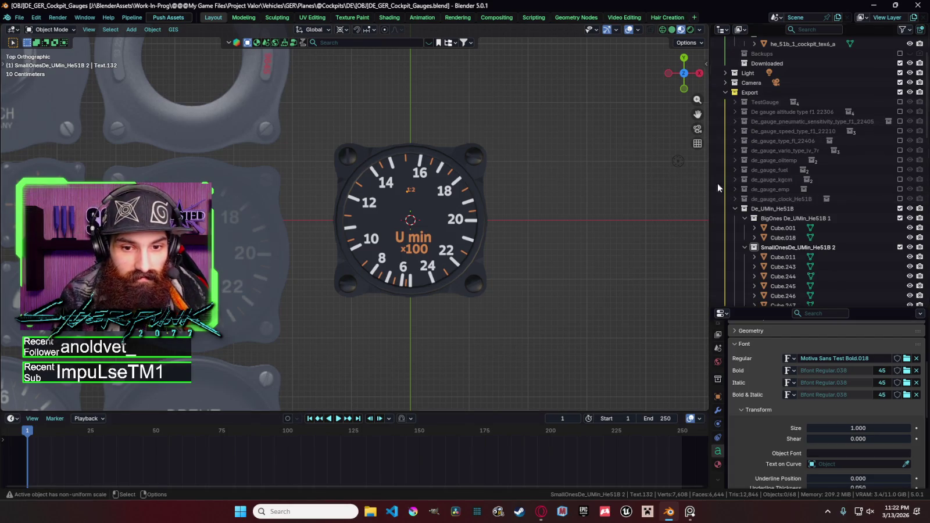
click(901, 151)
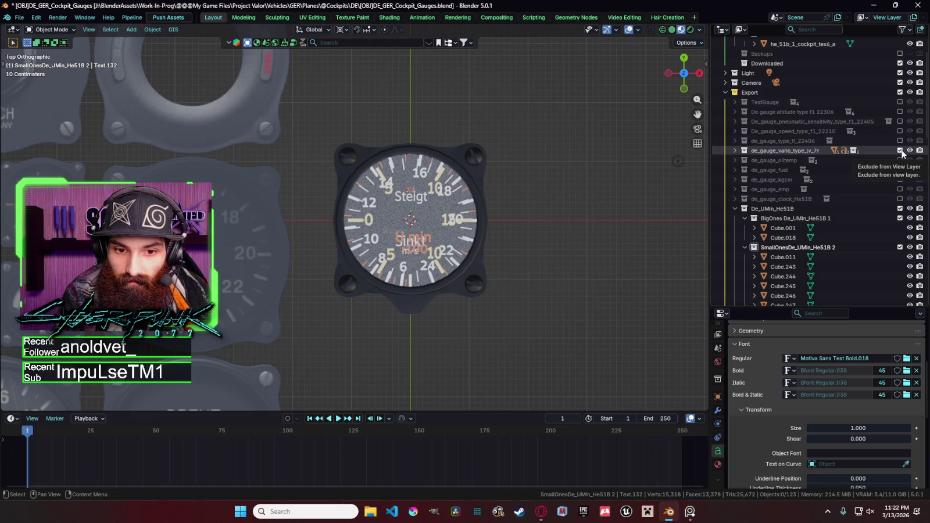
click(735, 150)
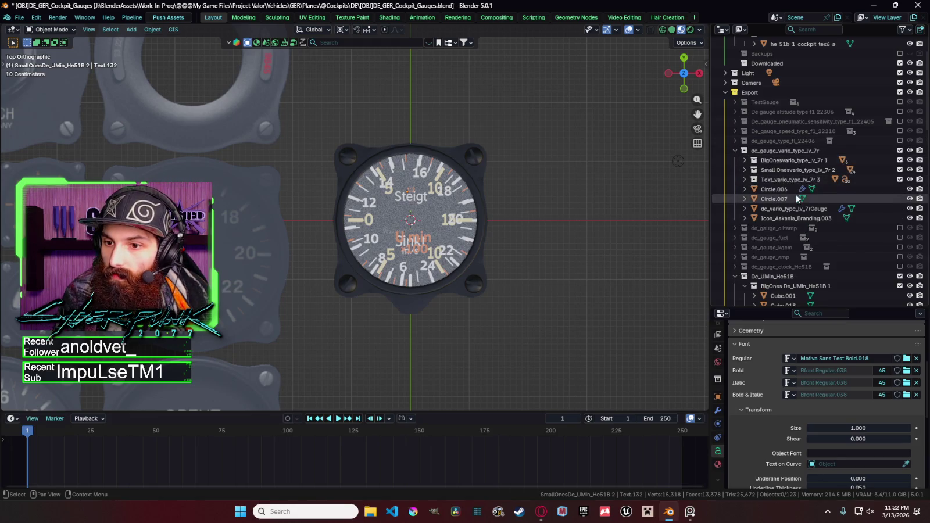
click(762, 180)
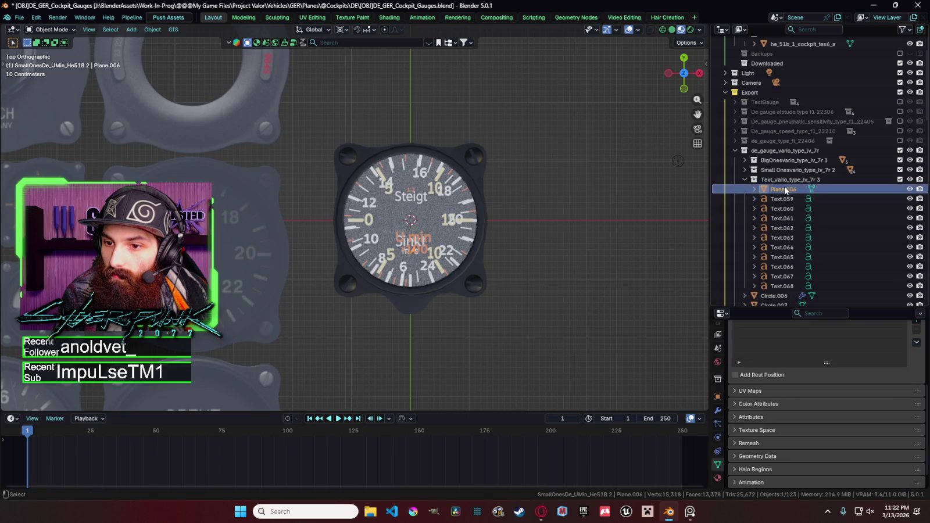
click(901, 150)
click(786, 240)
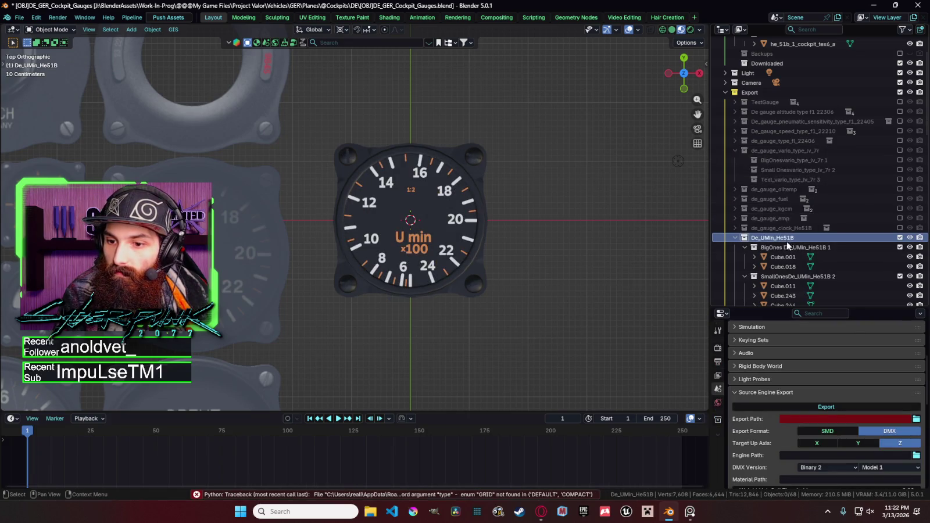
scroll(786, 240, down, 5)
scroll(787, 249, down, 5)
click(790, 180)
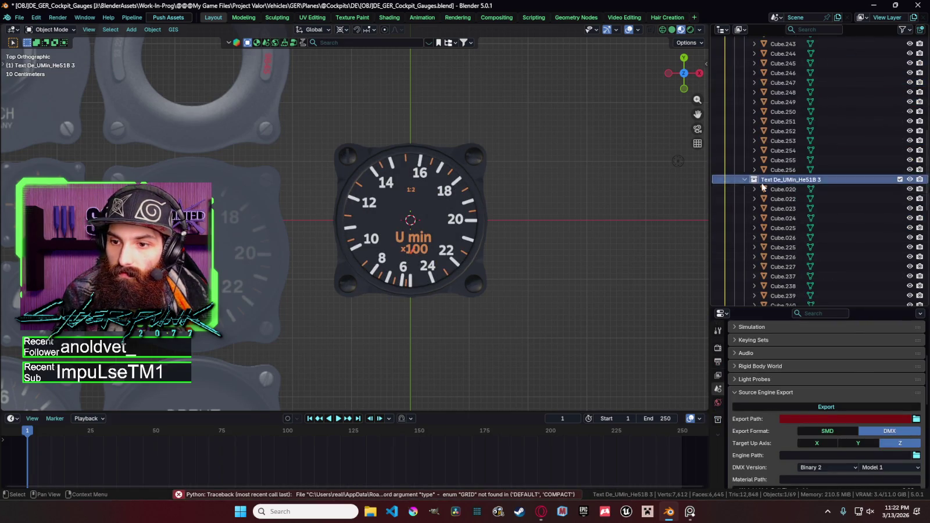
scroll(468, 247, down, 6)
scroll(521, 253, up, 7)
scroll(521, 252, up, 1)
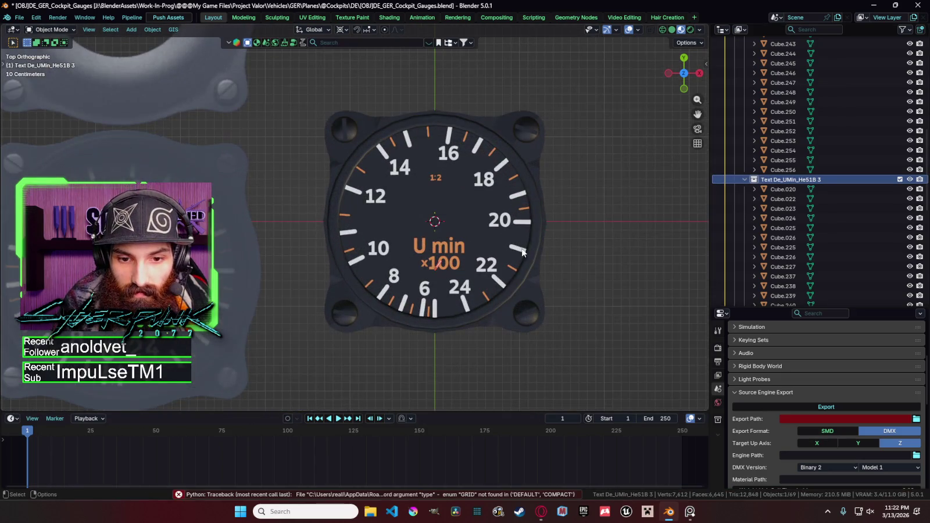
Step: Shift the numerals and labels along X and then along Y on the dial
key(g)
key(Return)
key(s)
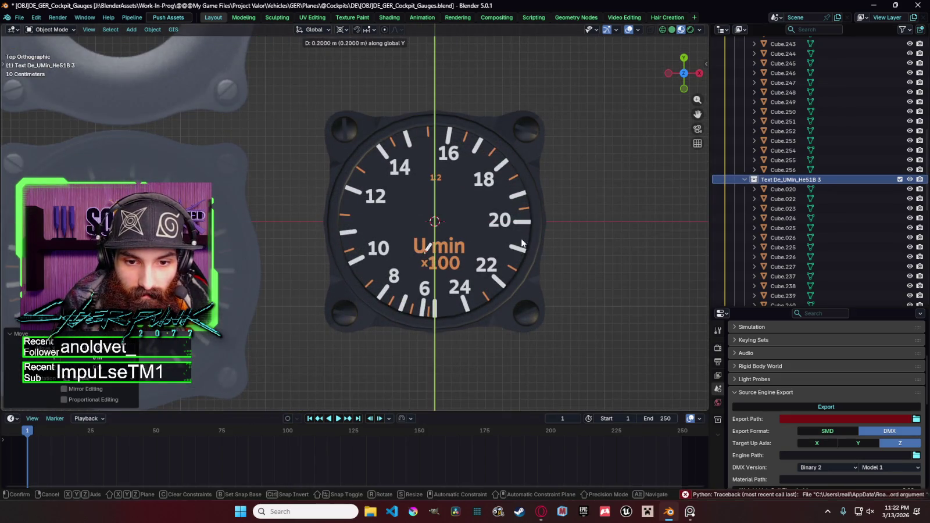
key(Escape)
key(r)
key(g)
key(x)
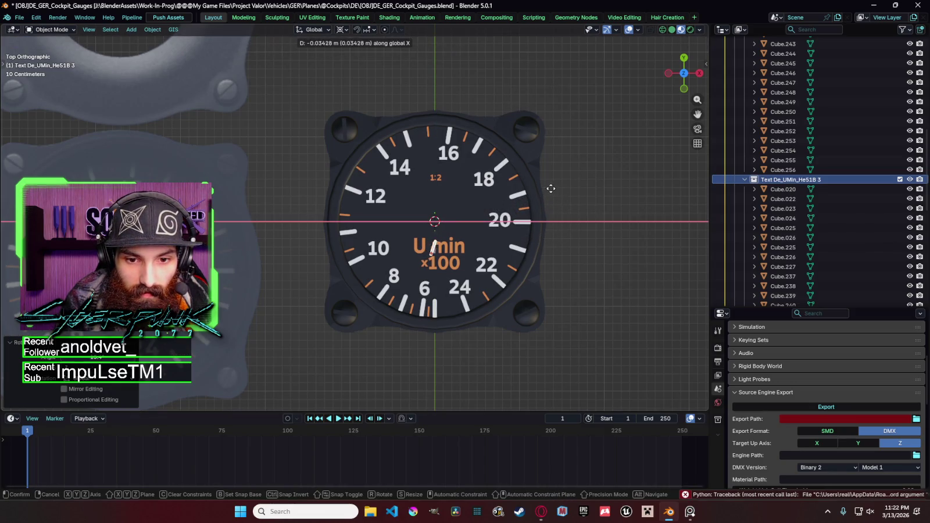
key(Return)
key(g)
key(y)
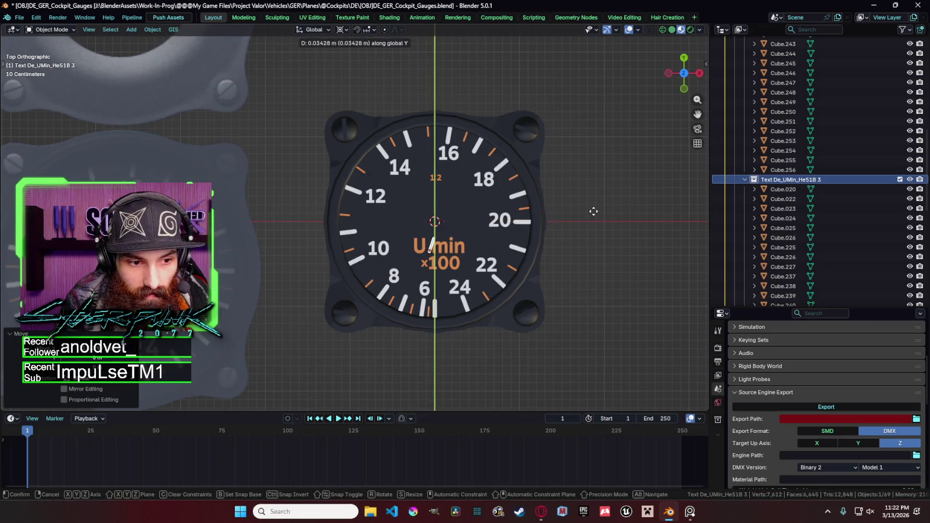
key(Return)
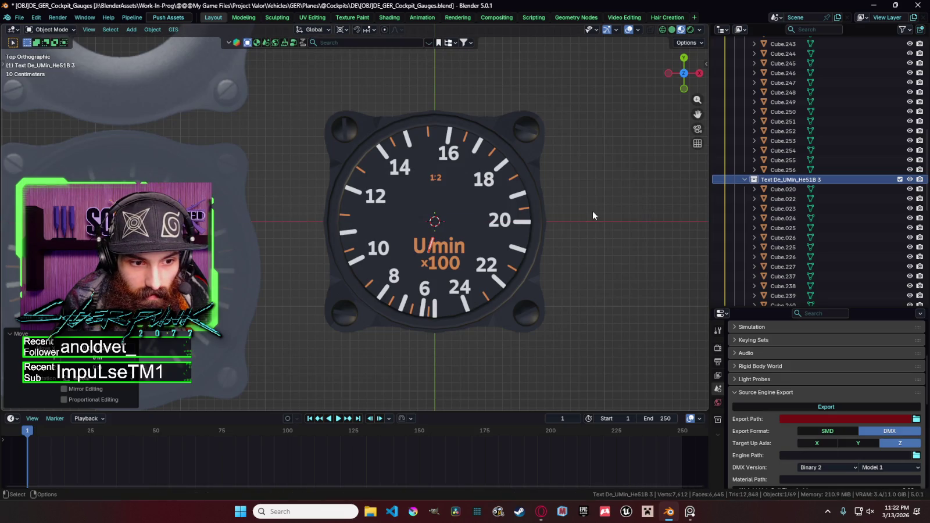
Step: Rotate the numeral and label set slightly around the dial centre and adjust its scale
key(r)
key(Return)
key(r)
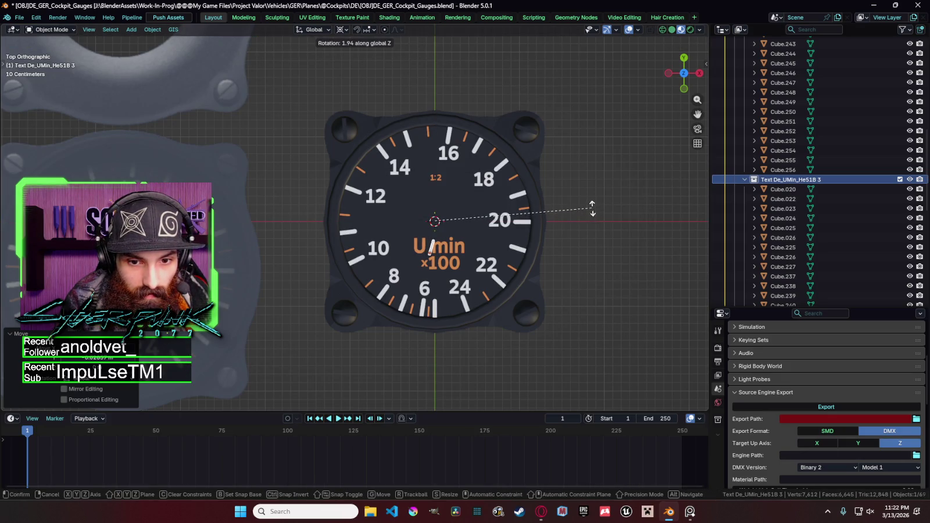
key(Return)
key(Return)
key(s)
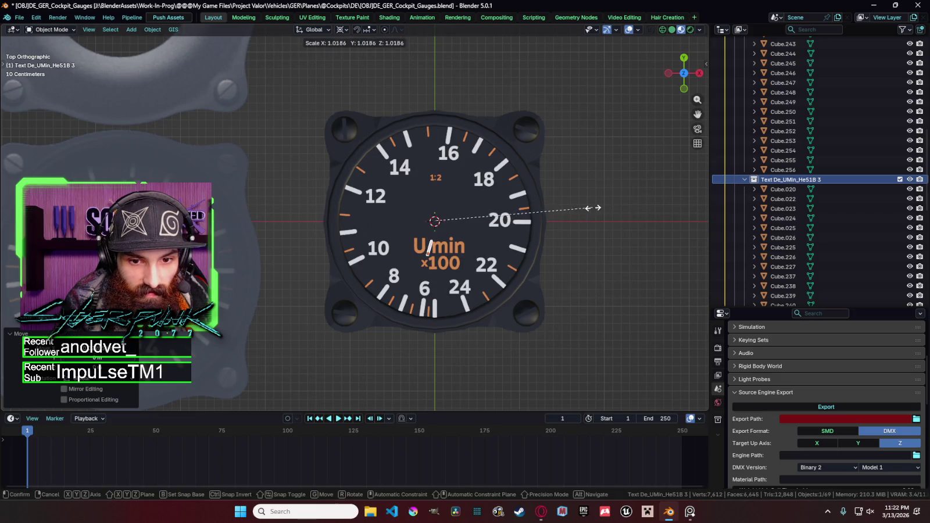
key(y)
key(x)
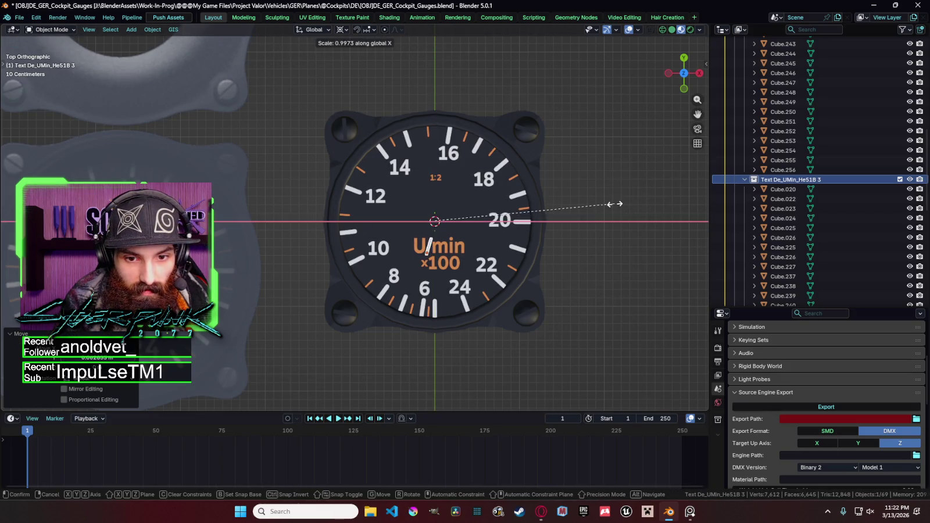
key(x)
key(x)
key(x)
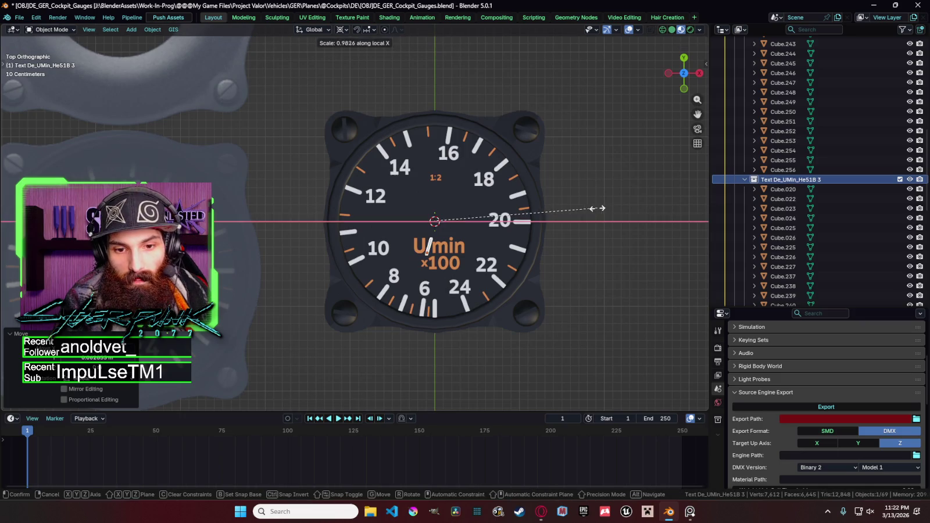
key(x)
key(x)
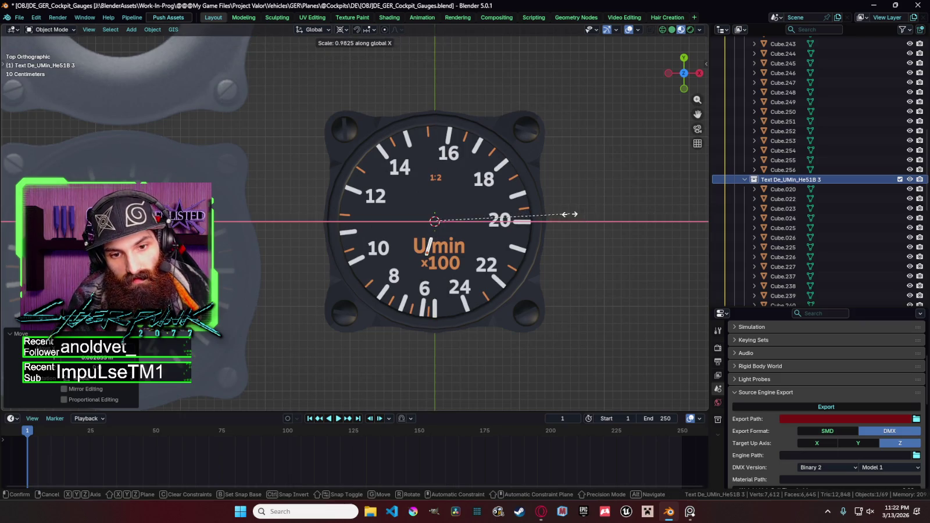
key(g)
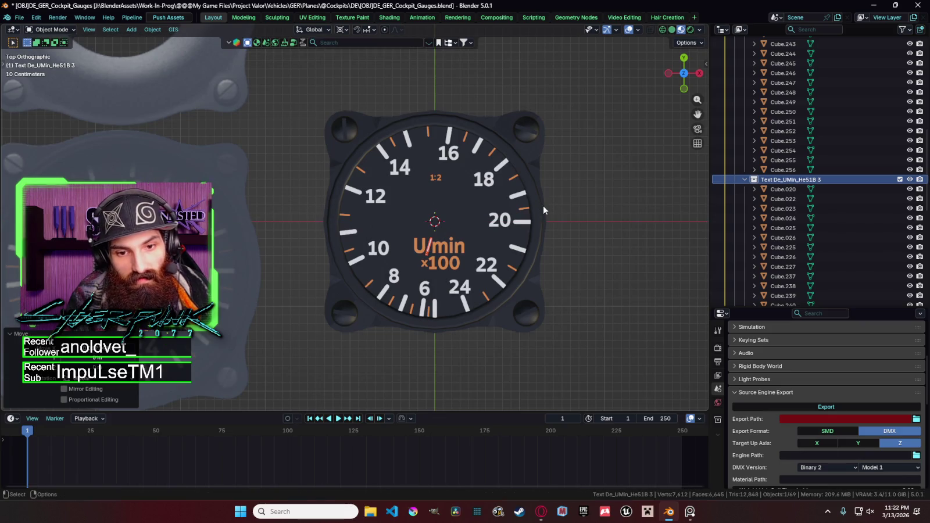
key(Escape)
click(456, 248)
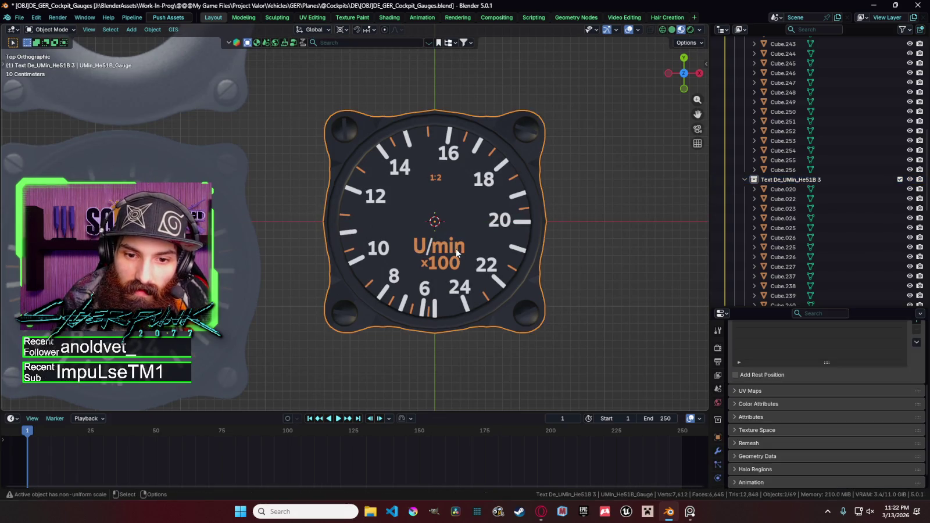
Step: Widen the U/min label's word spacing to 1.200
key(Tab)
drag(468, 247, 429, 247)
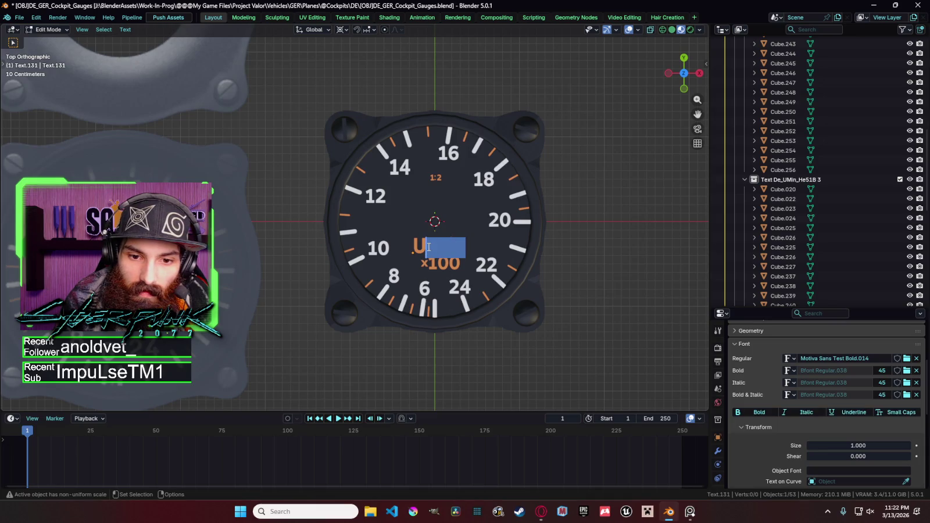
key(Tab)
scroll(815, 397, down, 4)
scroll(815, 397, down, 3)
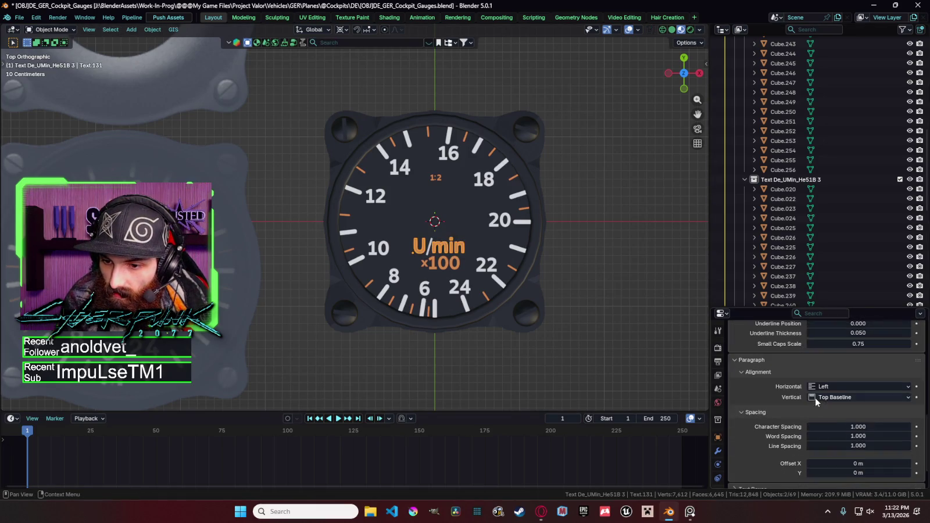
mouse_move(855, 427)
mouse_down()
mouse_move(858, 436)
mouse_move(837, 436)
mouse_up()
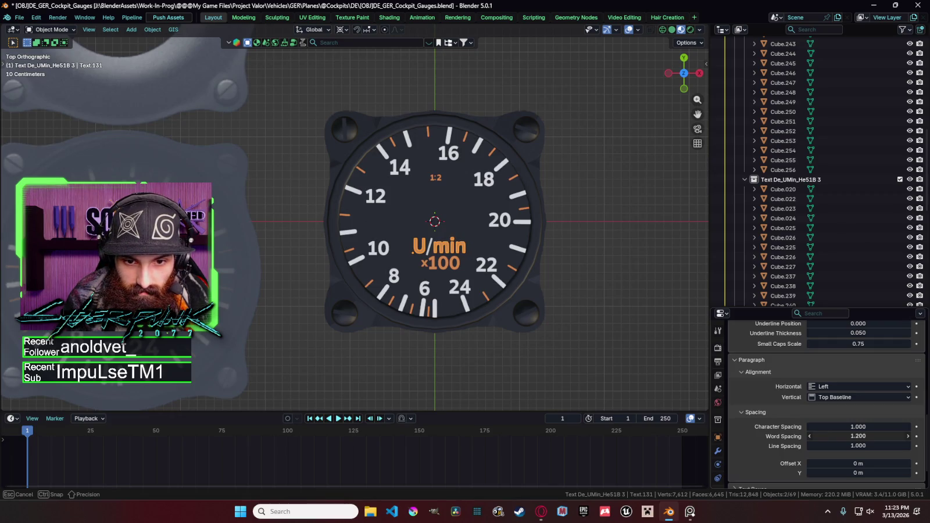
drag(858, 436, 858, 436)
Step: Reselect the U/min label and adjust its text in edit mode
click(433, 251)
click(432, 250)
click(433, 249)
click(438, 245)
right_click(439, 245)
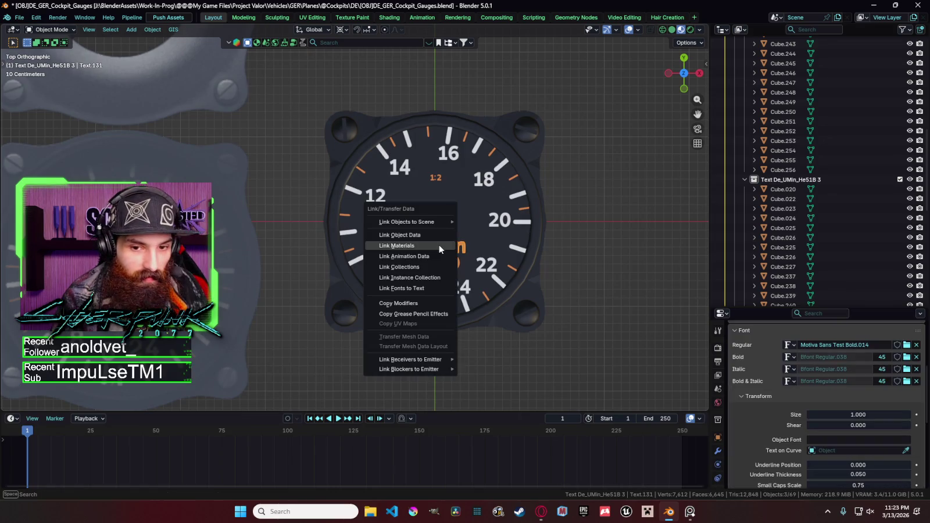
key(Escape)
key(Tab)
drag(428, 247, 463, 231)
key(Tab)
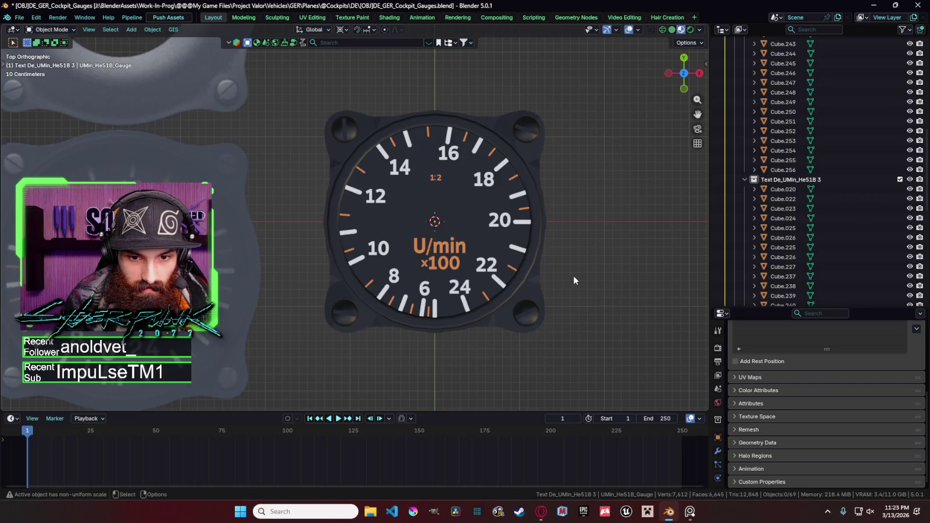
Step: Duplicate the U/min label and slide the copy along X
click(430, 250)
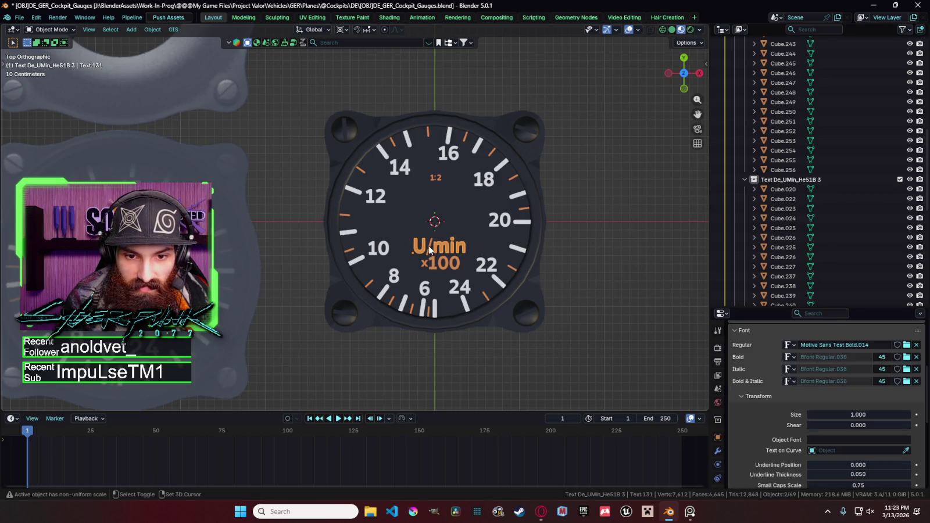
key(shift+d)
key(x)
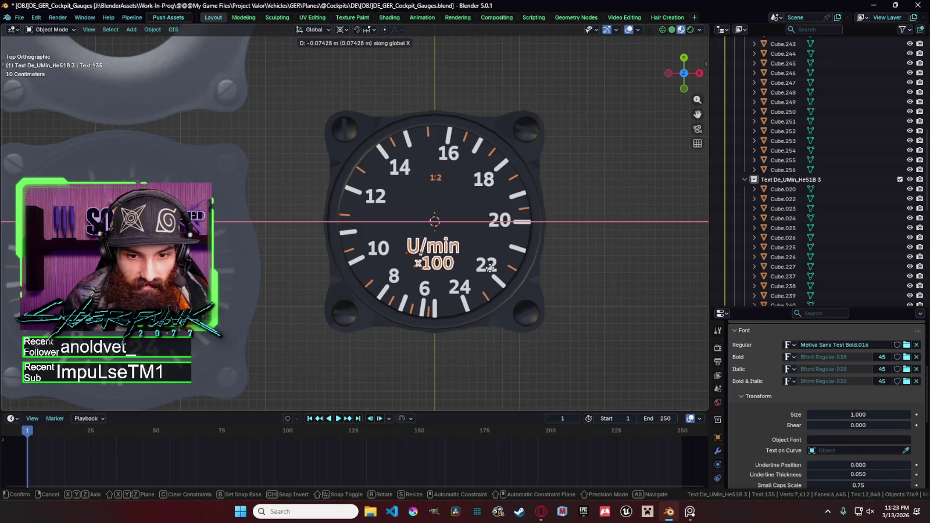
Step: Cancel the copy's sideways move and shift the 1:2 marking along X to recentre it
right_click(483, 244)
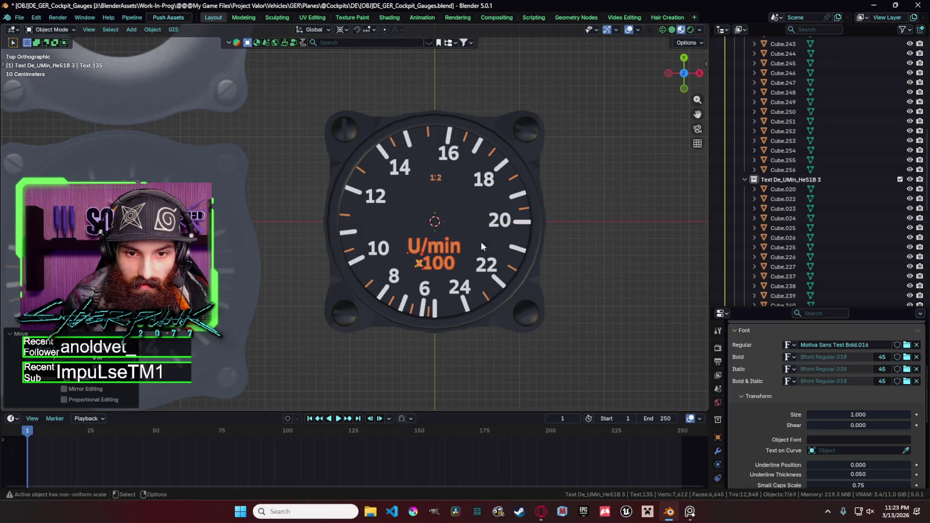
shift+click(436, 181)
scroll(434, 184, up, 5)
scroll(549, 144, down, 3)
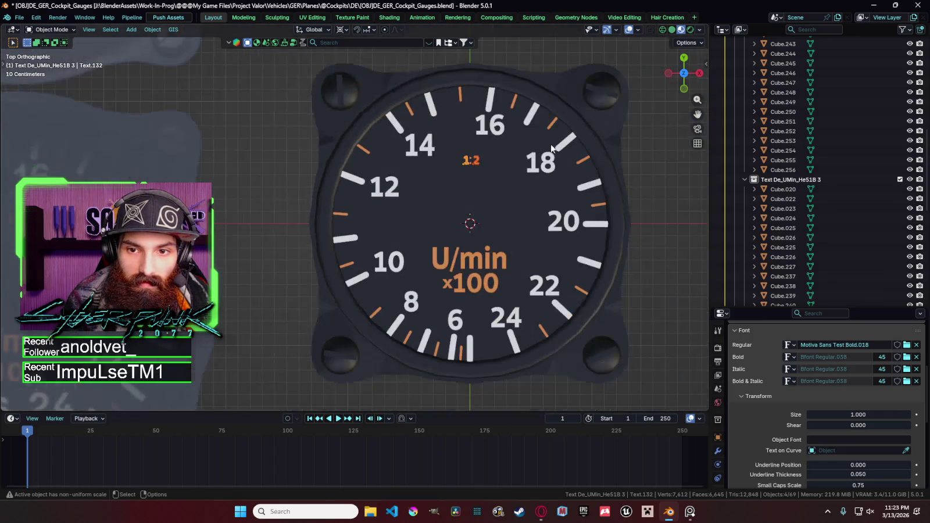
click(472, 160)
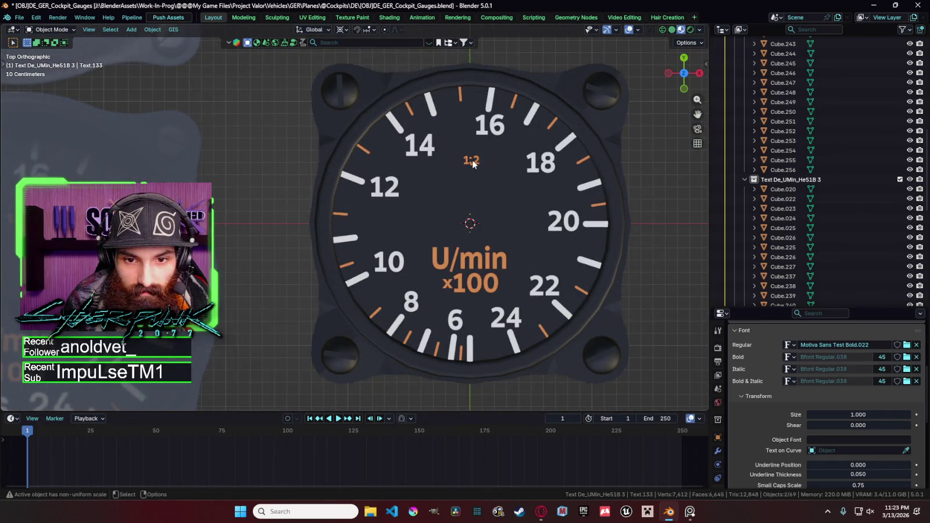
key(g)
key(x)
click(472, 161)
key(g)
key(x)
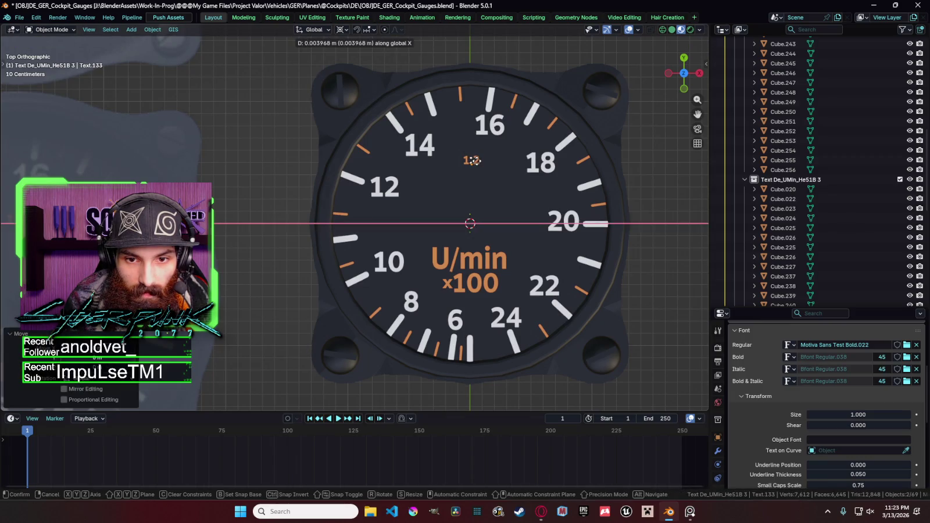
click(476, 165)
Step: Switch the 1:2 marking to the Motiva Sans Test Black font and centre it under 16
click(907, 345)
double_click(258, 208)
click(512, 180)
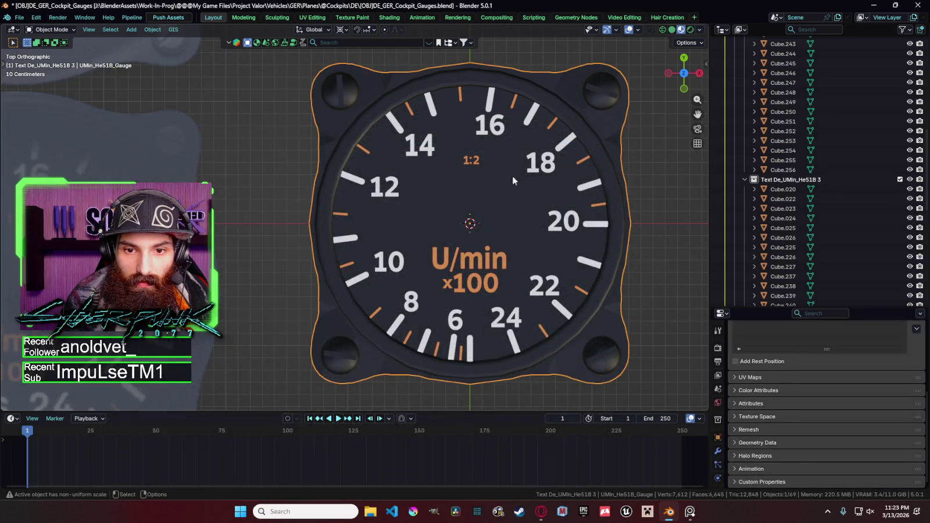
click(471, 159)
key(g)
key(x)
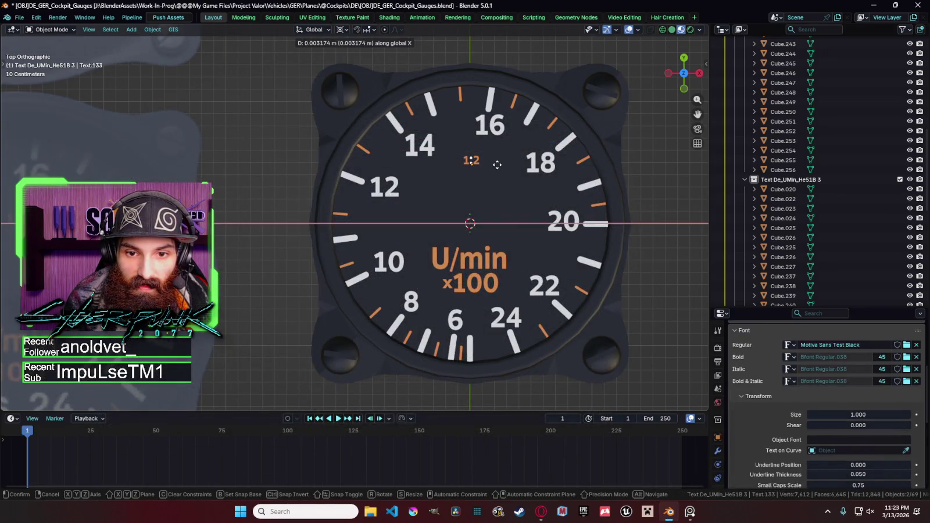
click(497, 165)
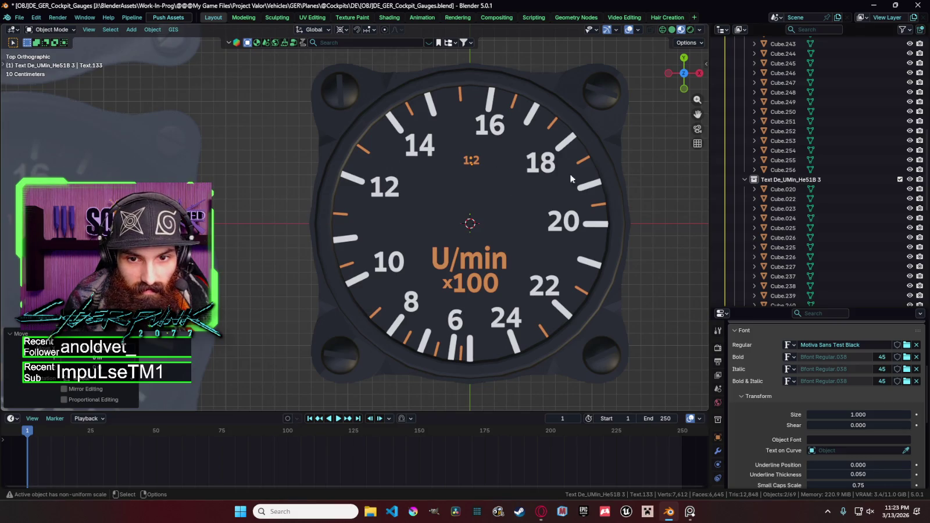
key(alt+a)
Step: Shrink the x100 label vertically and move it along Y to sit under U/min
scroll(623, 199, down, 2)
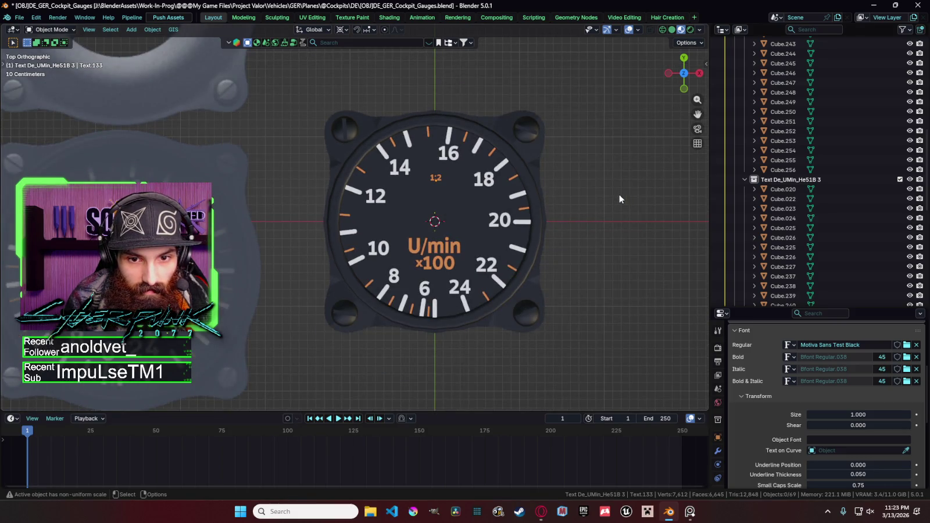
click(452, 269)
key(s)
key(y)
key(Escape)
key(s)
key(y)
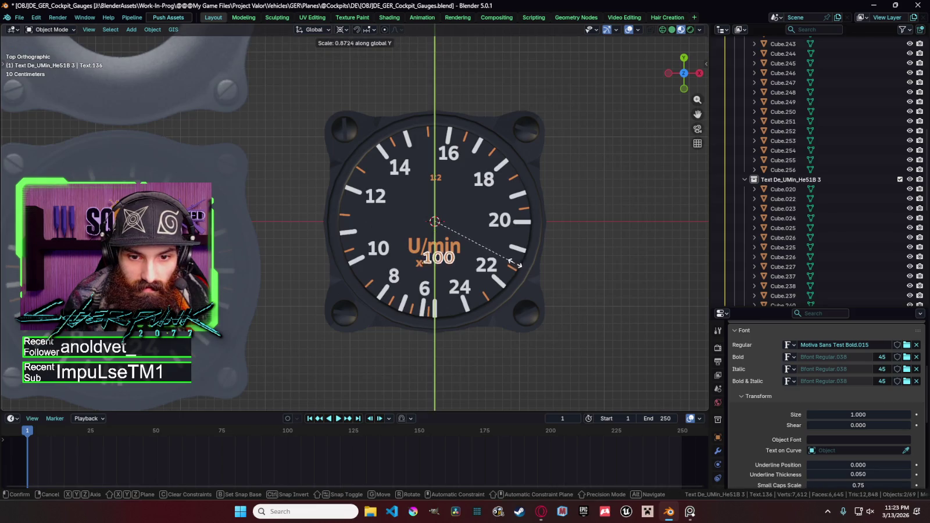
click(512, 266)
key(g)
key(y)
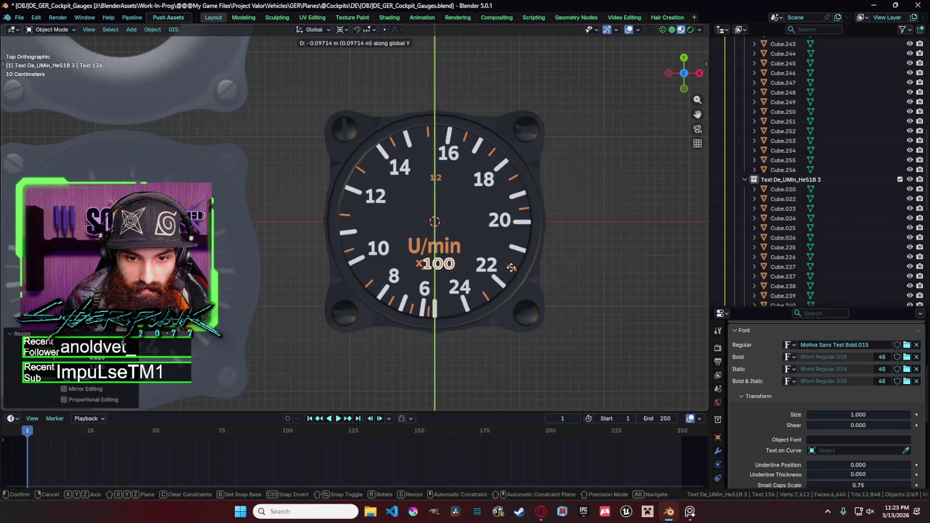
click(512, 267)
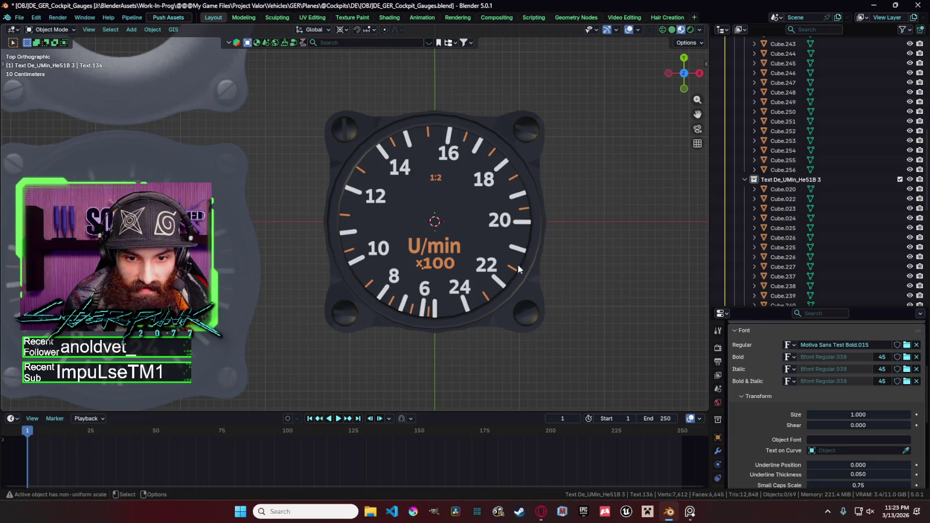
Step: Reduce the separate x character's height and move it into line with the 100
shift+click(417, 262)
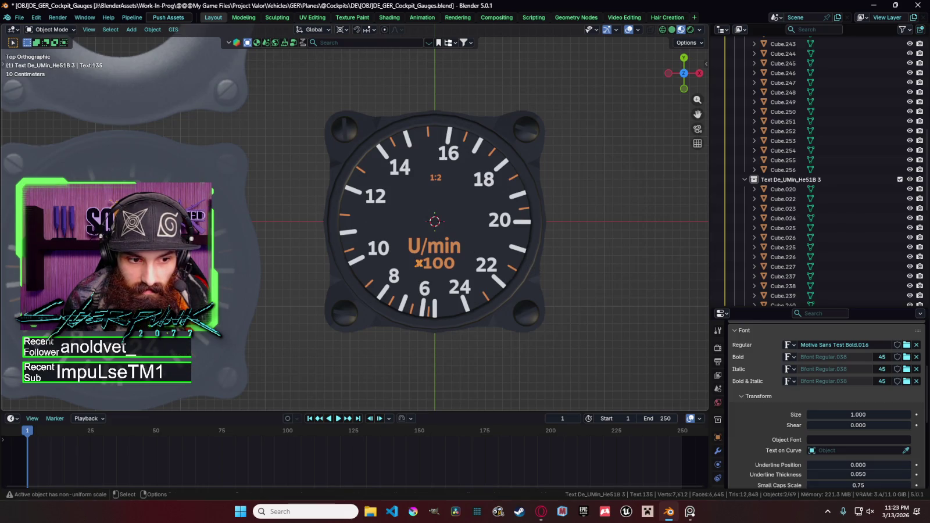
key(s)
key(y)
click(501, 271)
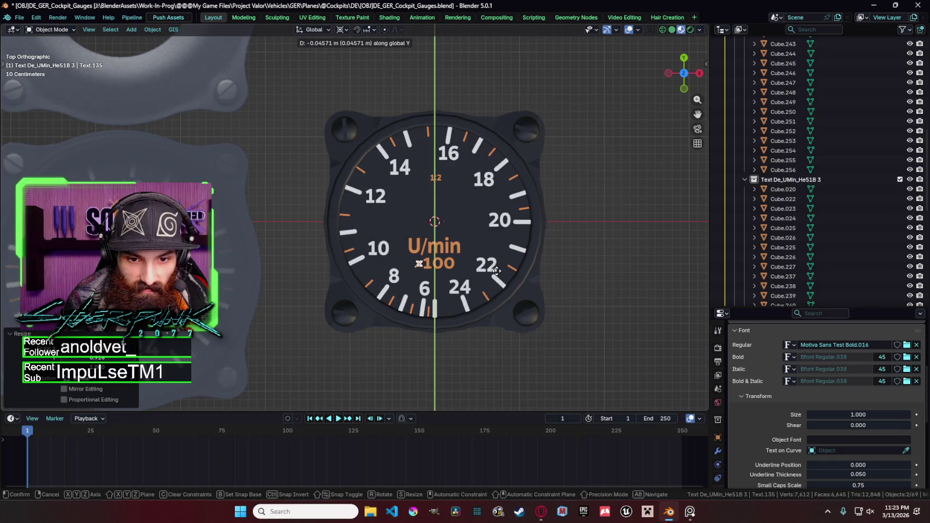
key(g)
key(y)
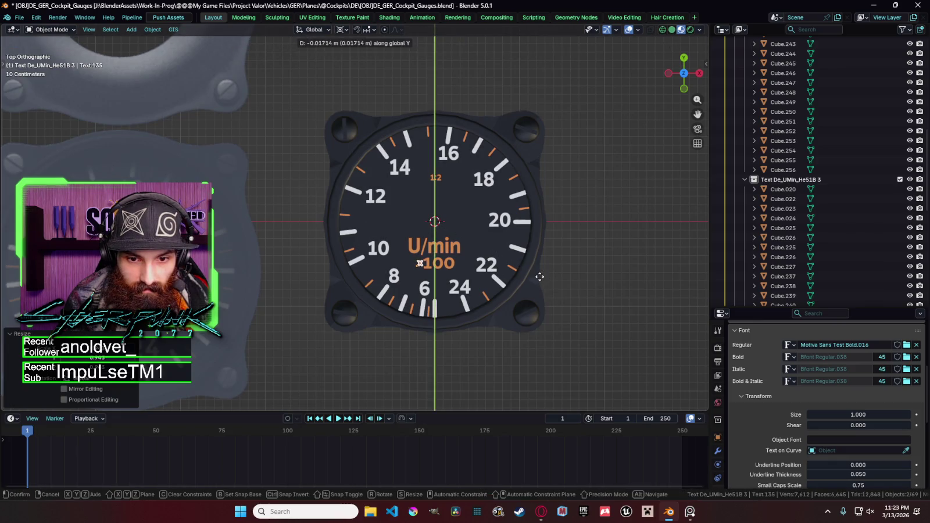
key(x)
click(539, 278)
scroll(578, 293, down, 1)
click(579, 293)
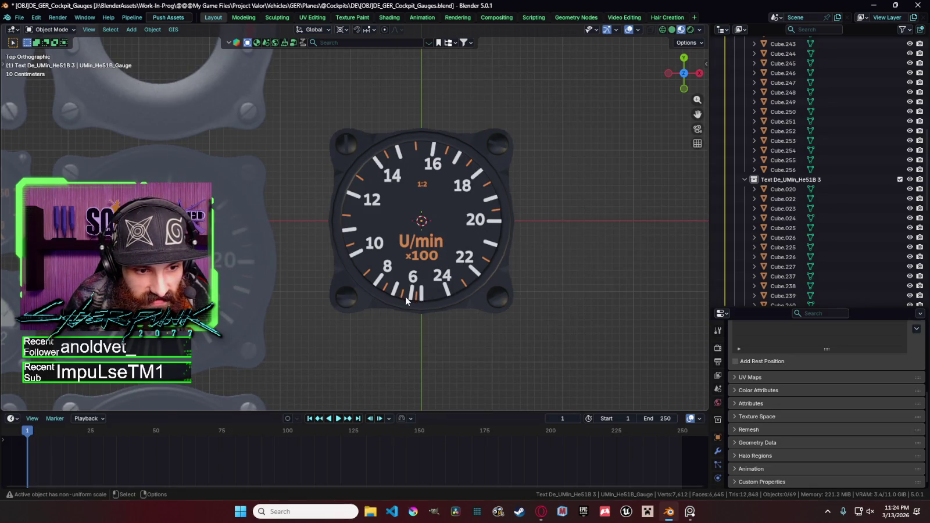
Step: Copy a small orange tick mark and paste a rotated copy around the dial
click(385, 281)
click(381, 278)
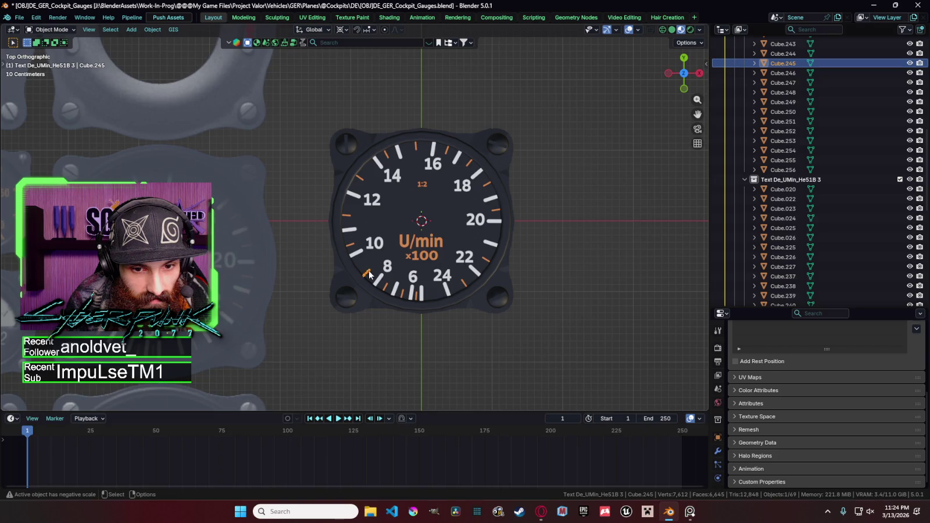
key(r)
key(Escape)
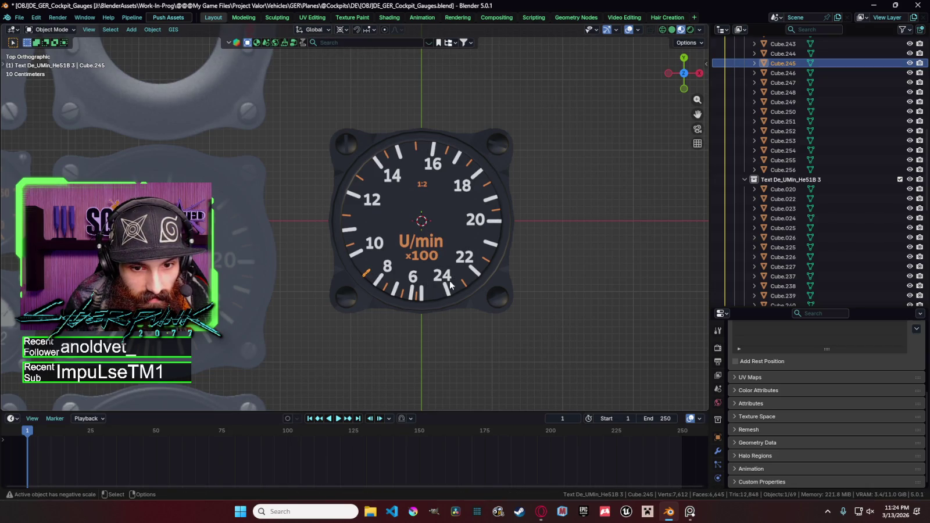
click(375, 280)
key(ctrl+c)
key(ctrl+v)
key(r)
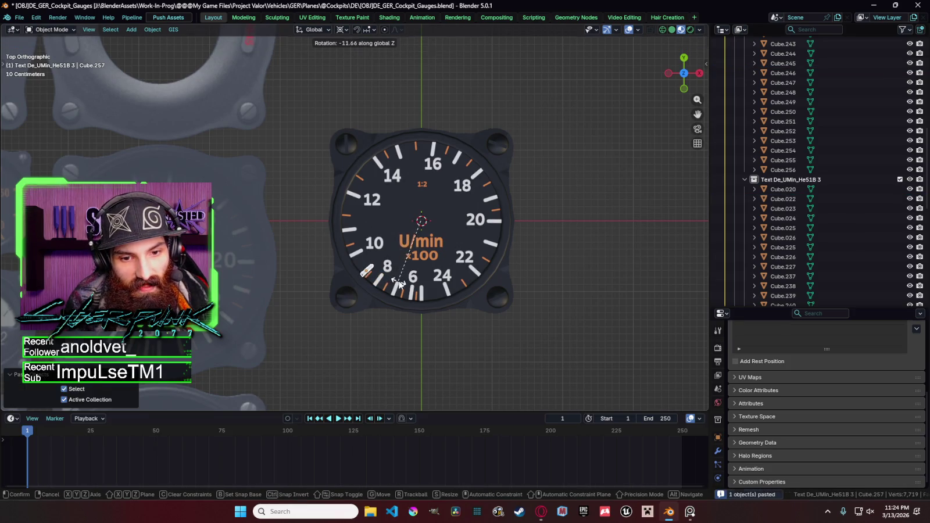
click(399, 284)
key(r)
click(370, 276)
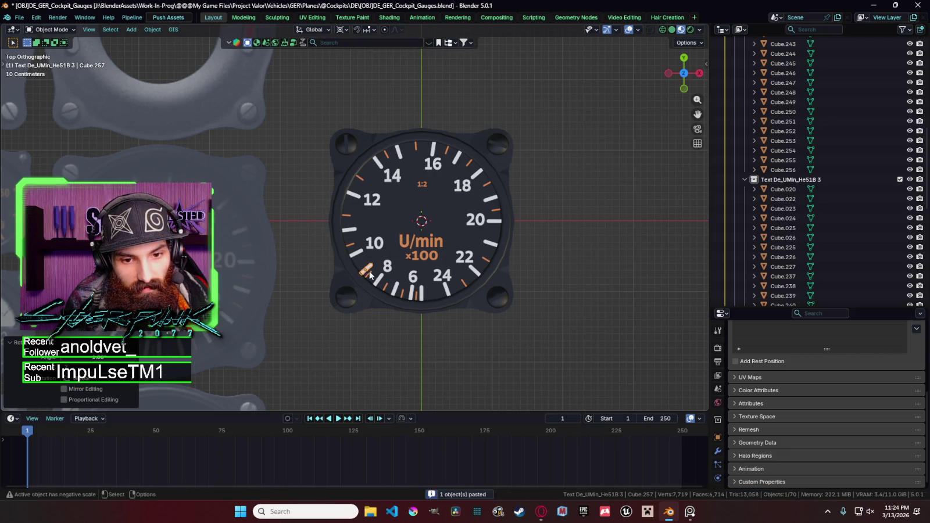
Step: Paste further tick copies and rotate them into place near the 10 and 12 marks
key(ctrl+v)
key(r)
key(Escape)
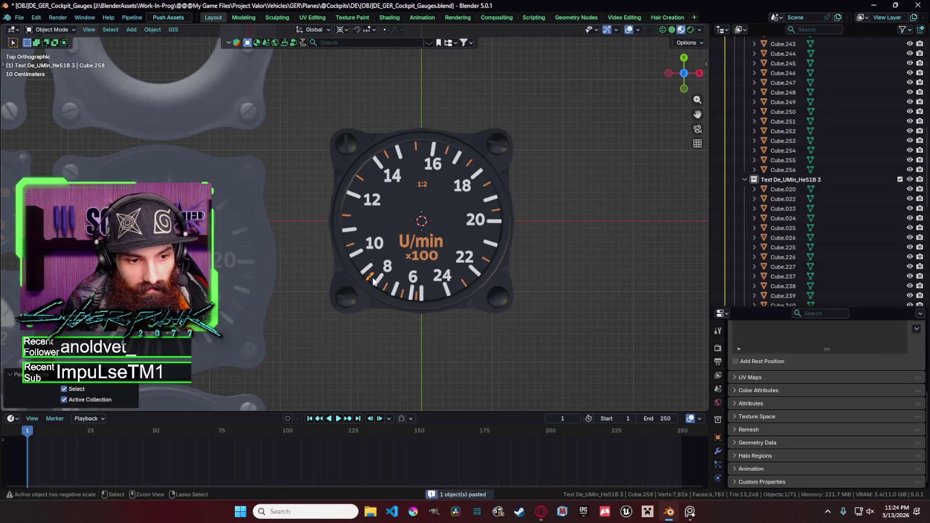
key(r)
click(360, 246)
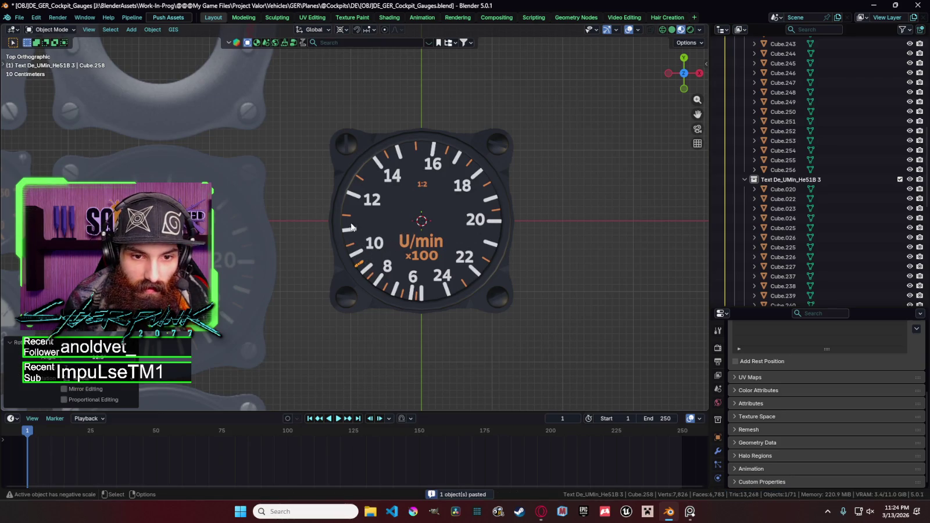
key(ctrl+v)
key(r)
key(Escape)
key(r)
click(347, 219)
key(ctrl+v)
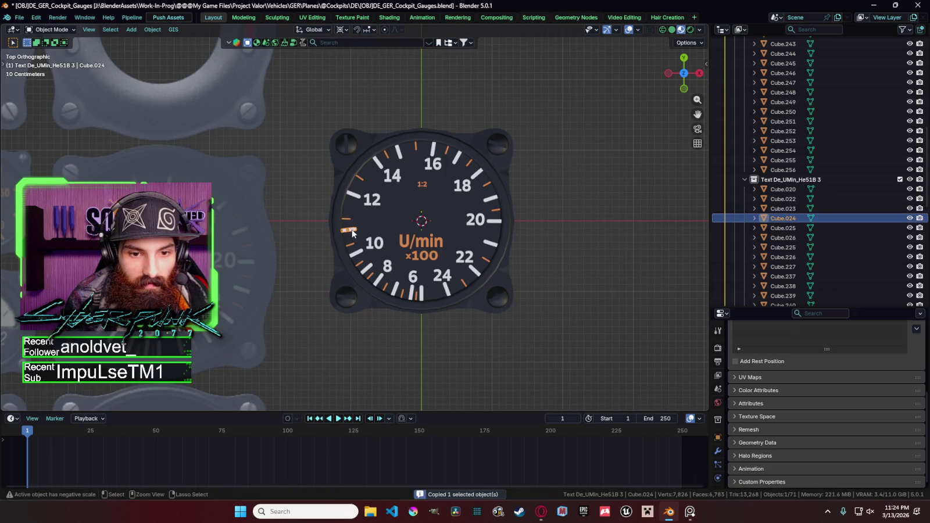
key(r)
click(350, 217)
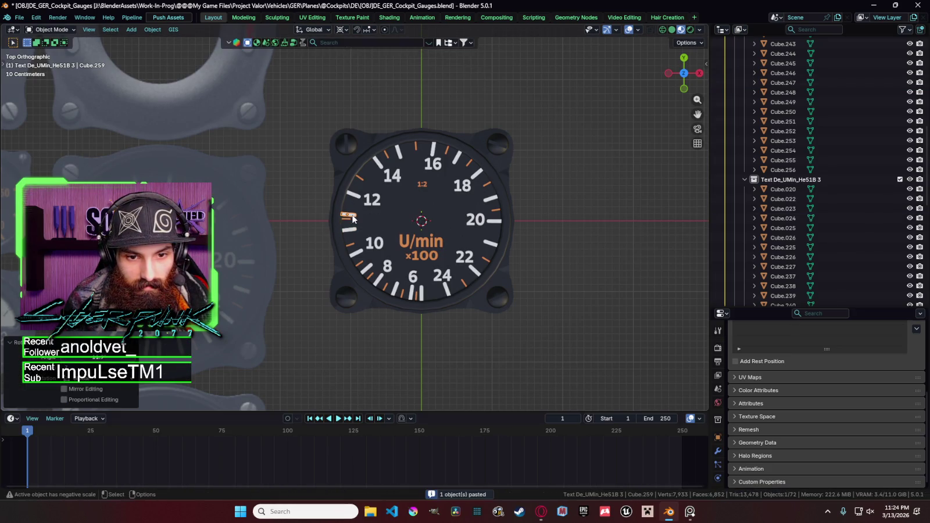
Step: Correct the angles of the ticks beside 12 and near 10
click(350, 223)
key(r)
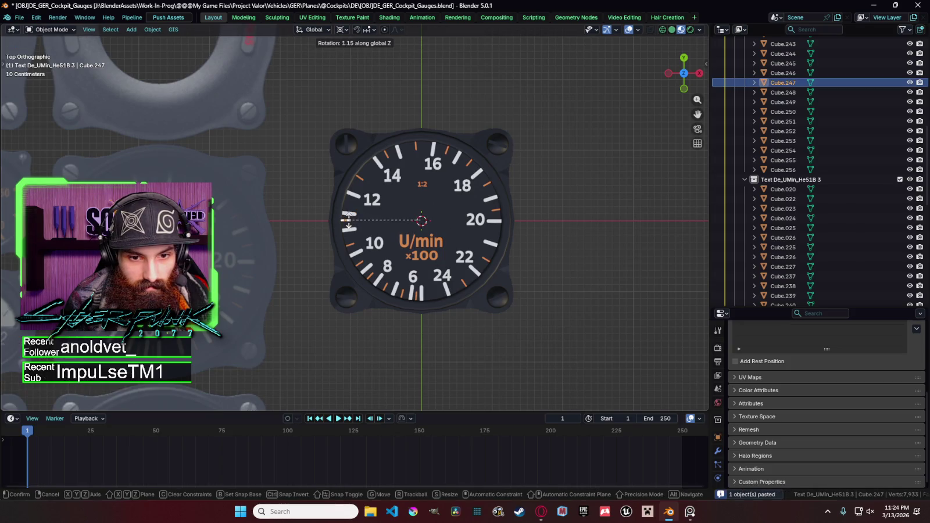
click(348, 218)
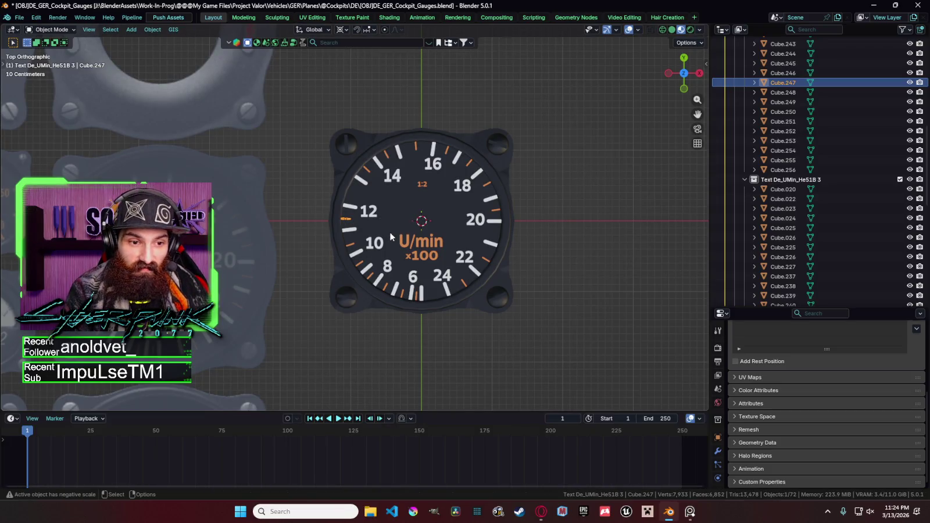
click(349, 245)
key(r)
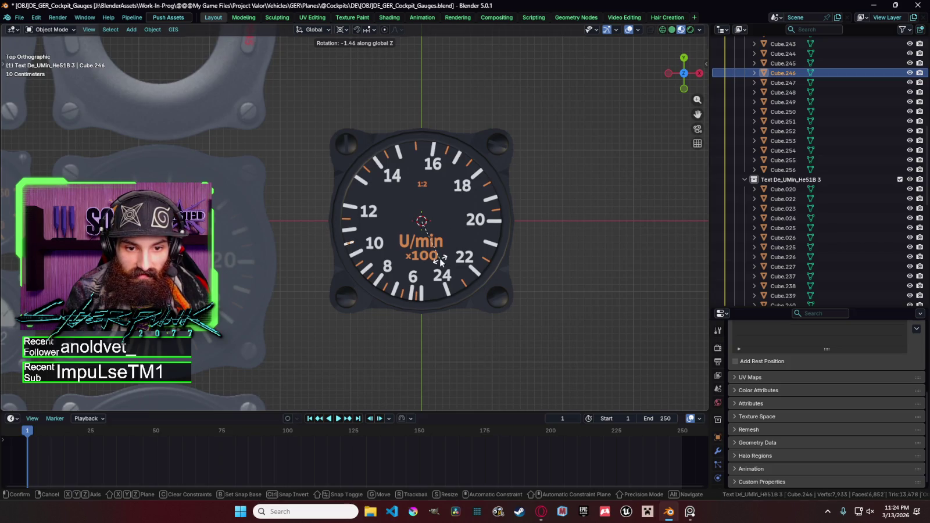
click(440, 262)
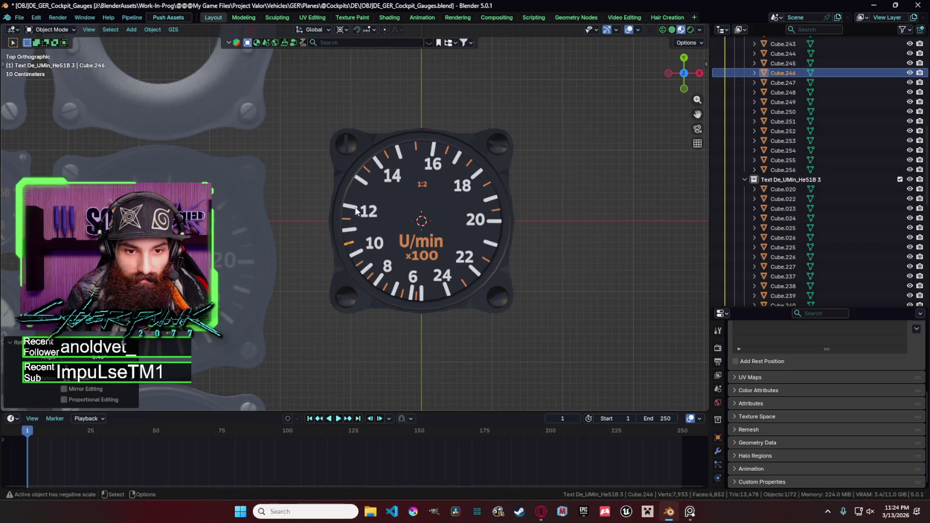
Step: Copy a tick and paste two more copies rotated to new positions on the dial
key(ctrl+c)
key(ctrl+v)
key(r)
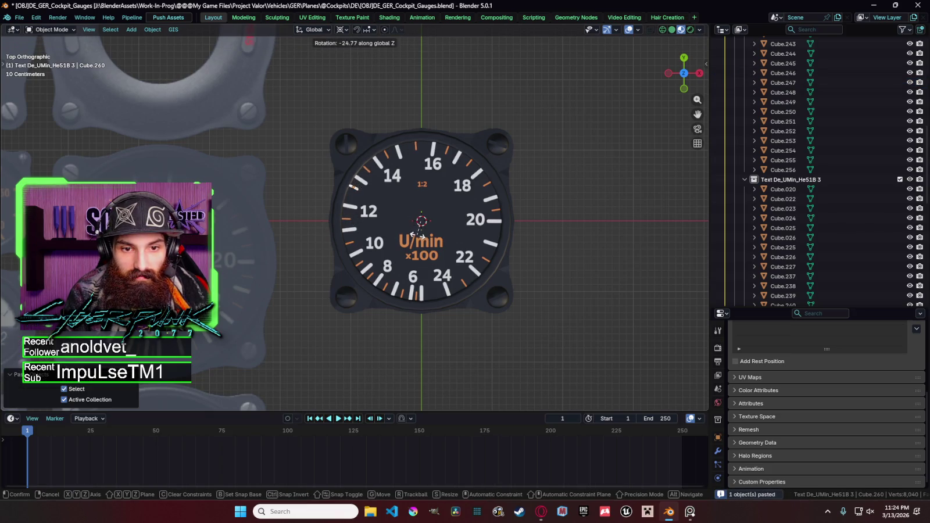
click(419, 235)
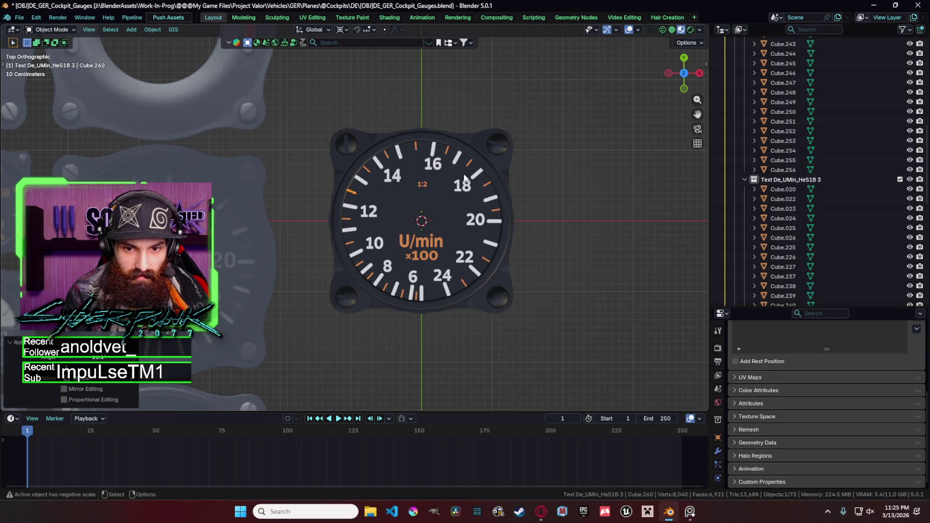
key(ctrl+v)
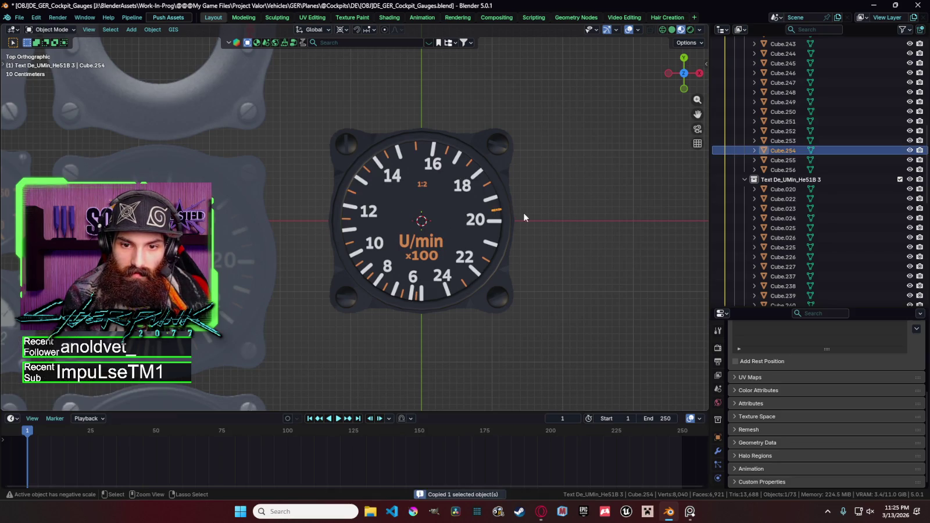
key(r)
click(530, 242)
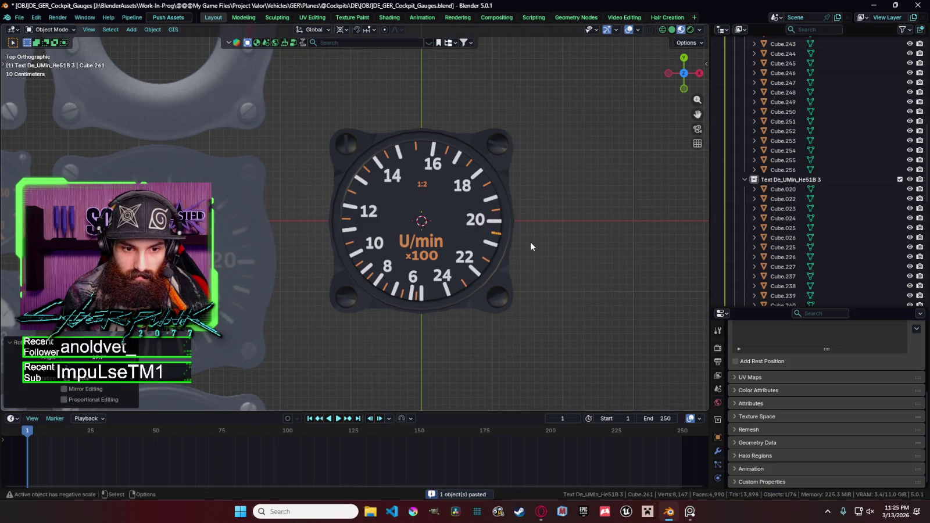
Step: Copy the tick between 20 and 22 and rotate the pasted copy about Z into place
click(491, 265)
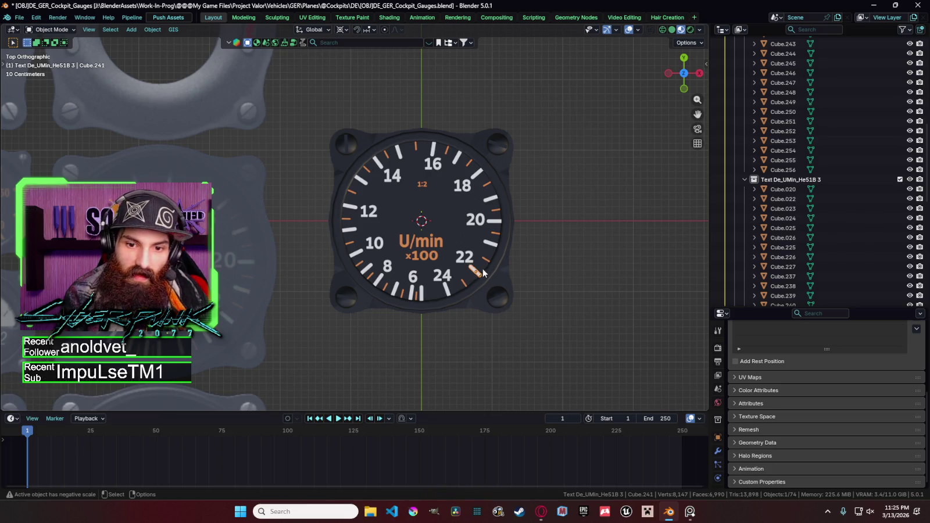
click(496, 248)
click(495, 247)
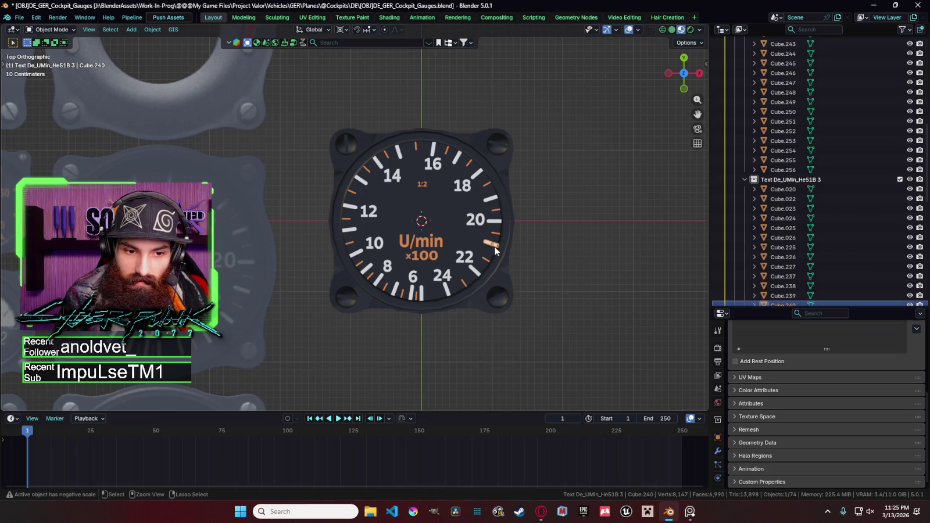
key(ctrl+c)
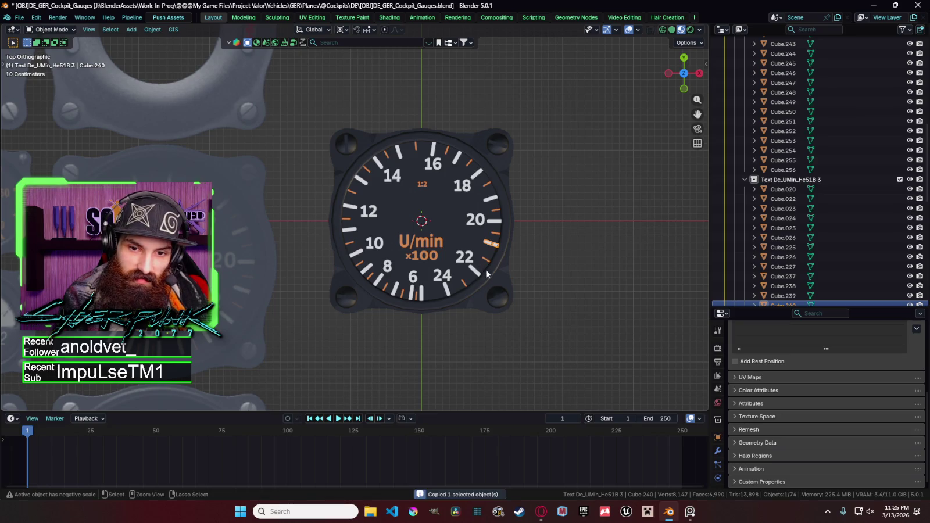
key(ctrl+v)
key(r)
key(z)
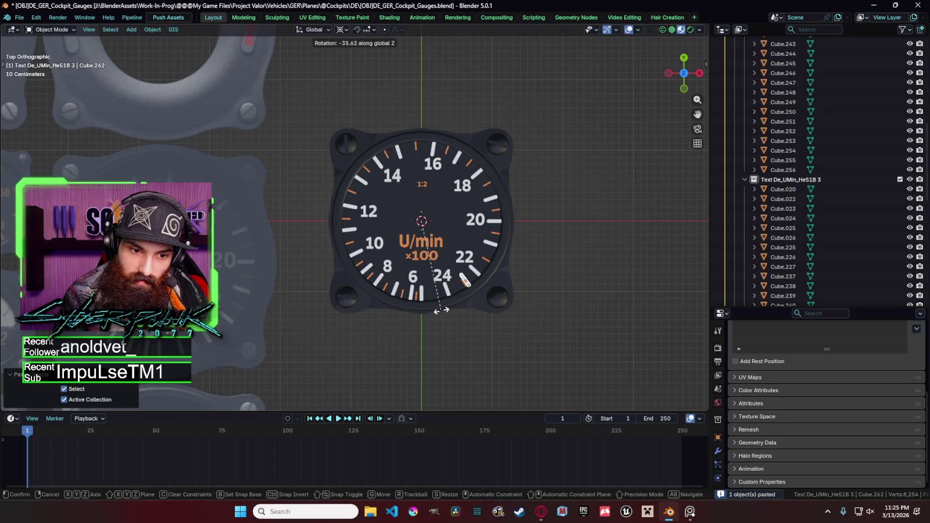
click(445, 309)
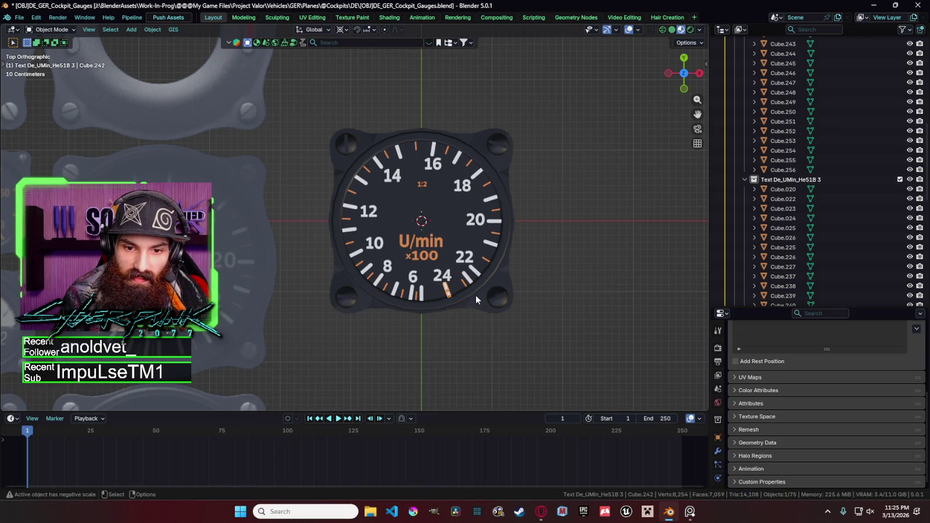
Step: Duplicate the small tick near 24 and rotate the copy into position
click(468, 287)
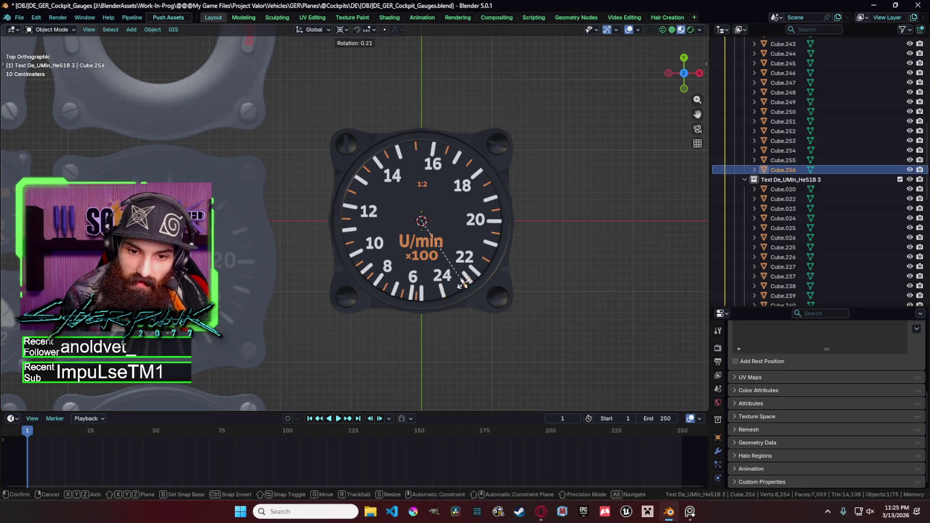
key(shift+d)
right_click(469, 284)
key(r)
click(466, 287)
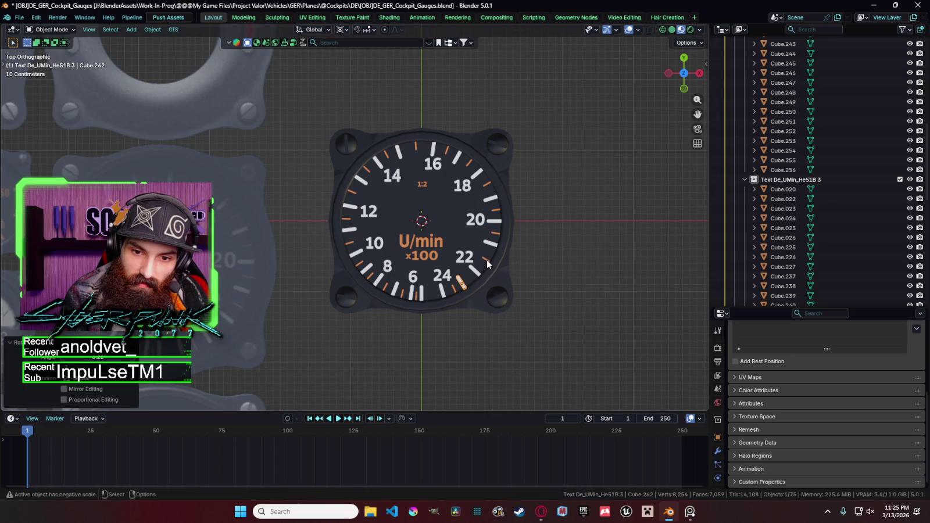
key(r)
click(472, 272)
key(r)
click(463, 285)
Step: Duplicate another tick and rotate it into the gap between 22 and 24
key(shift+d)
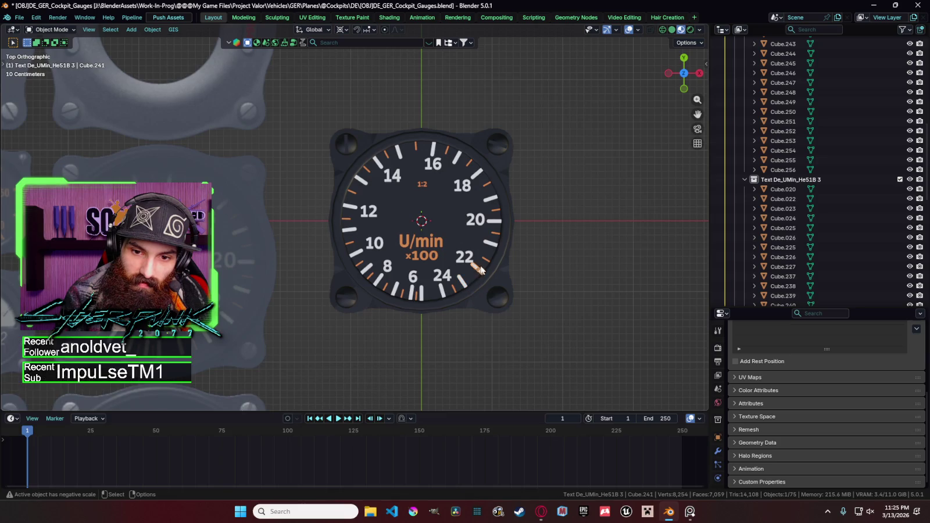
right_click(478, 268)
key(r)
click(481, 267)
click(472, 261)
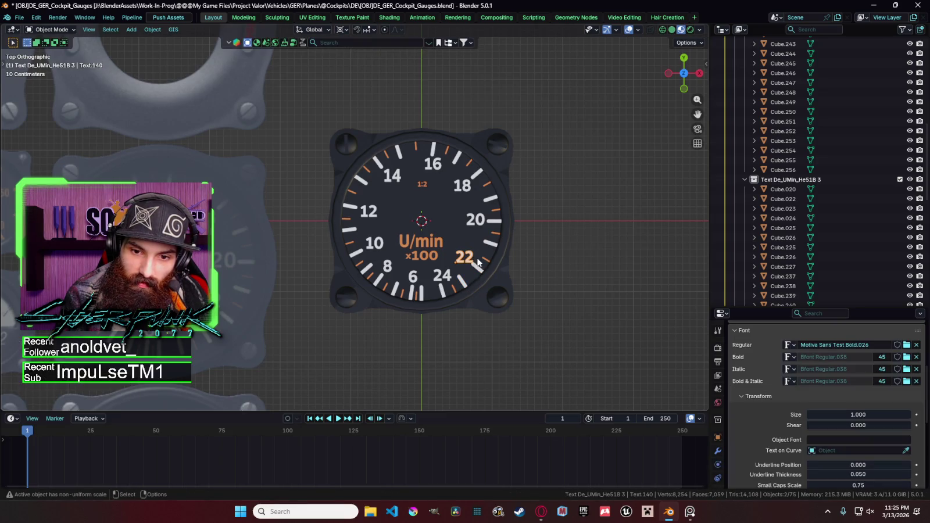
Step: Nudge the 22 numeral along X and then along Y into position
key(g)
key(x)
click(471, 261)
key(g)
key(y)
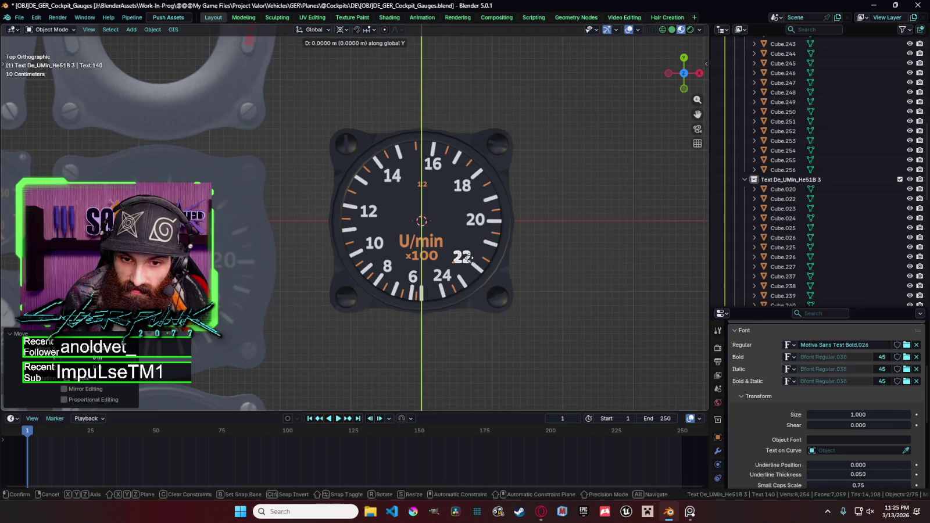
click(488, 263)
Step: Adjust the angle of the tick near 22, then copy and paste another tick beside it
key(Escape)
click(487, 260)
key(r)
click(488, 262)
key(ctrl+c)
key(ctrl+v)
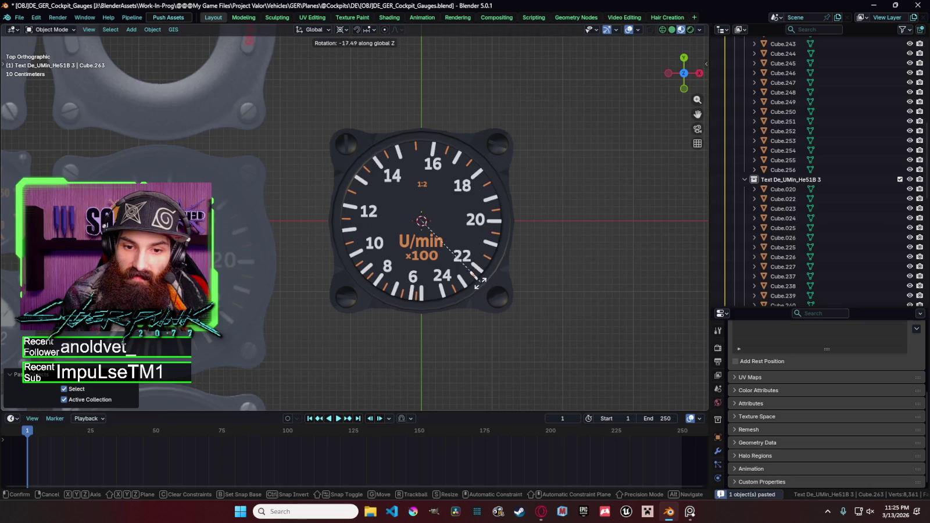
click(555, 301)
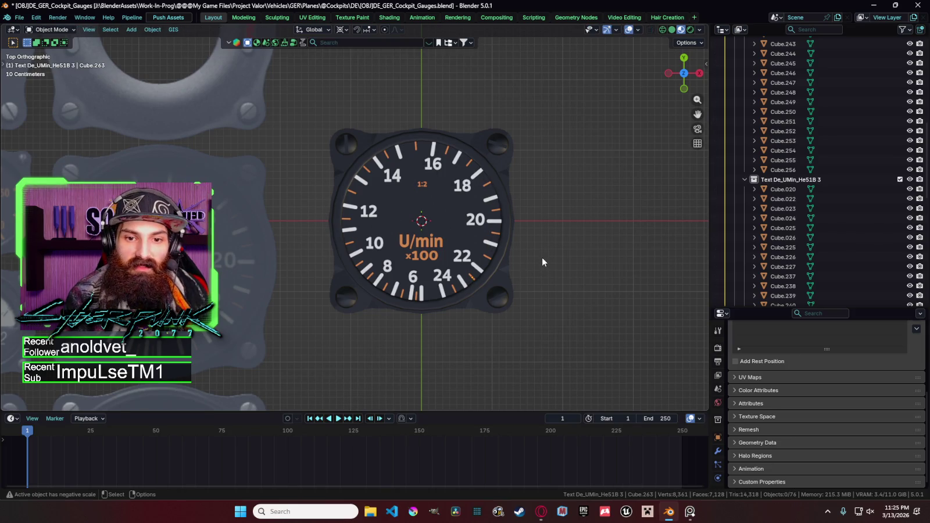
scroll(541, 261, down, 3)
Step: Save the gauge file and collapse the BigOnes, SmallOnes and Text collections in the Outliner
key(ctrl+s)
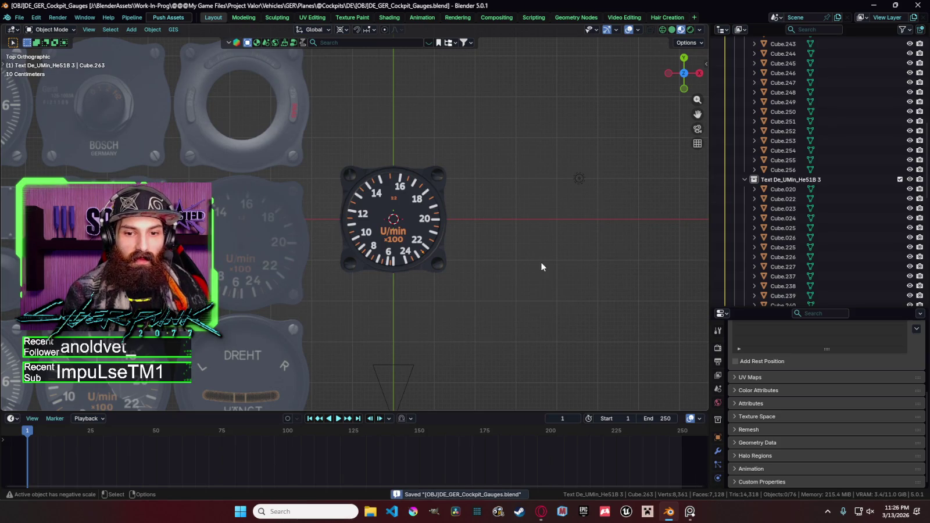
mouse_move(460, 254)
middle_down()
mouse_move(466, 183)
mouse_move(463, 254)
mouse_move(467, 210)
middle_up()
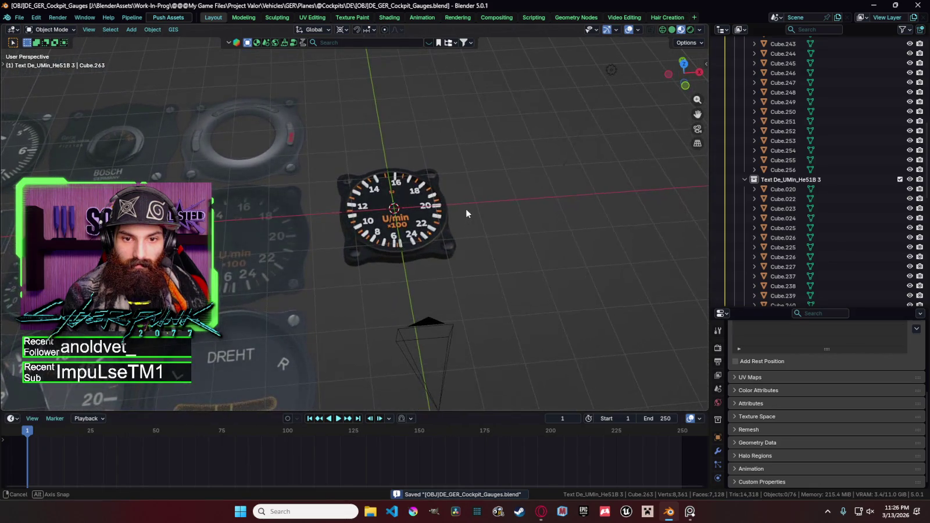
scroll(760, 150, up, 5)
click(745, 112)
click(745, 121)
click(745, 131)
scroll(796, 145, up, 1)
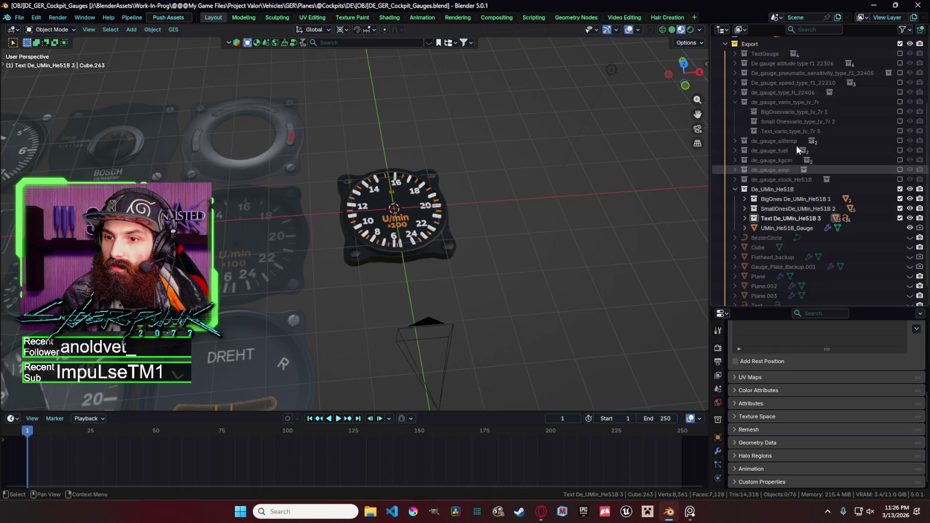
Step: Include the vario gauge collection and rename its Circle.007 ring to Glass
click(900, 92)
click(901, 92)
click(900, 102)
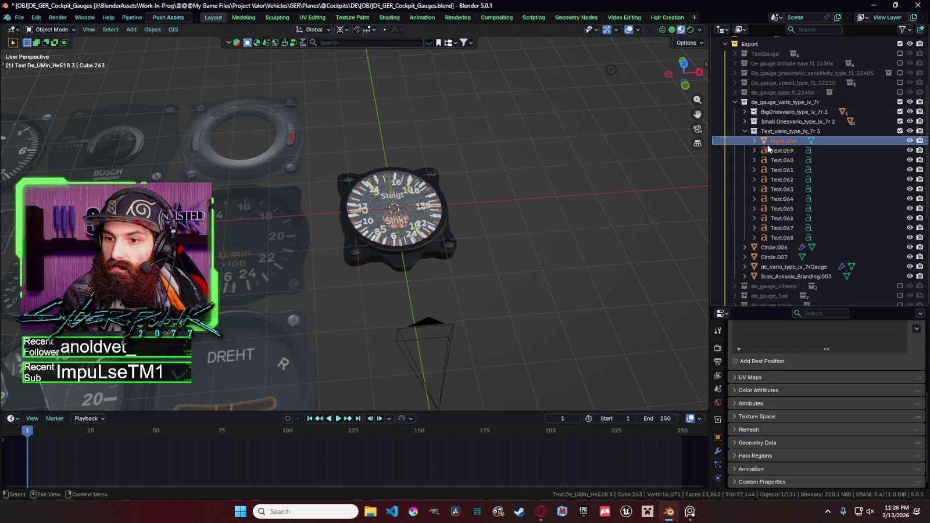
click(794, 159)
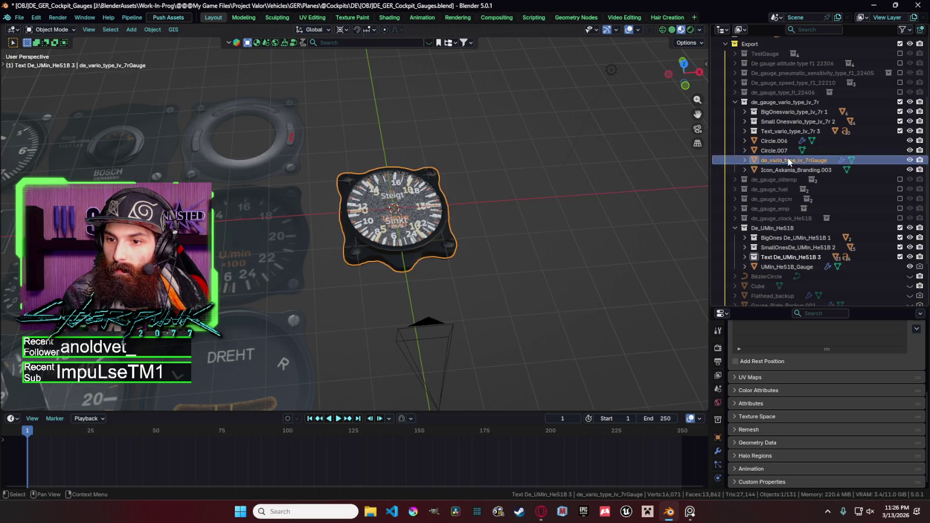
click(774, 151)
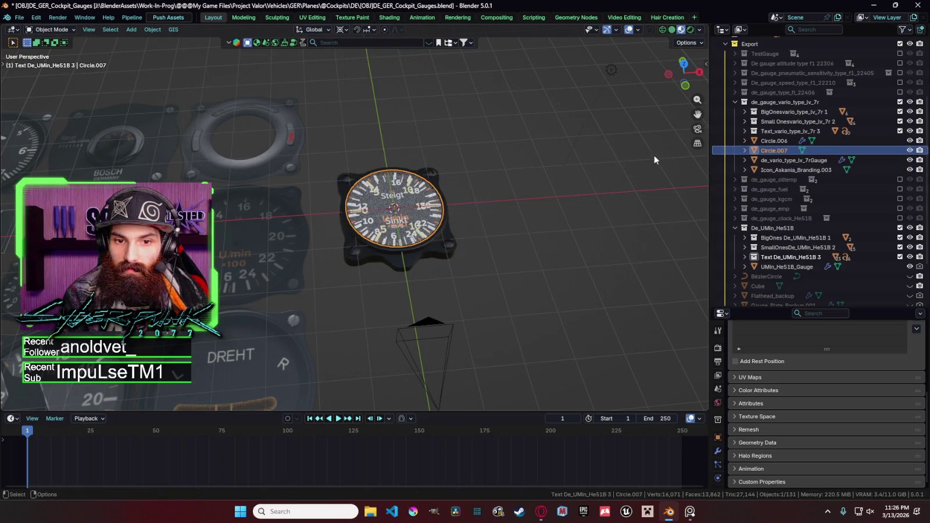
key(F2)
text(Glass)
key(Return)
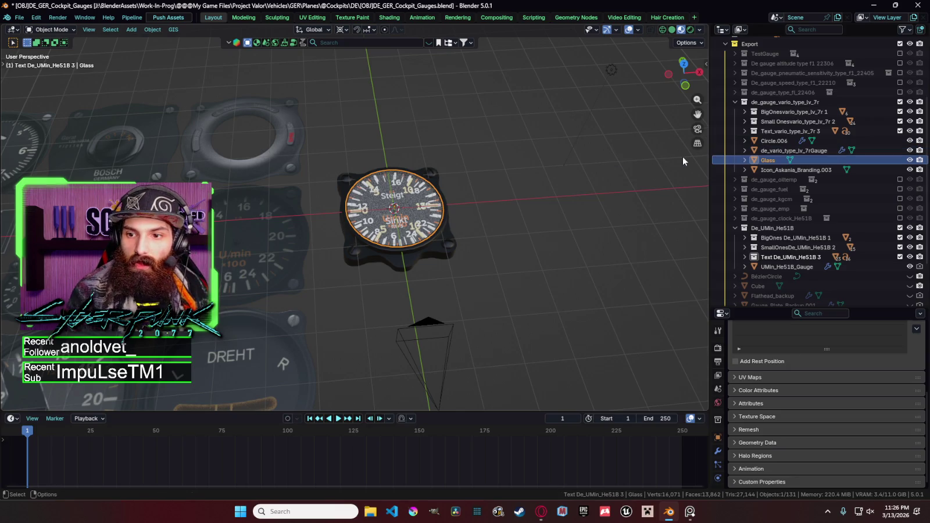
Step: Exclude the vario collection again and paste the glass into De_UMin_He51B as Glass.001
click(900, 131)
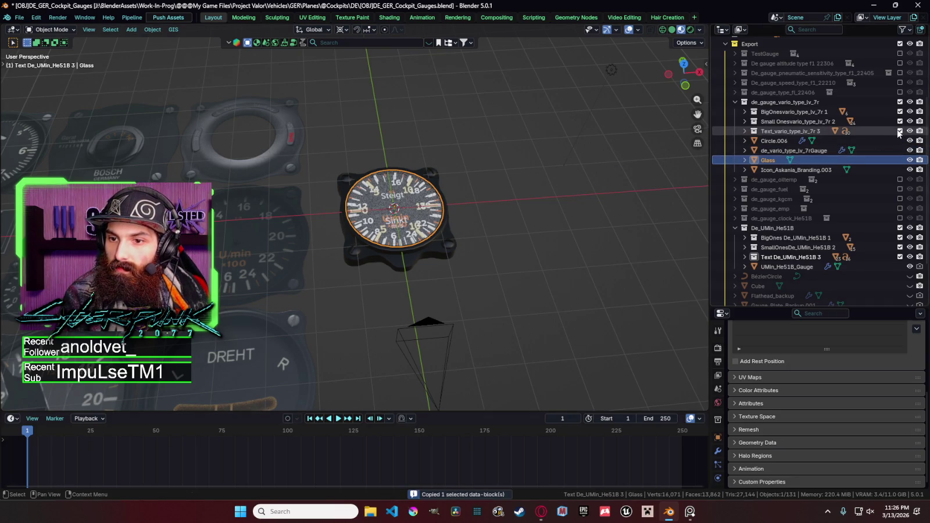
click(901, 102)
scroll(863, 181, down, 1)
click(878, 170)
key(ctrl+v)
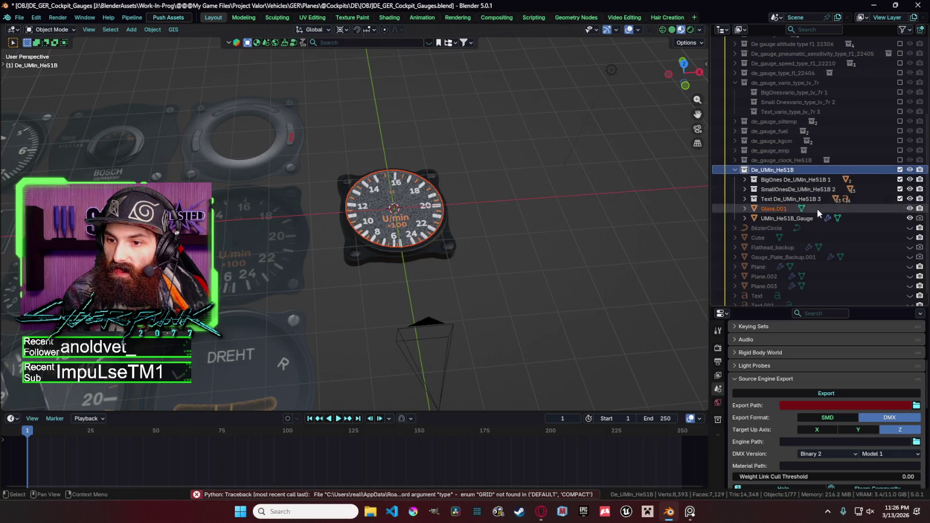
double_click(769, 168)
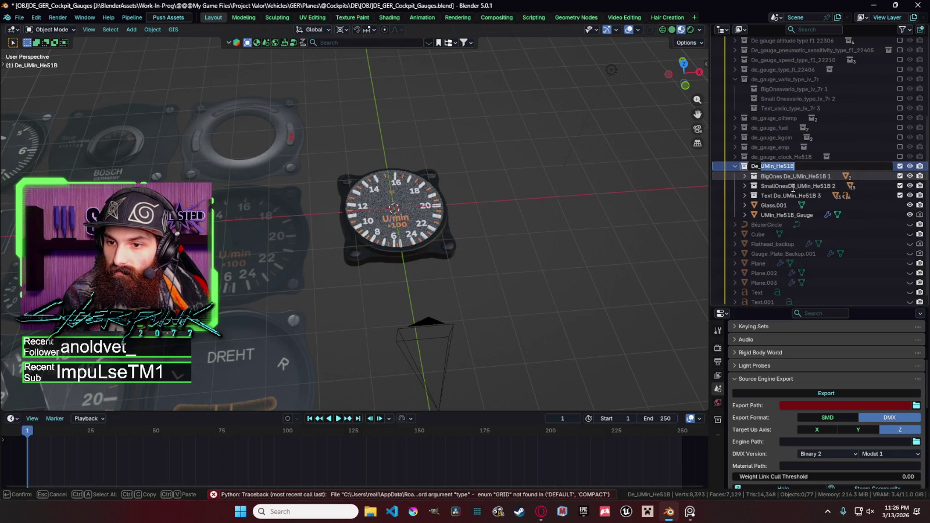
click(785, 205)
double_click(801, 205)
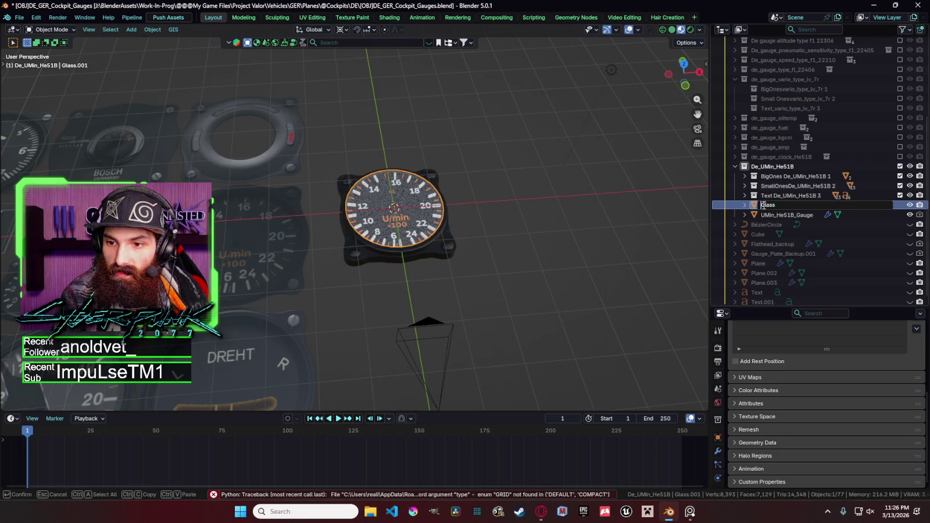
Step: Rename the glass to UMin_He51B_Glass and lower it along Z
text(UMin_He51B_)
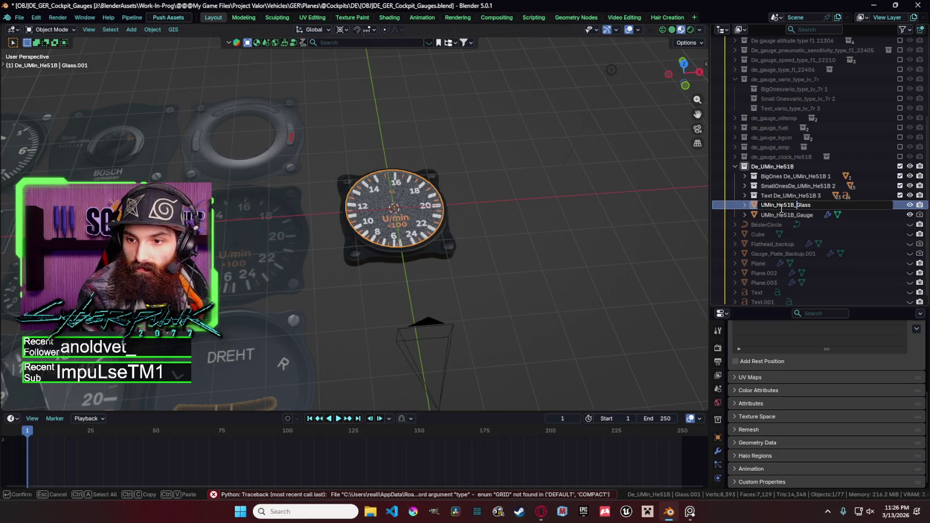
key(Return)
middle_drag(521, 224, 505, 172)
scroll(505, 172, up, 4)
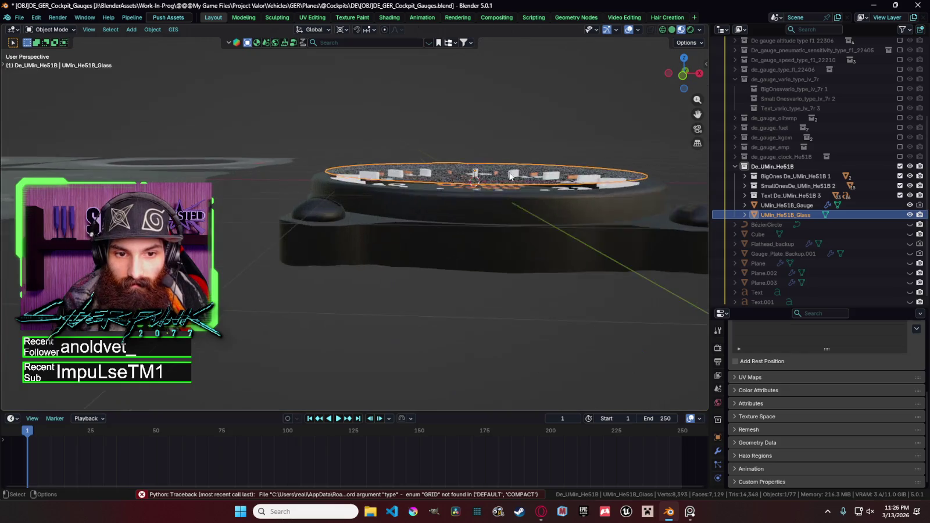
key(g)
key(z)
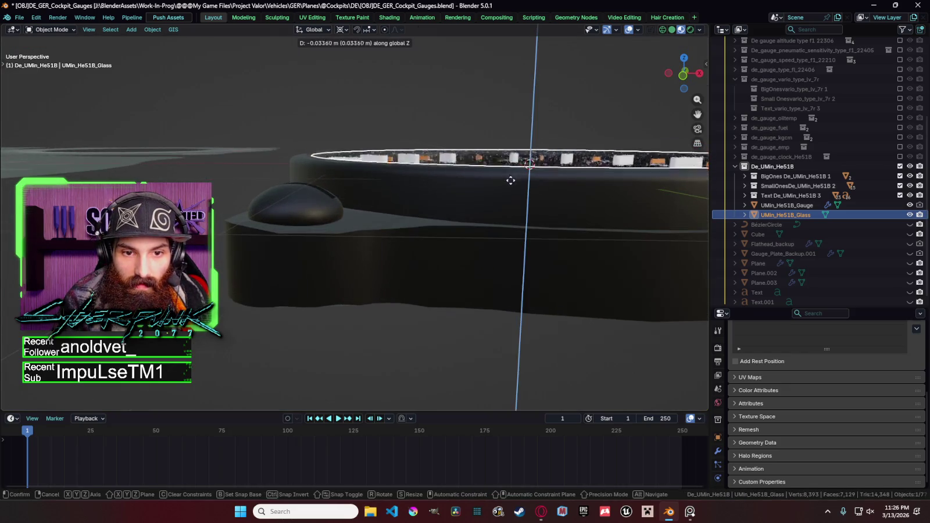
click(512, 180)
Step: Nudge the glass vertically again, then enter Edit Mode to move its geometry
key(g)
middle_drag(512, 180, 455, 180)
key(z)
click(492, 186)
key(Tab)
key(g)
key(z)
click(521, 131)
Step: Deselect the glass geometry, cancel a vertical move, and return to Object Mode
key(alt+a)
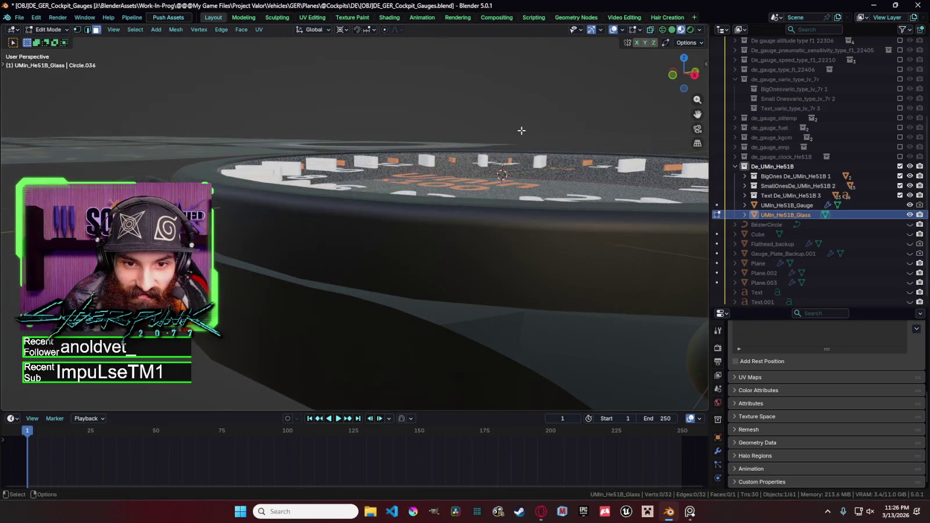
key(g)
key(z)
click(588, 126)
mouse_move(589, 114)
middle_down()
mouse_move(632, 145)
mouse_move(536, 218)
middle_up()
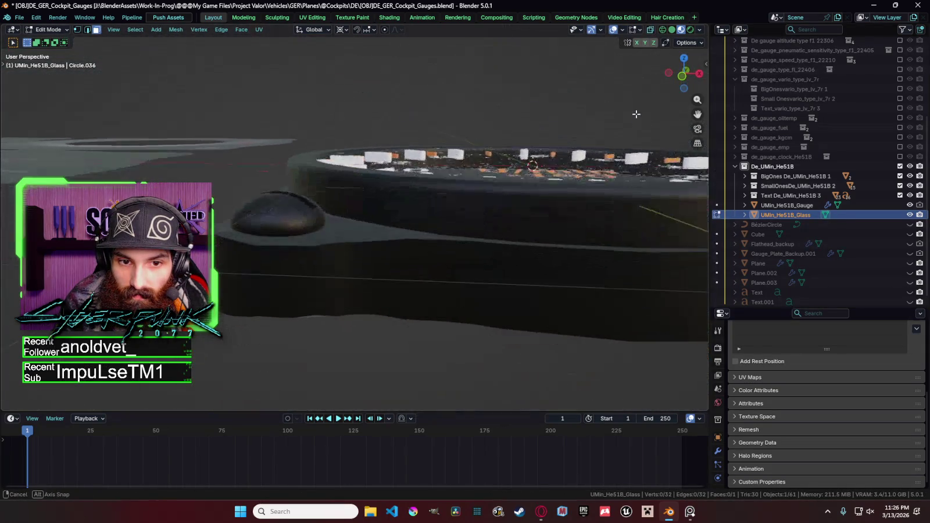
key(Tab)
Step: Lower the glass and gauge body together along Z over the dial face
shift+click(501, 238)
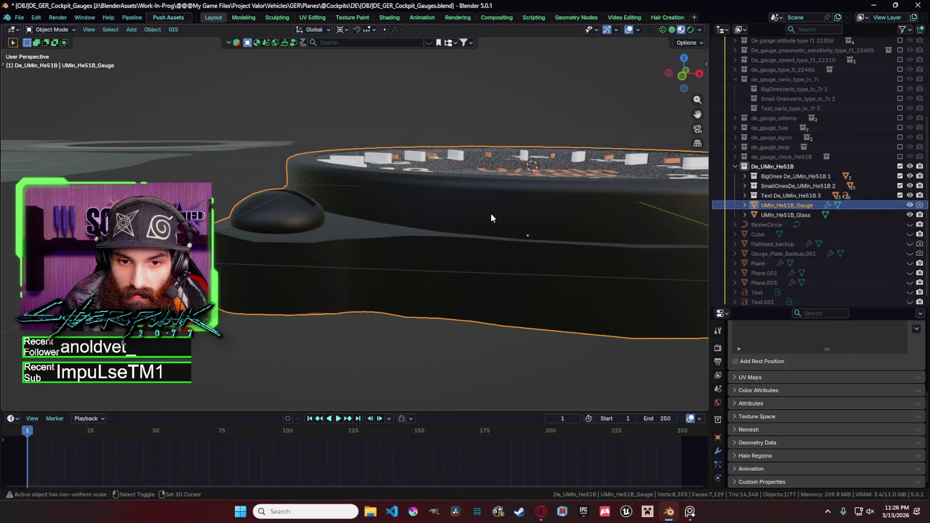
shift+click(473, 175)
key(g)
key(z)
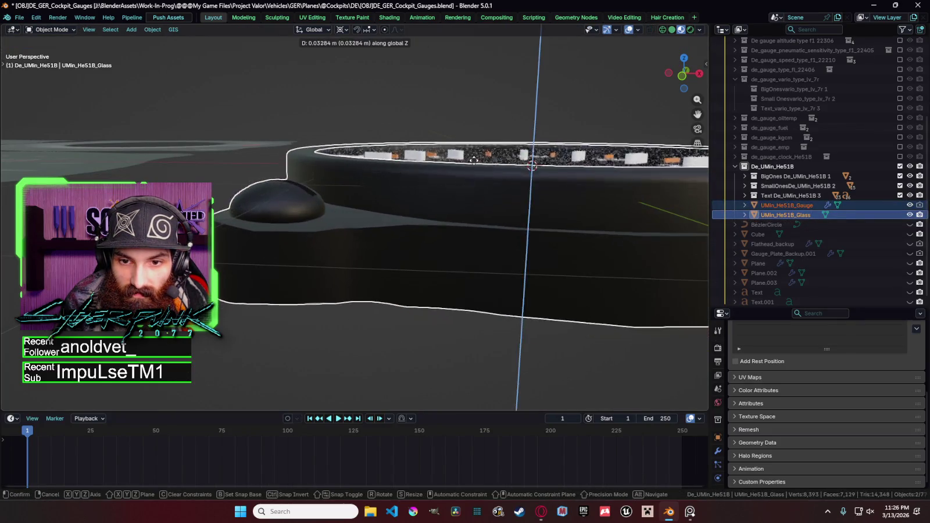
alt+middle_drag(473, 167, 473, 155)
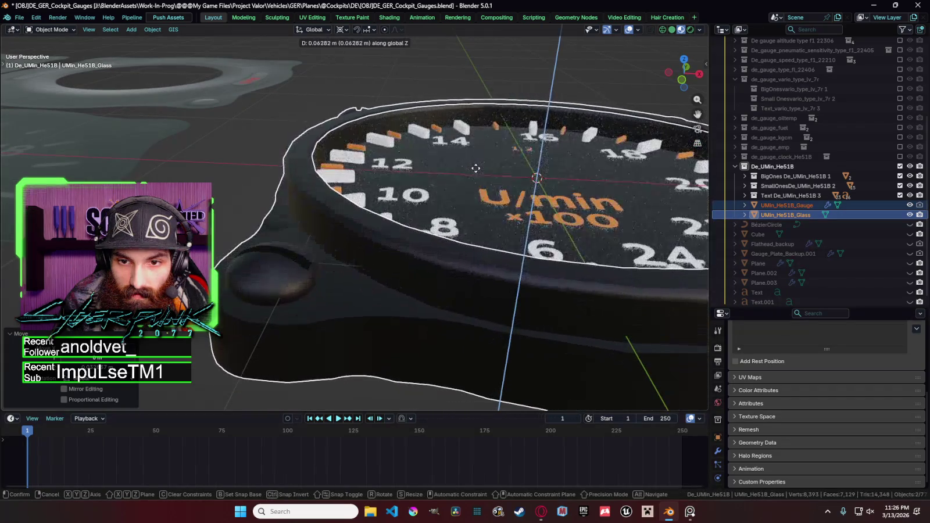
click(473, 190)
key(g)
key(z)
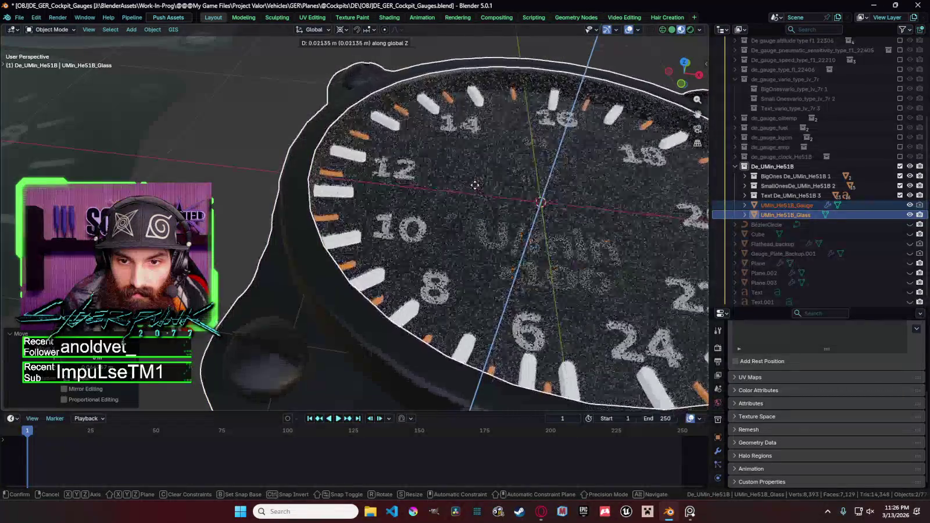
click(474, 184)
Step: Reselect only the glass cover and set its final height along Z
middle_drag(474, 184, 478, 170)
scroll(477, 169, down, 2)
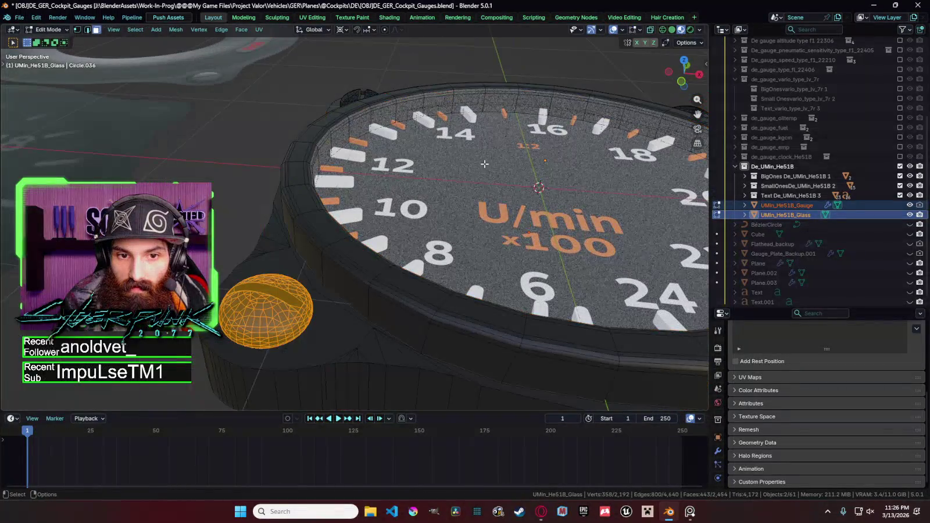
click(486, 158)
scroll(485, 158, down, 3)
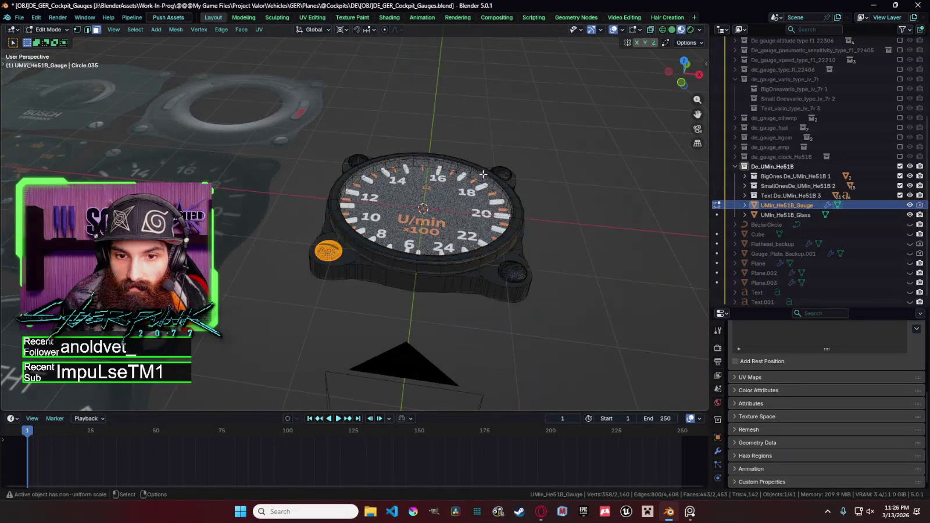
click(477, 187)
key(g)
key(z)
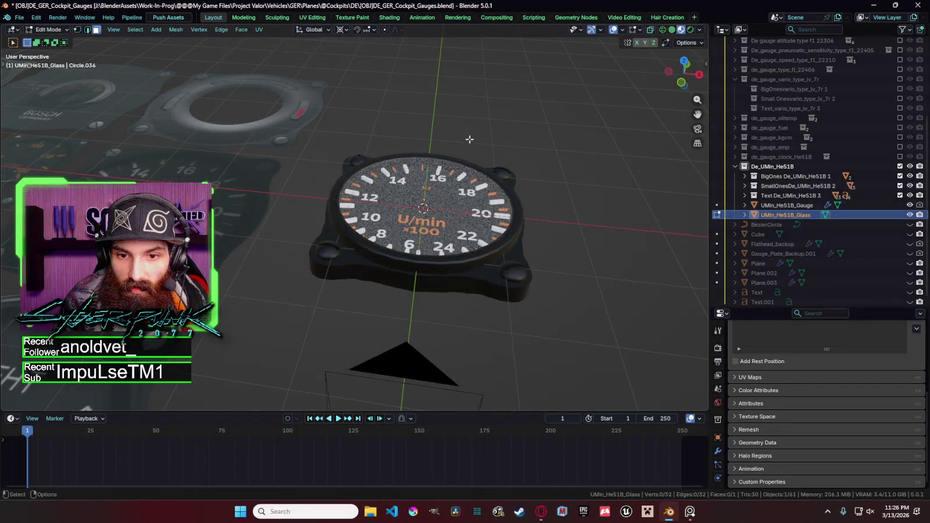
click(477, 125)
Step: Clear the selection, check the gauge, and save the gauges file
click(477, 123)
middle_drag(477, 123, 552, 249)
scroll(552, 249, down, 3)
key(ctrl+s)
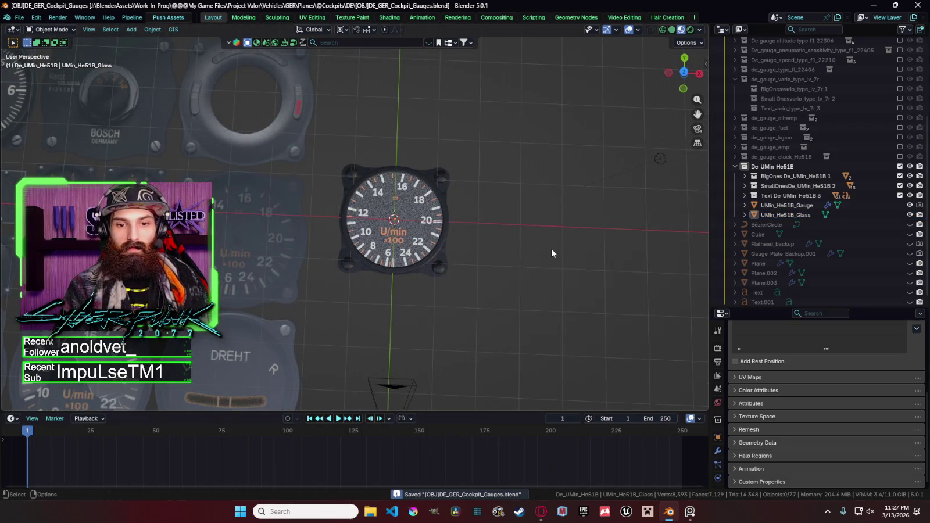
Step: Switch to top view and hide the glass cover
key(KP_7)
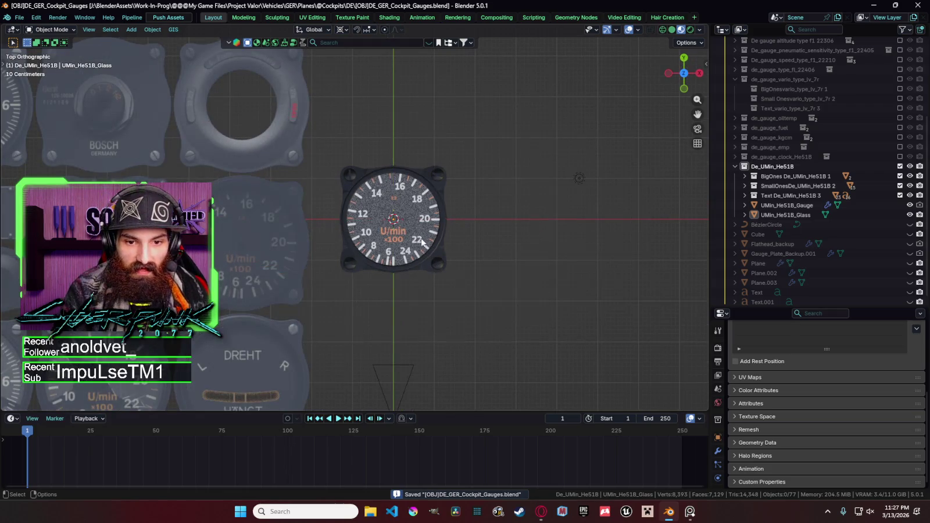
click(404, 237)
shift+click(385, 233)
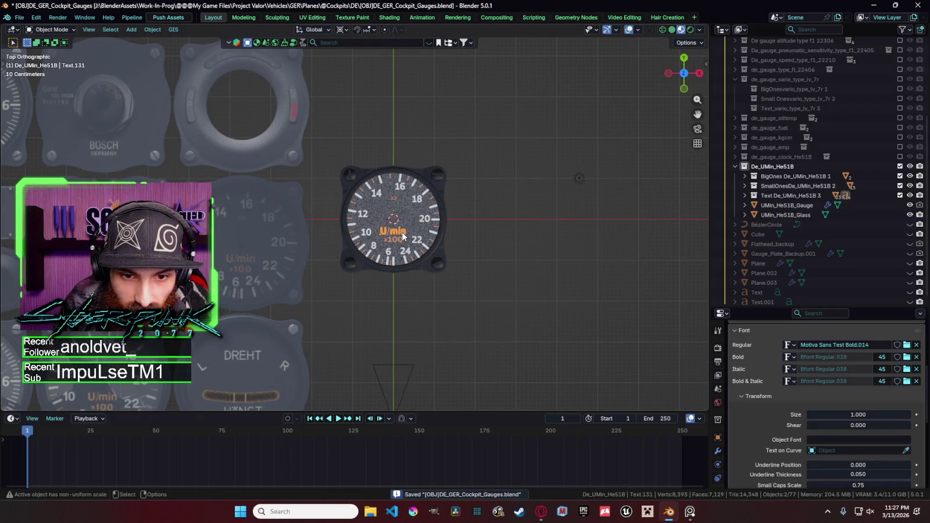
shift+click(388, 236)
key(h)
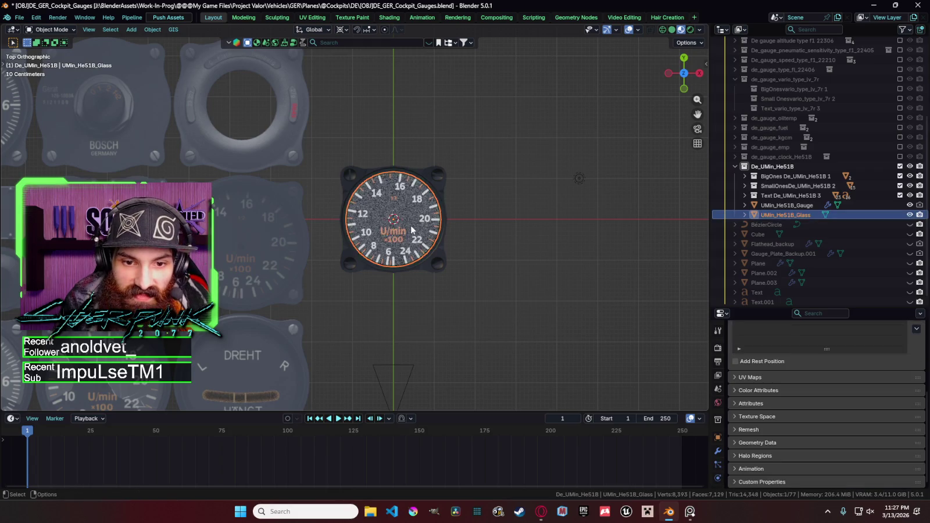
scroll(418, 248, up, 5)
Step: Move the x100 and dial labels down along Y, save with the glass shown, then hide it again
shift+click(437, 259)
shift+click(439, 277)
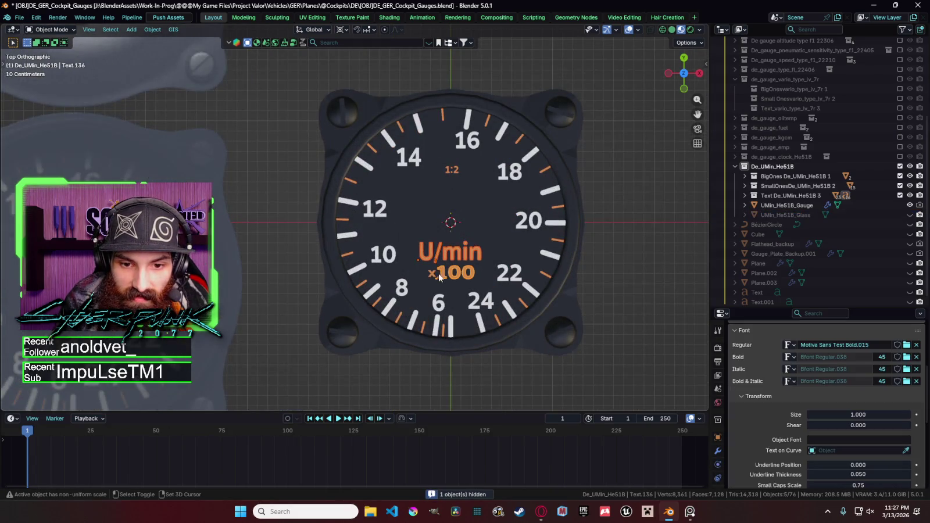
key(g)
key(y)
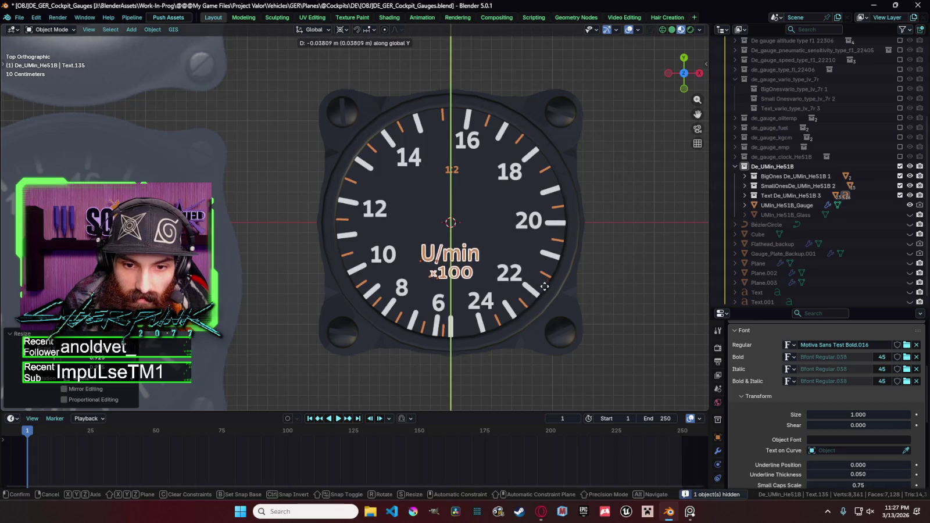
click(545, 286)
scroll(545, 290, down, 4)
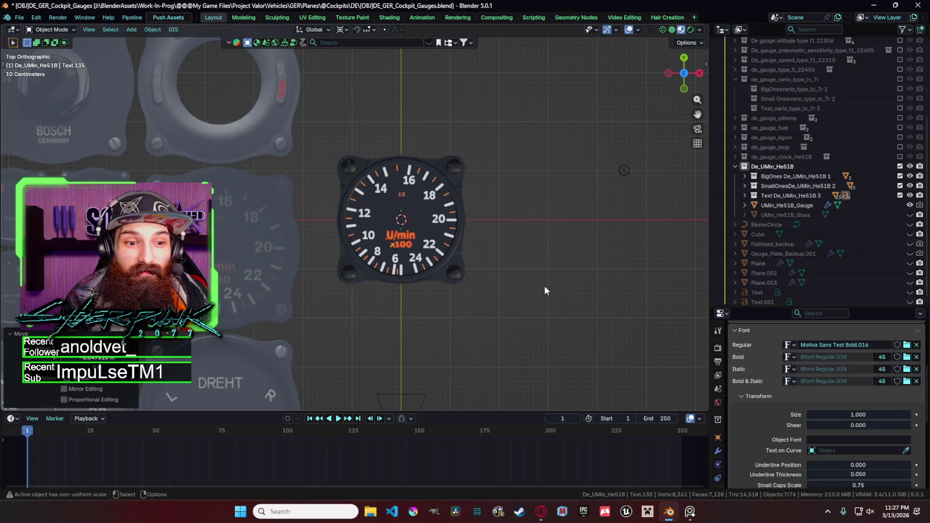
click(544, 286)
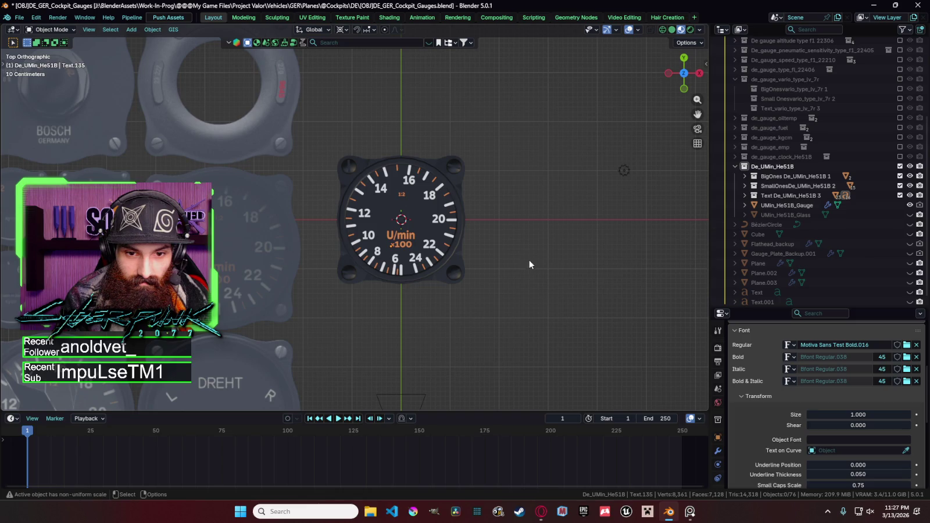
click(910, 215)
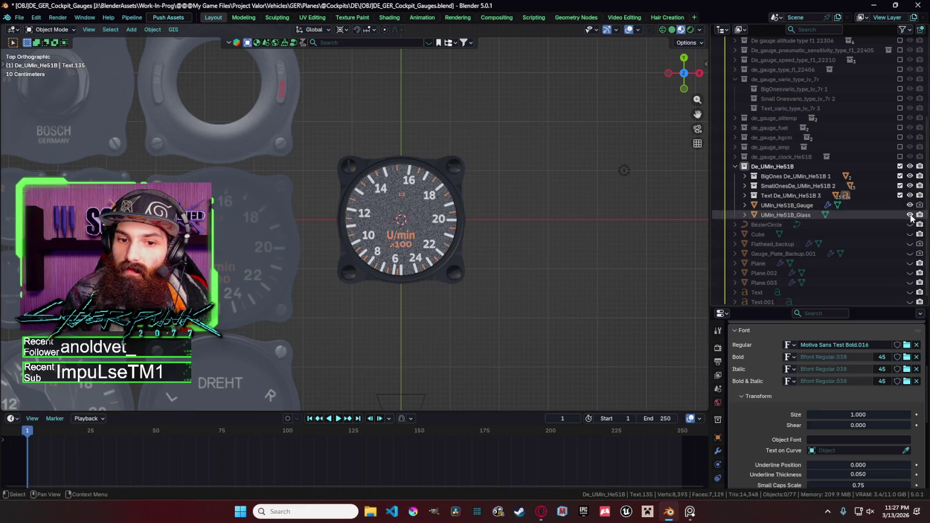
key(ctrl+s)
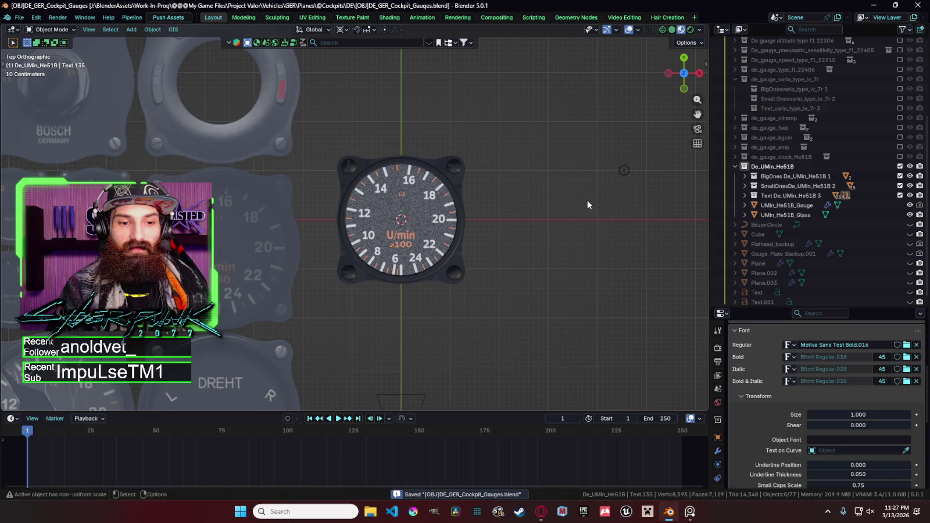
click(910, 218)
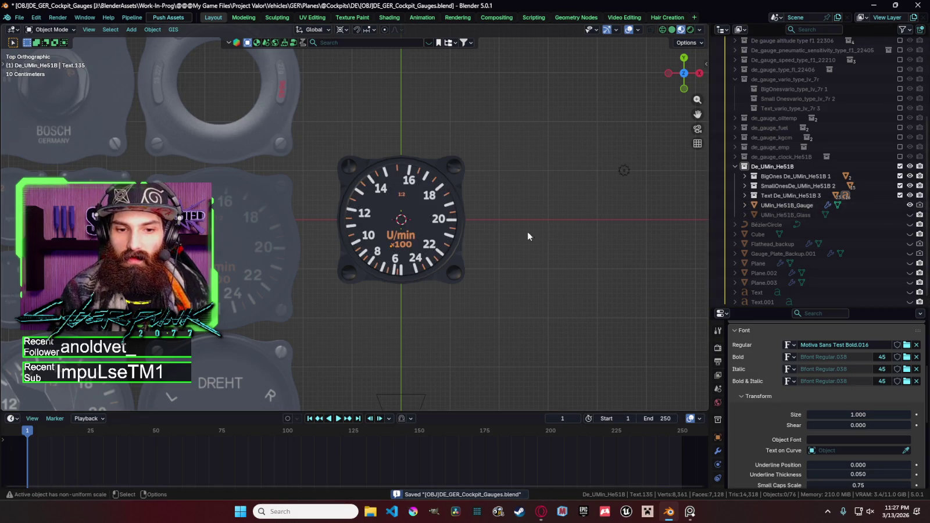
Step: Select the x100 label and related labels, nudge them along Y, and unhide the glass cover
shift+click(395, 248)
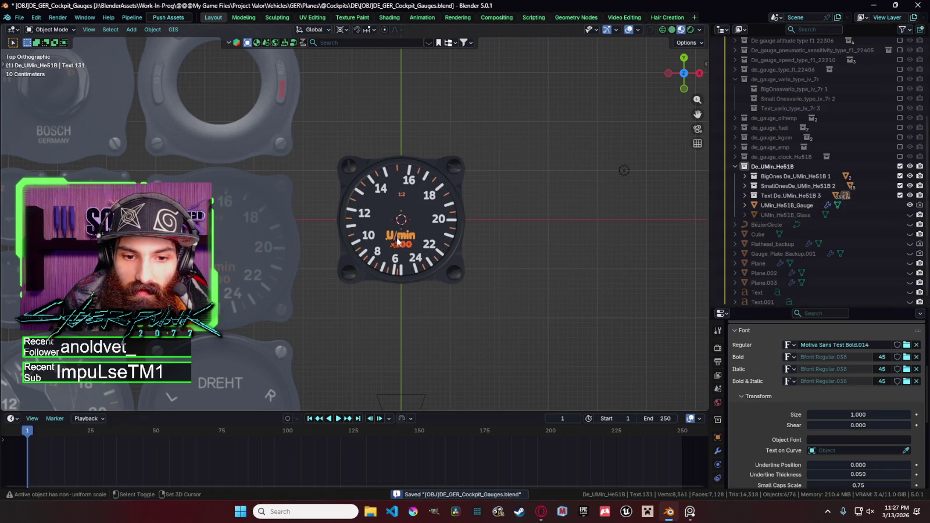
click(396, 240)
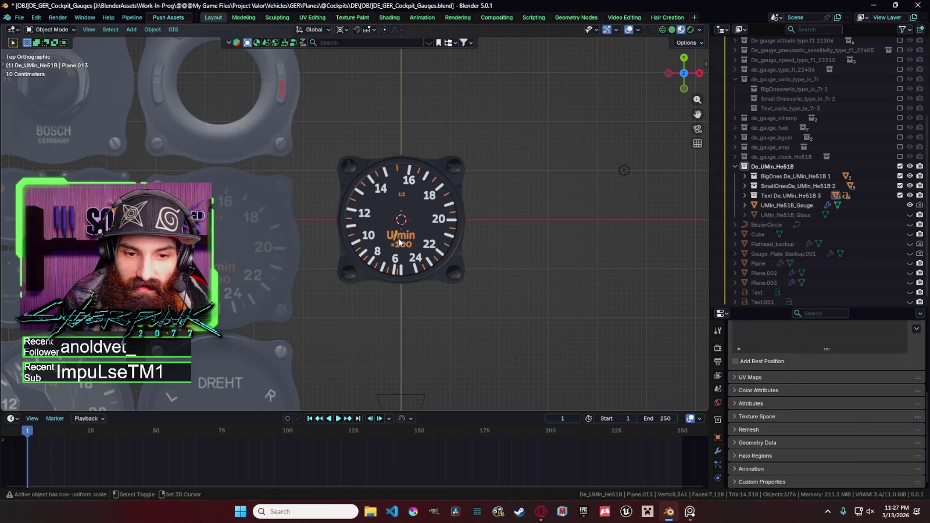
click(398, 248)
key(shift+g)
click(396, 249)
key(g)
key(y)
click(441, 236)
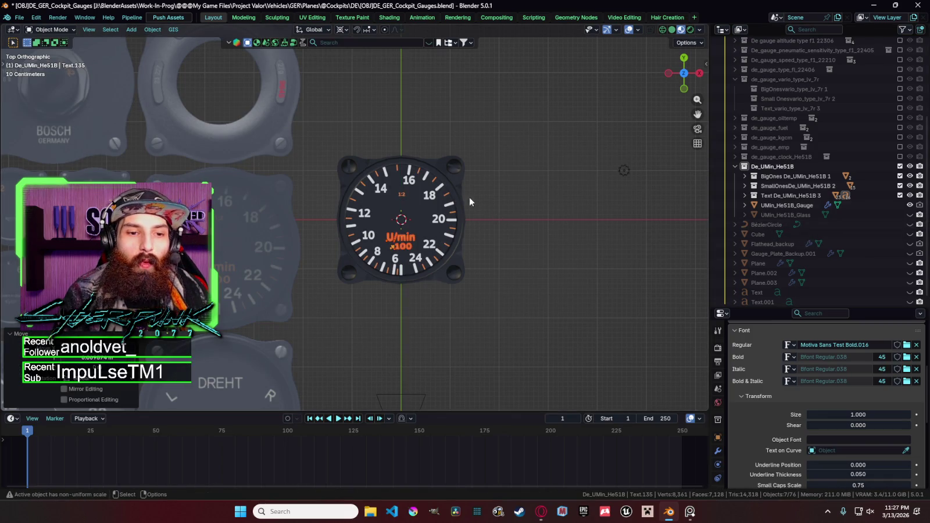
click(442, 202)
click(911, 214)
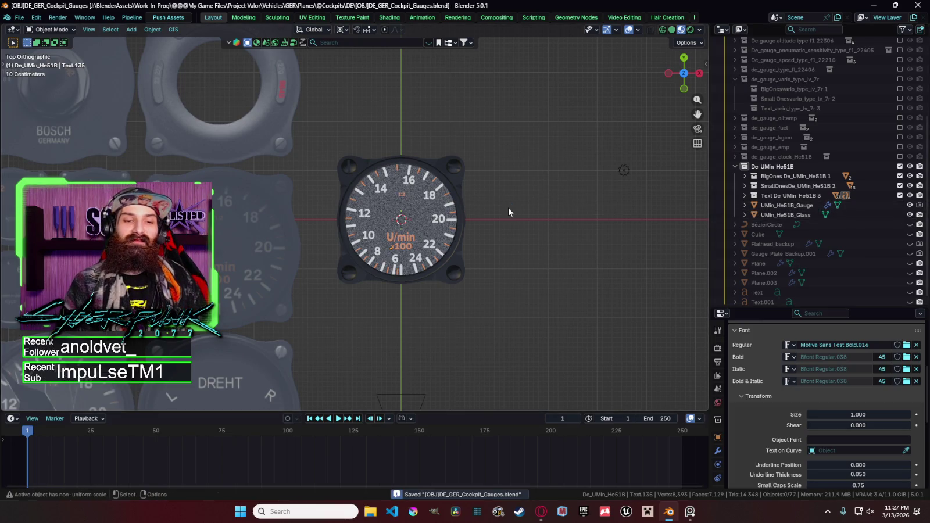
scroll(505, 220, down, 4)
scroll(483, 245, down, 1)
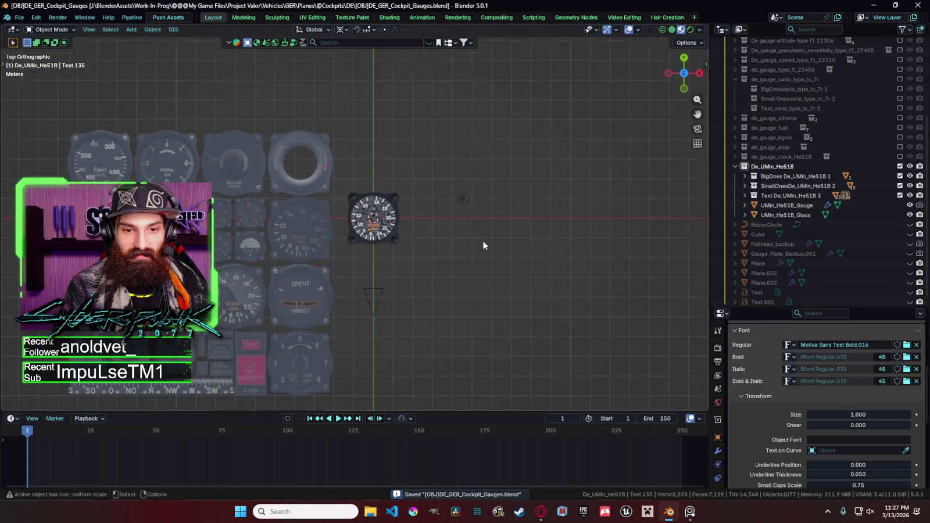
Step: Toggle the clock and U/min gauge collection exclude checkboxes in the Outliner
mouse_move(474, 229)
middle_down()
mouse_move(487, 127)
mouse_move(517, 172)
middle_up()
click(735, 167)
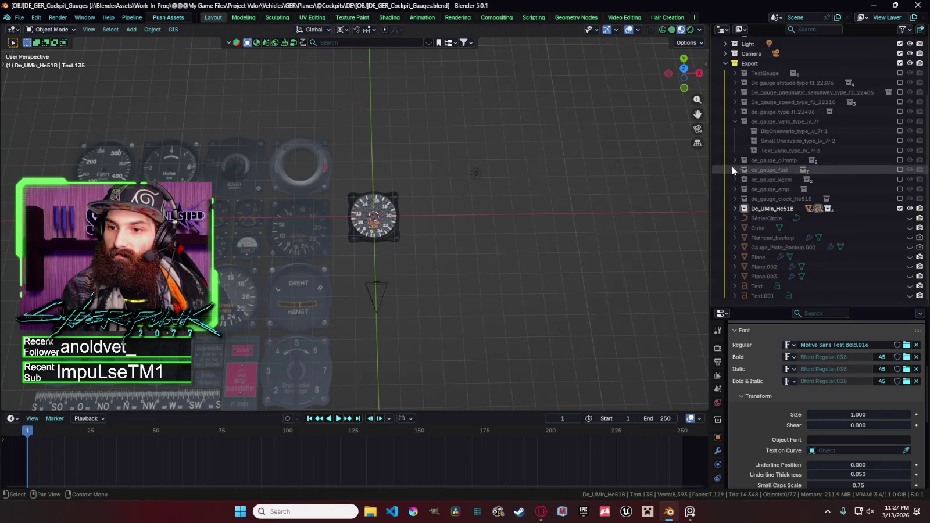
click(900, 209)
click(899, 199)
mouse_move(445, 195)
middle_down()
mouse_move(442, 131)
mouse_move(359, 171)
mouse_move(458, 174)
mouse_move(434, 170)
mouse_move(443, 173)
middle_up()
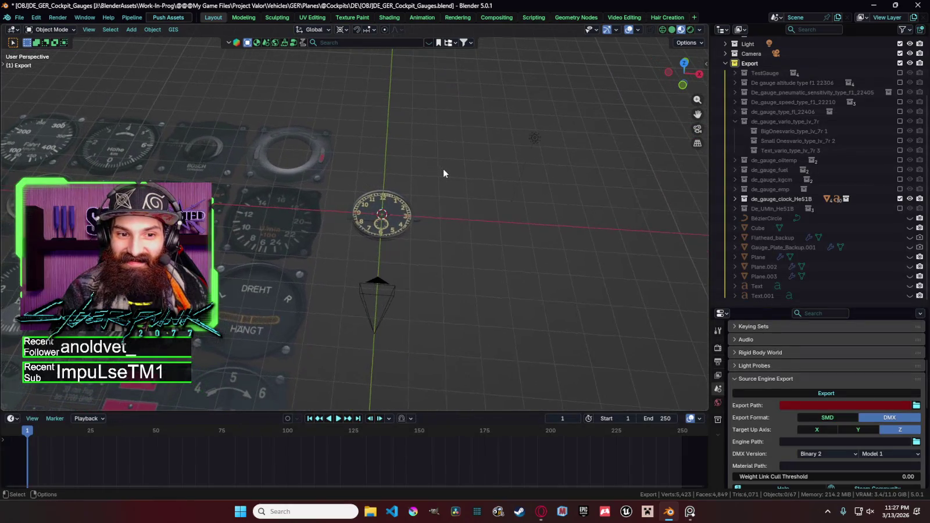
click(900, 199)
click(900, 208)
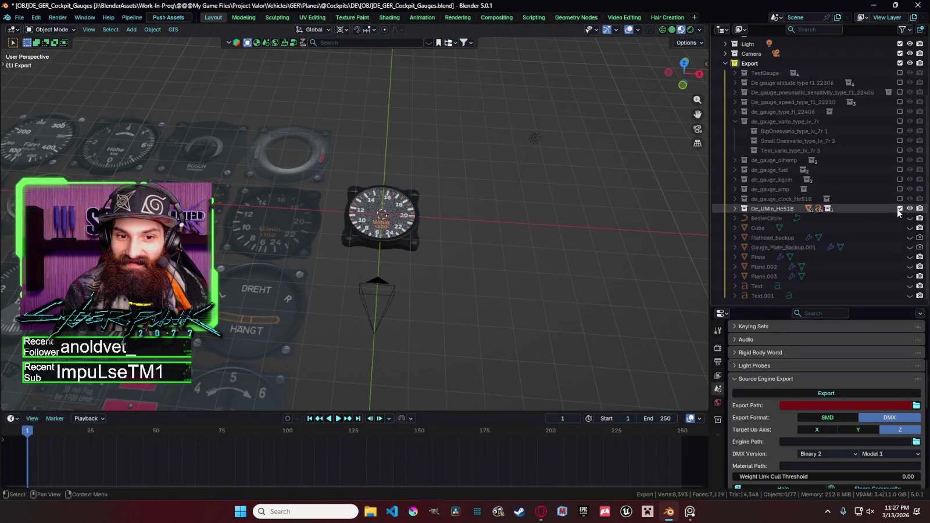
Step: Exclude the De_UMin_He51B collection, then switch to the node-graph overview window
mouse_move(682, 223)
middle_down()
mouse_move(577, 258)
mouse_move(583, 278)
middle_up()
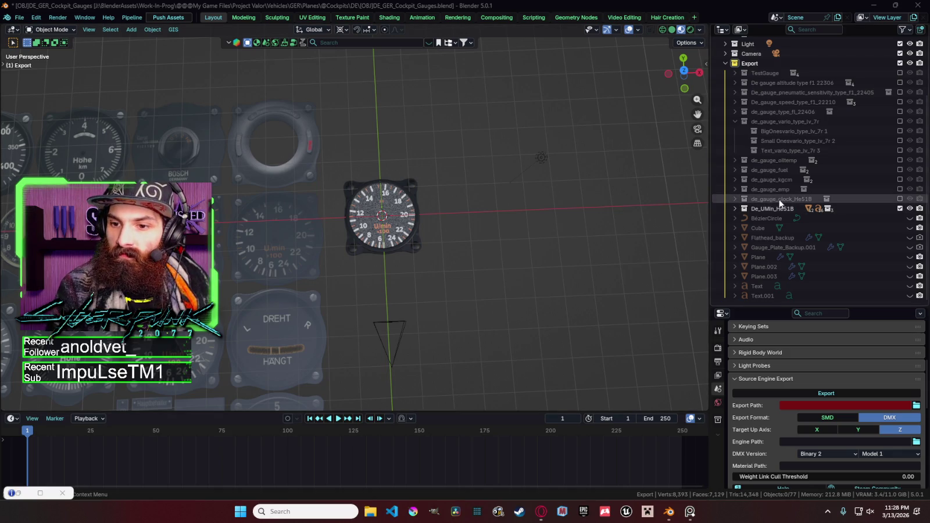
key(e)
shift+middle_drag(550, 212, 670, 186)
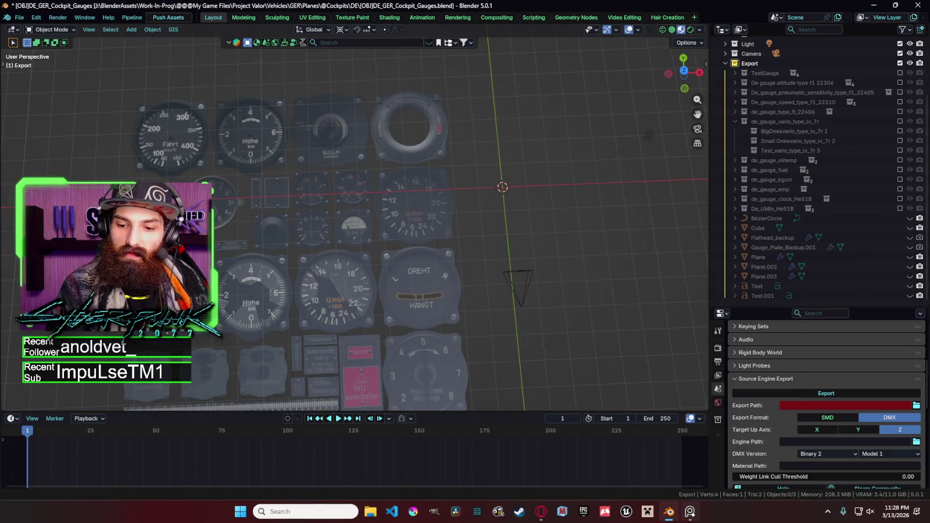
key(alt+Tab)
mouse_move(602, 282)
mouse_down()
mouse_move(662, 267)
mouse_move(652, 278)
mouse_up()
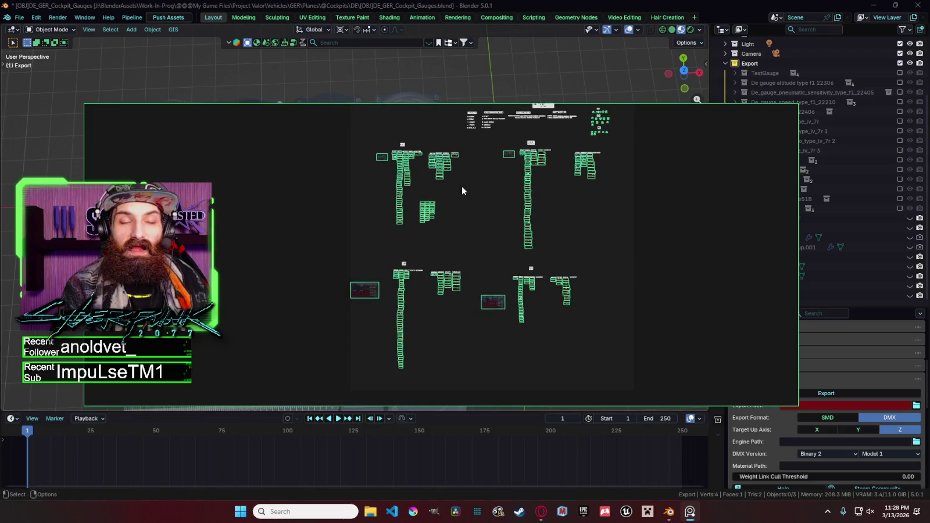
drag(630, 245, 588, 221)
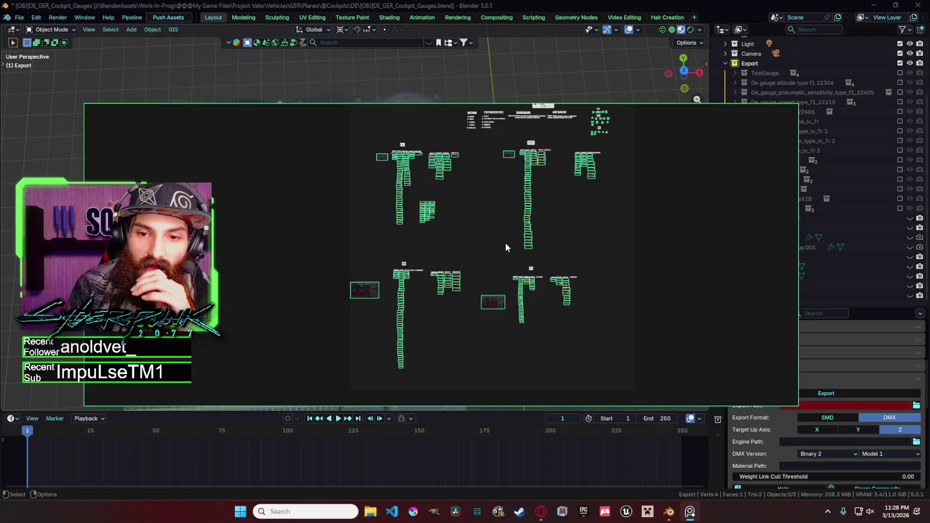
scroll(474, 233, up, 2)
scroll(419, 204, up, 2)
scroll(418, 204, up, 2)
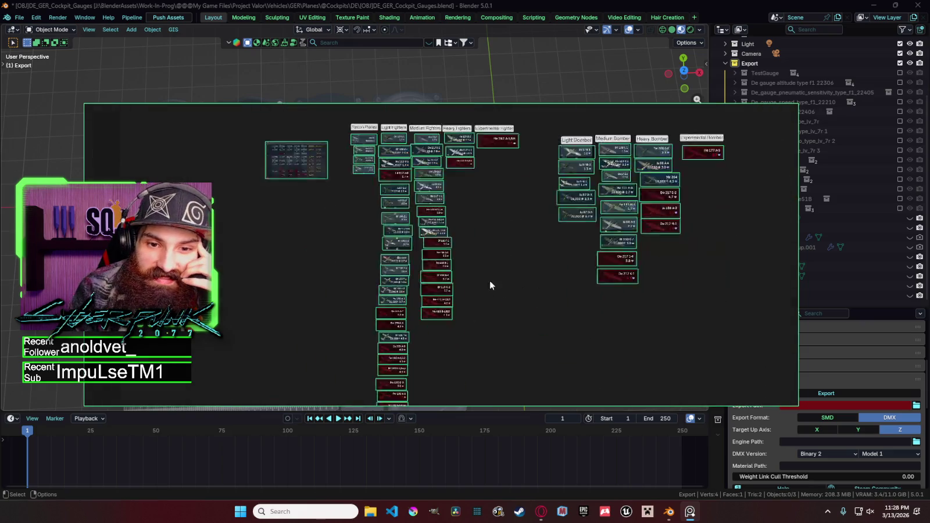
scroll(466, 213, up, 2)
scroll(519, 239, up, 1)
scroll(456, 254, up, 1)
scroll(469, 255, up, 1)
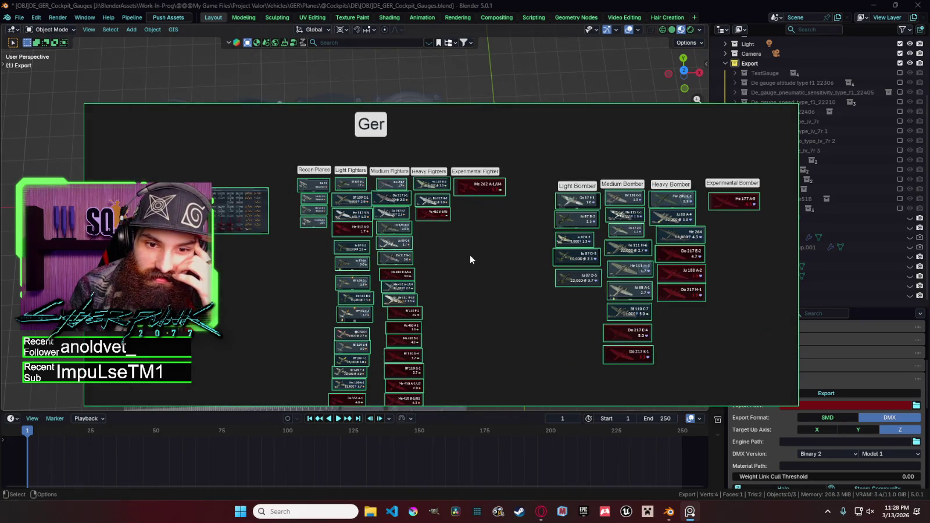
scroll(470, 260, up, 1)
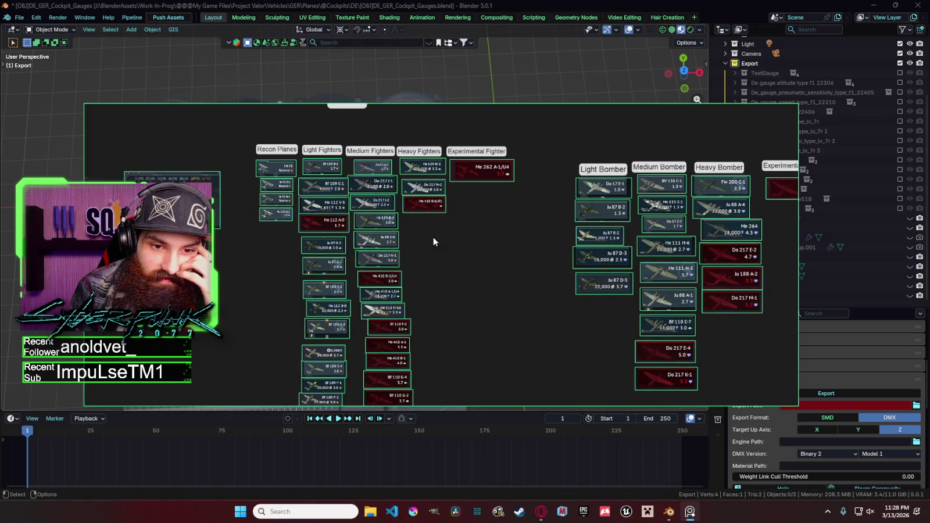
scroll(439, 244, up, 1)
scroll(454, 247, down, 1)
scroll(458, 251, down, 5)
scroll(458, 251, down, 2)
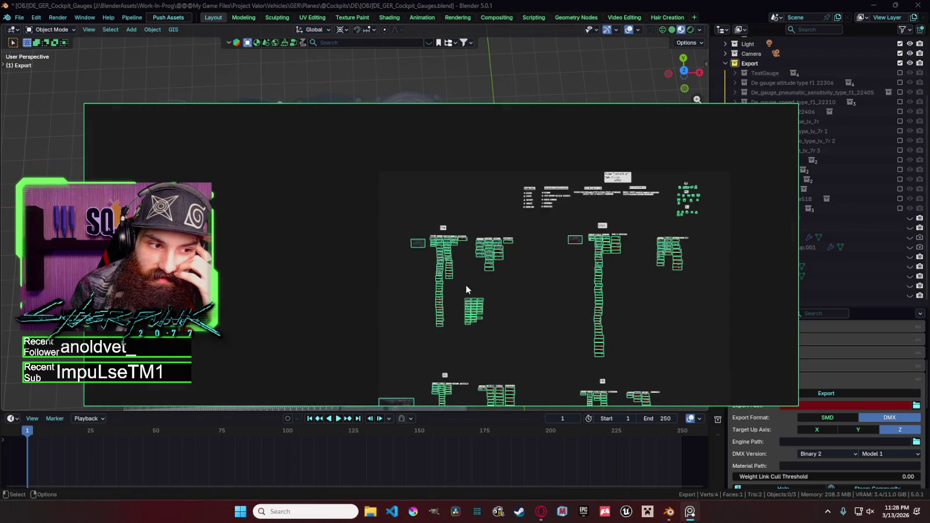
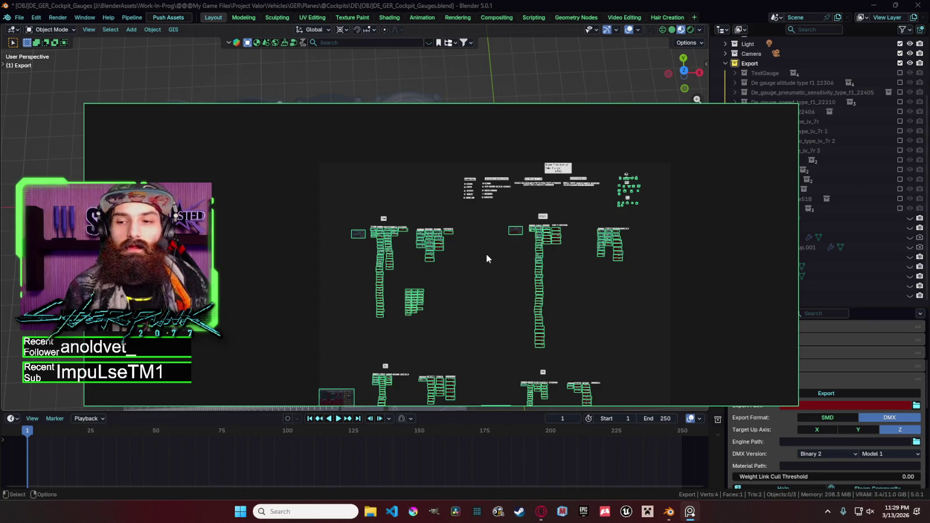
Step: Zoom in and out across the board to approach the UK group
scroll(442, 250, up, 3)
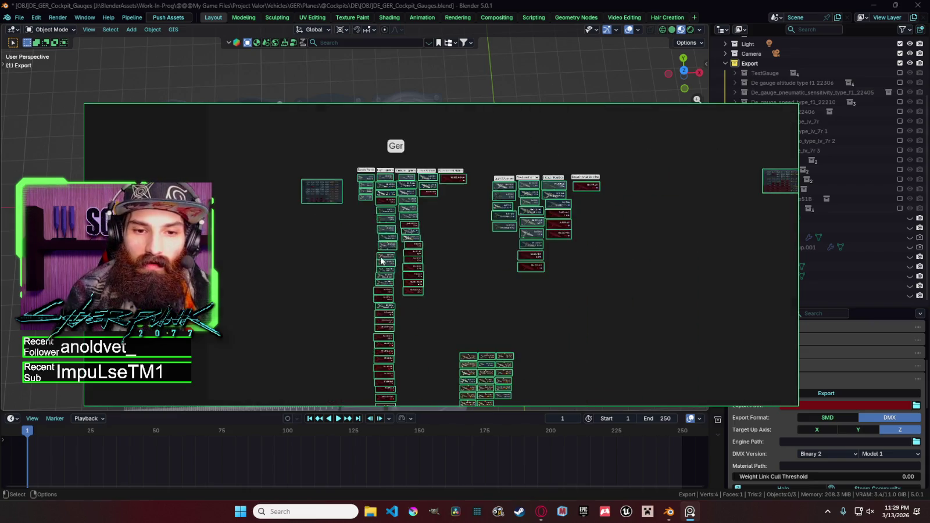
scroll(407, 251, up, 3)
scroll(430, 268, up, 2)
scroll(431, 268, up, 2)
scroll(422, 244, up, 2)
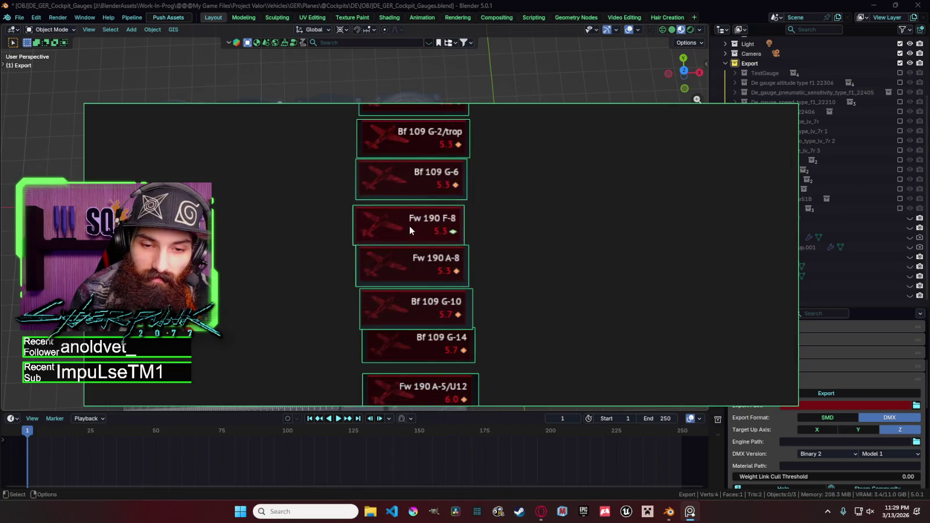
scroll(416, 227, up, 1)
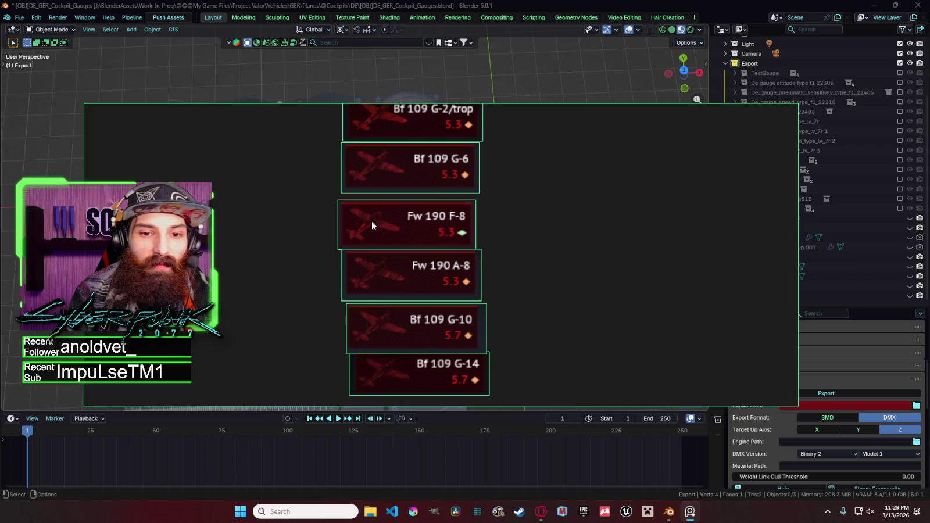
scroll(387, 168, down, 3)
scroll(389, 187, down, 2)
scroll(408, 188, up, 2)
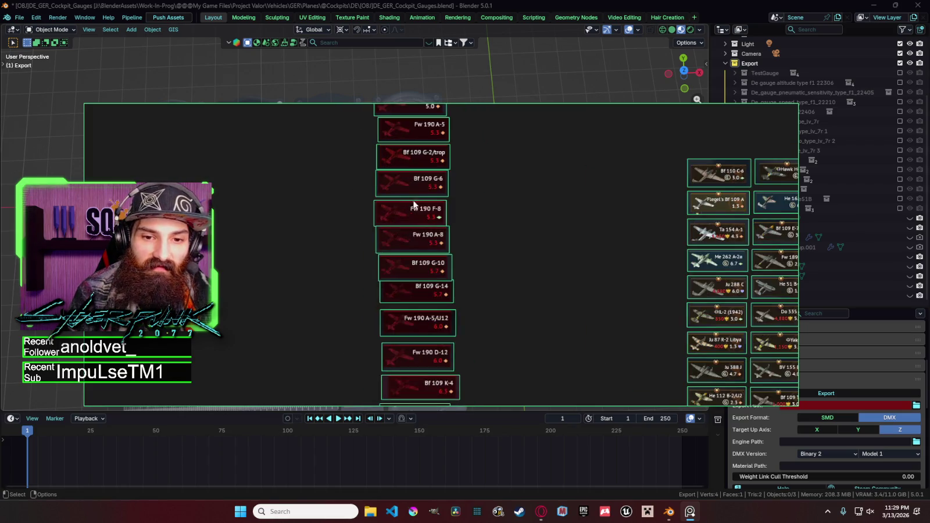
scroll(385, 300, down, 3)
scroll(371, 300, down, 2)
scroll(347, 286, down, 2)
scroll(322, 201, down, 2)
scroll(417, 200, down, 2)
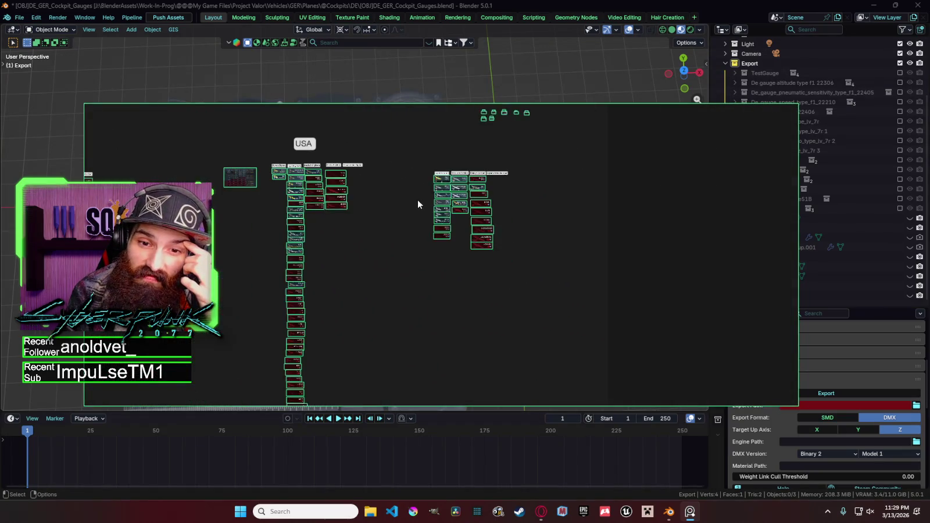
scroll(464, 207, down, 2)
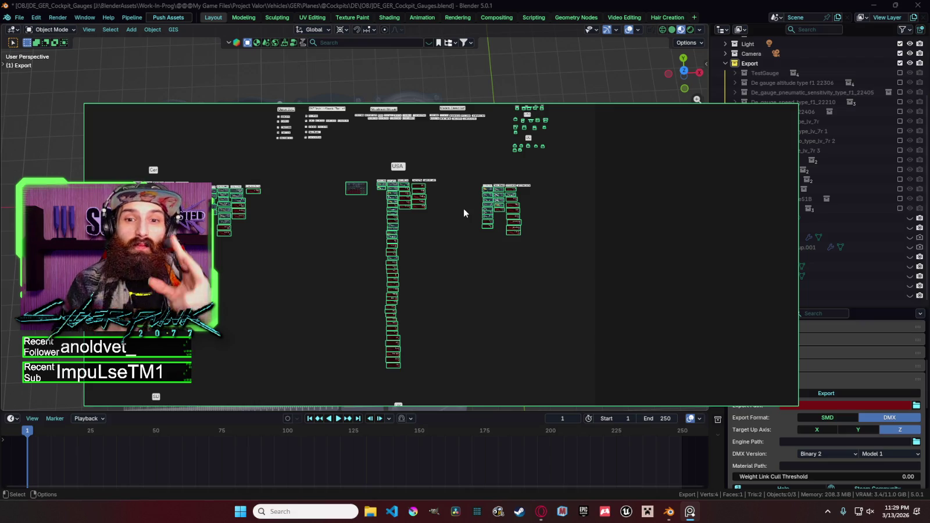
scroll(444, 207, up, 2)
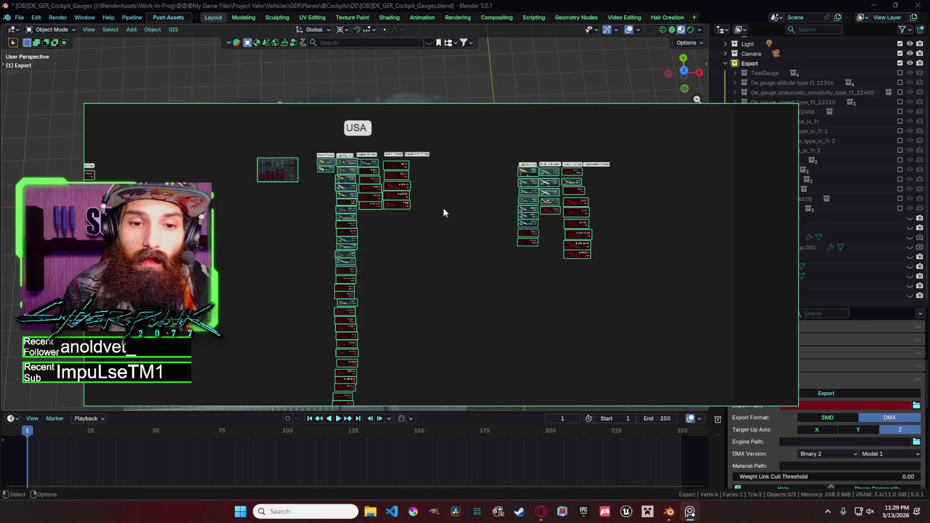
scroll(375, 158, up, 3)
scroll(379, 164, down, 3)
scroll(379, 163, down, 2)
scroll(372, 180, down, 2)
scroll(364, 205, down, 1)
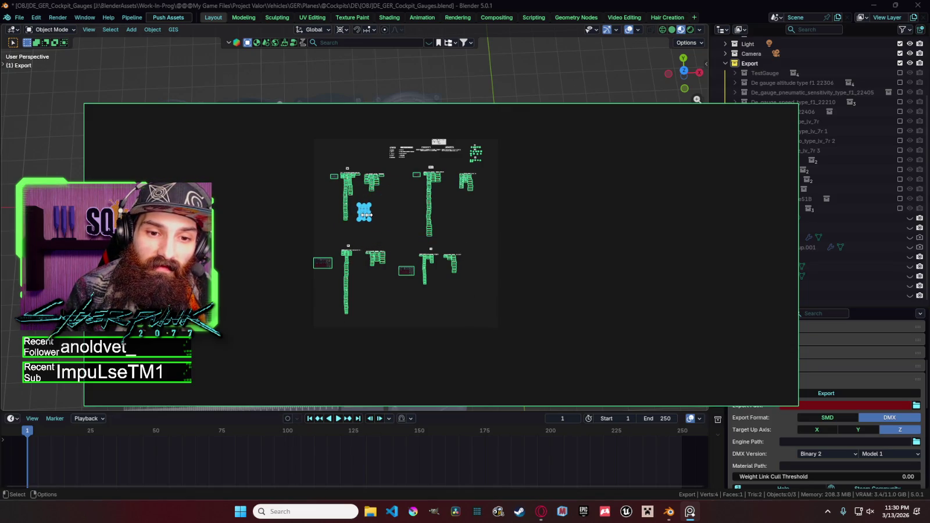
scroll(365, 215, up, 3)
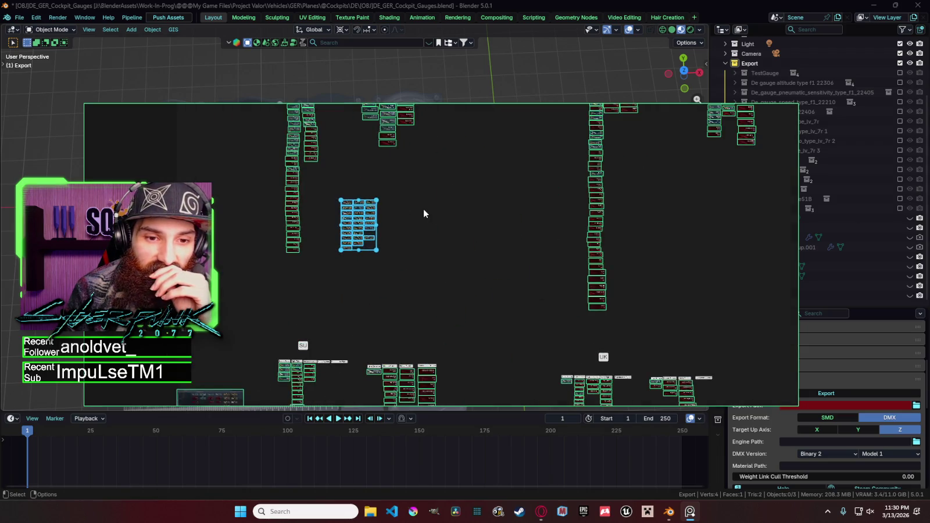
scroll(415, 213, down, 4)
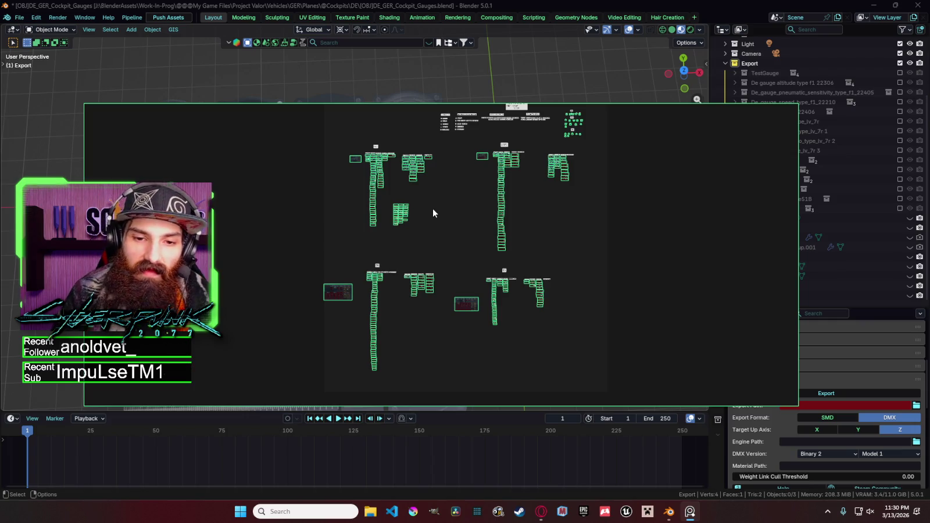
mouse_move(384, 242)
mouse_down()
mouse_move(363, 231)
mouse_move(389, 257)
mouse_up()
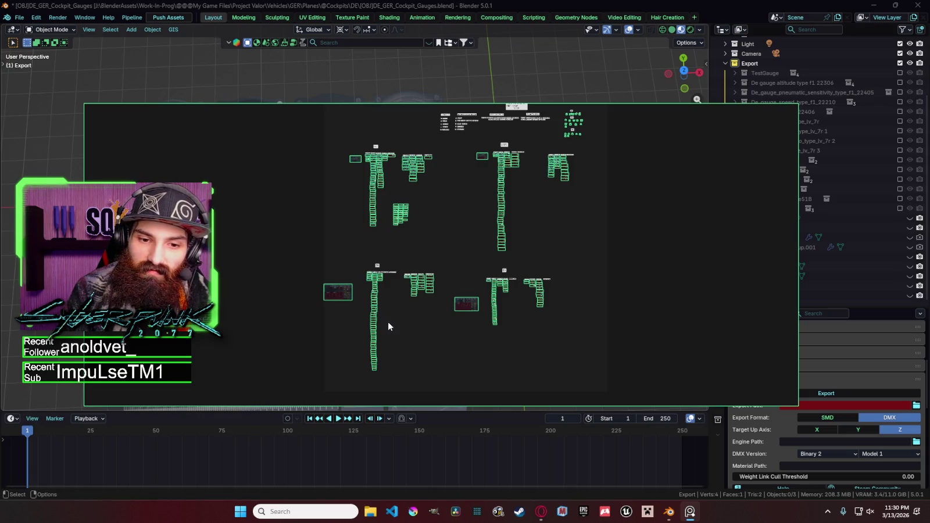
scroll(399, 358, up, 3)
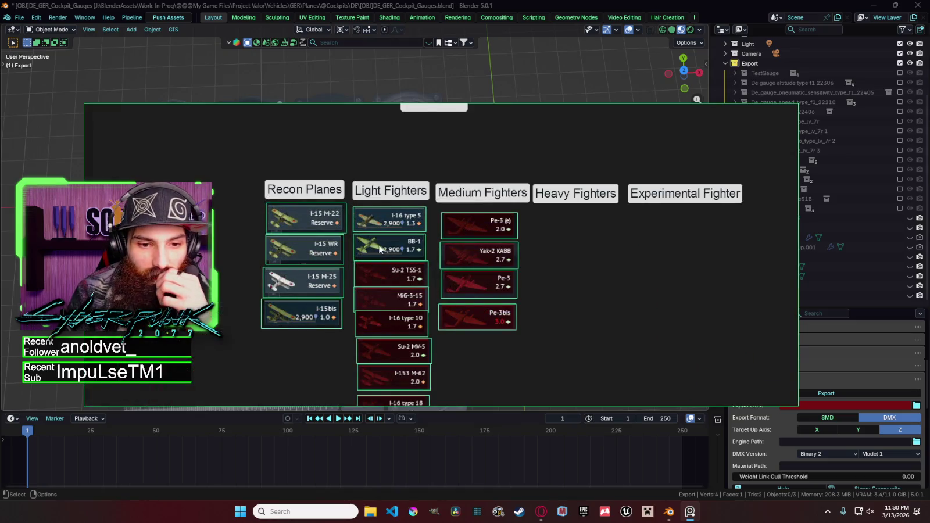
scroll(385, 249, up, 2)
scroll(424, 298, down, 2)
scroll(384, 234, down, 2)
Step: Drag-select the top cards of the Soviet fighter columns
drag(428, 264, 341, 202)
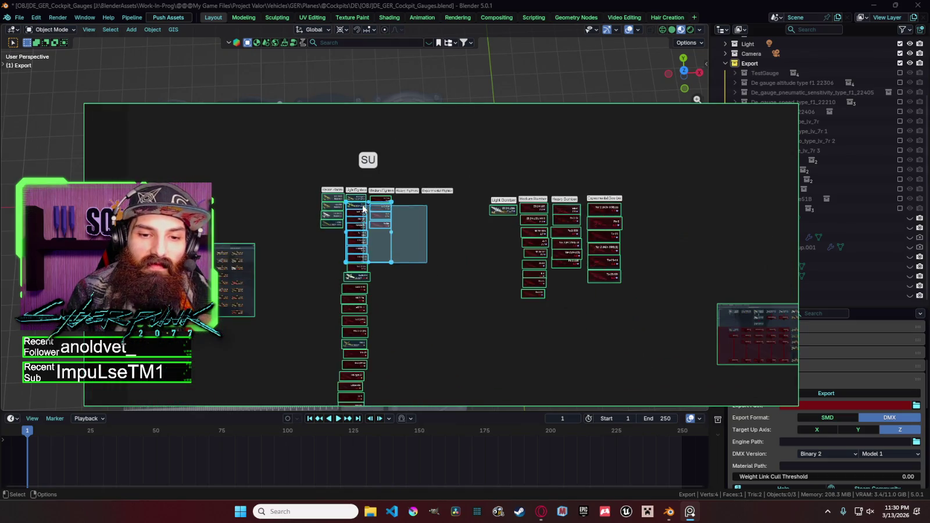
scroll(430, 267, down, 2)
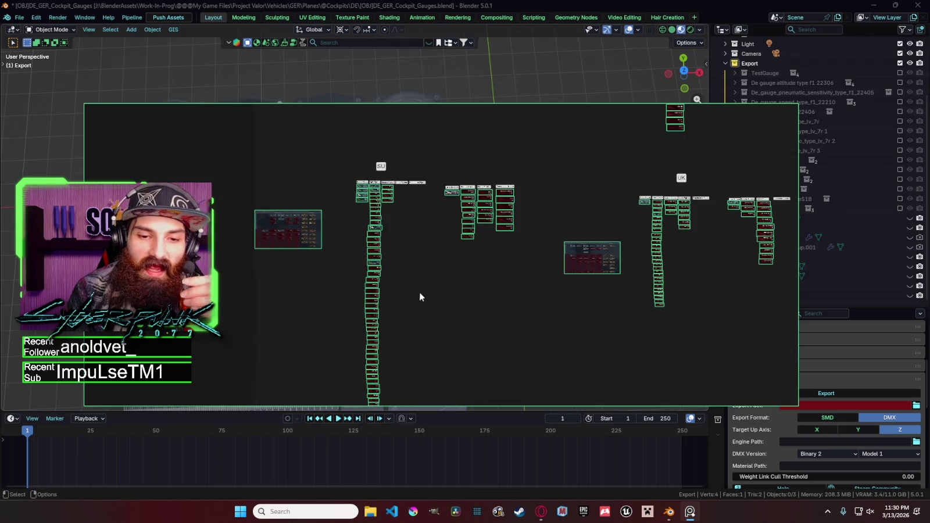
scroll(426, 326, down, 1)
scroll(455, 279, down, 4)
Step: Select only the lowest cards in the left card column
drag(448, 248, 335, 263)
scroll(480, 271, down, 2)
scroll(395, 326, down, 2)
scroll(378, 279, down, 2)
scroll(415, 308, down, 2)
scroll(407, 291, up, 2)
scroll(390, 266, up, 2)
scroll(388, 239, up, 1)
scroll(393, 230, up, 2)
scroll(402, 248, up, 2)
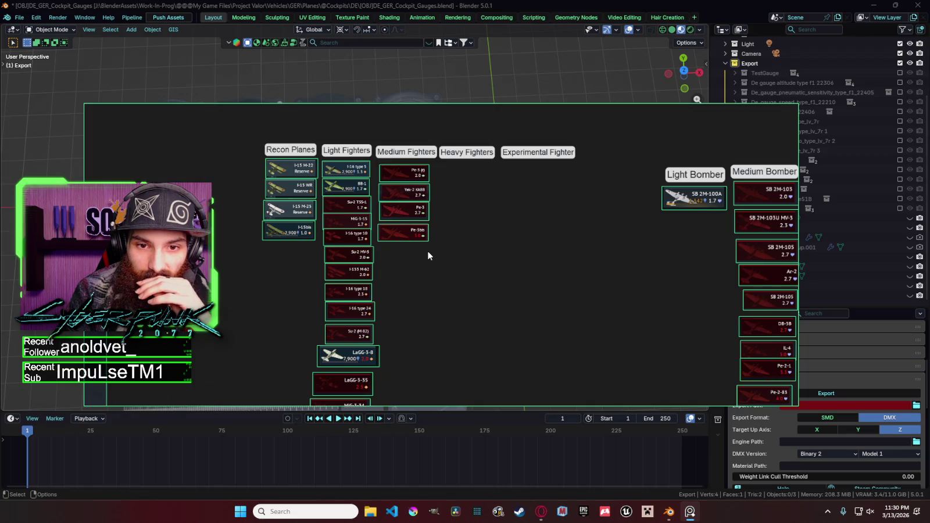
scroll(436, 254, down, 3)
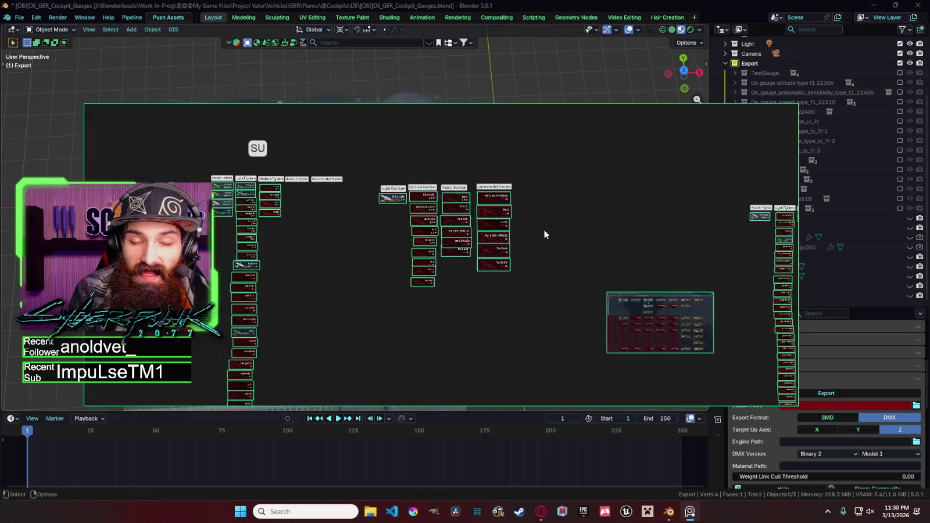
Step: Scroll the view right toward the UK group and zoom in on it
scroll(465, 226, right, 2)
scroll(360, 216, right, 2)
scroll(494, 210, right, 3)
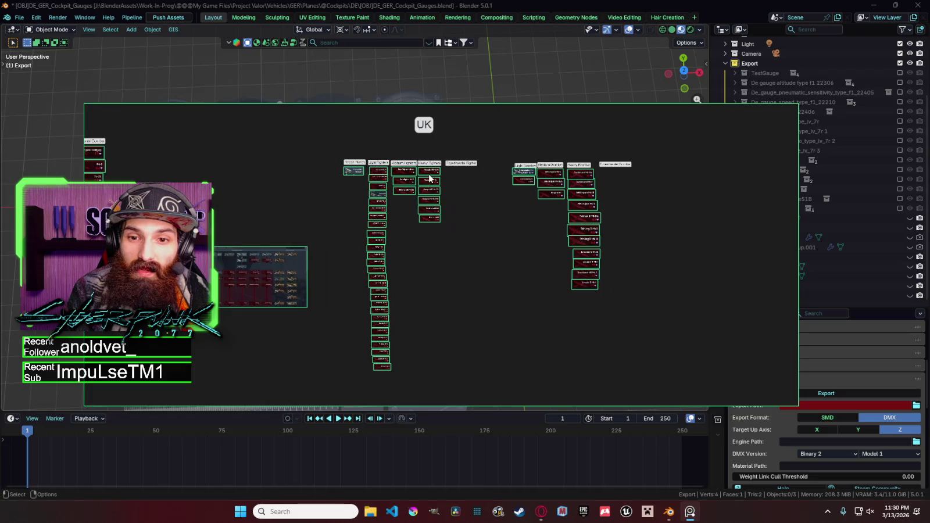
scroll(430, 197, up, 2)
scroll(389, 184, up, 2)
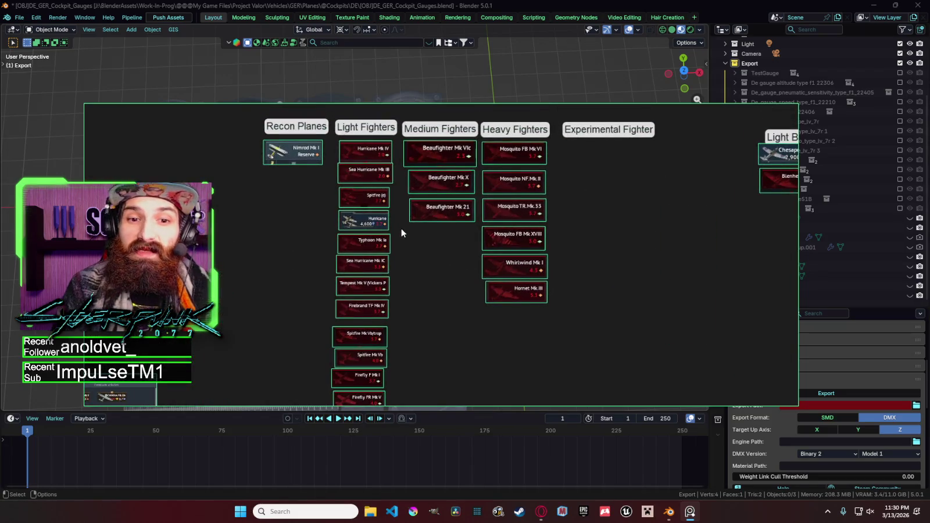
scroll(416, 227, down, 4)
scroll(406, 181, up, 3)
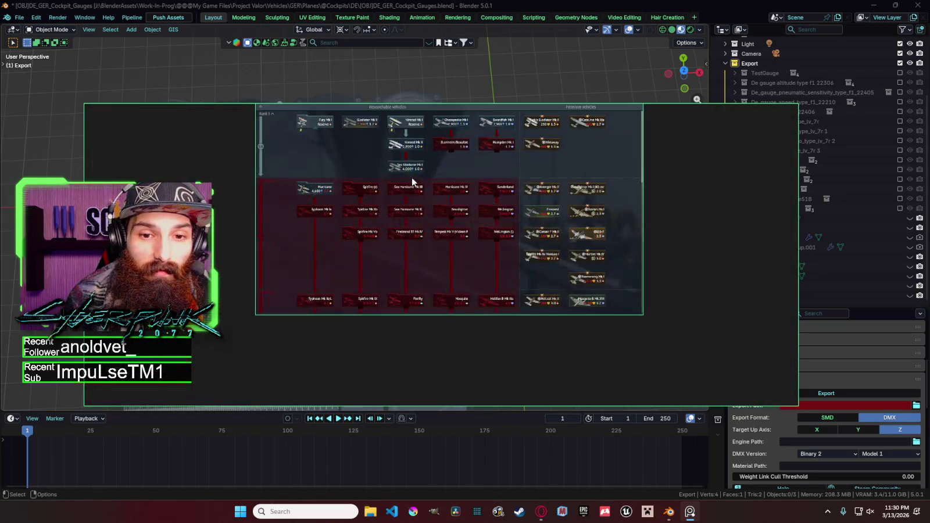
scroll(374, 203, up, 2)
scroll(374, 203, up, 1)
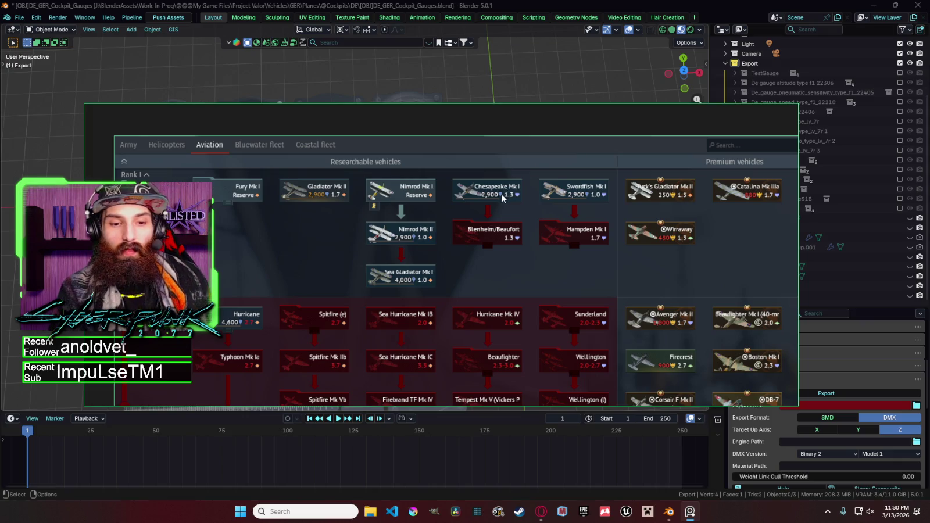
Step: Zoom onto the UK aviation tech-tree screenshot until its Light, Medium and Heavy Bomber cards are legible
scroll(429, 234, down, 1)
scroll(394, 254, down, 2)
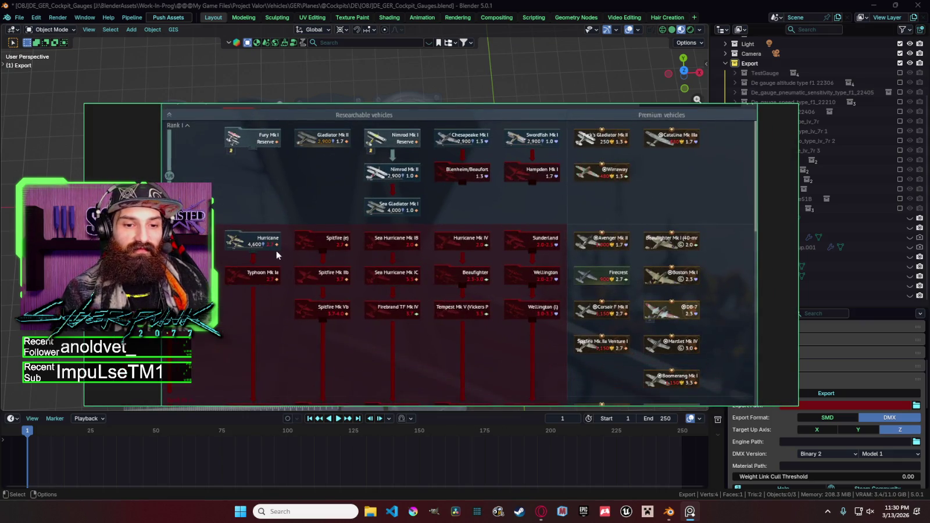
scroll(272, 251, up, 1)
scroll(430, 307, down, 3)
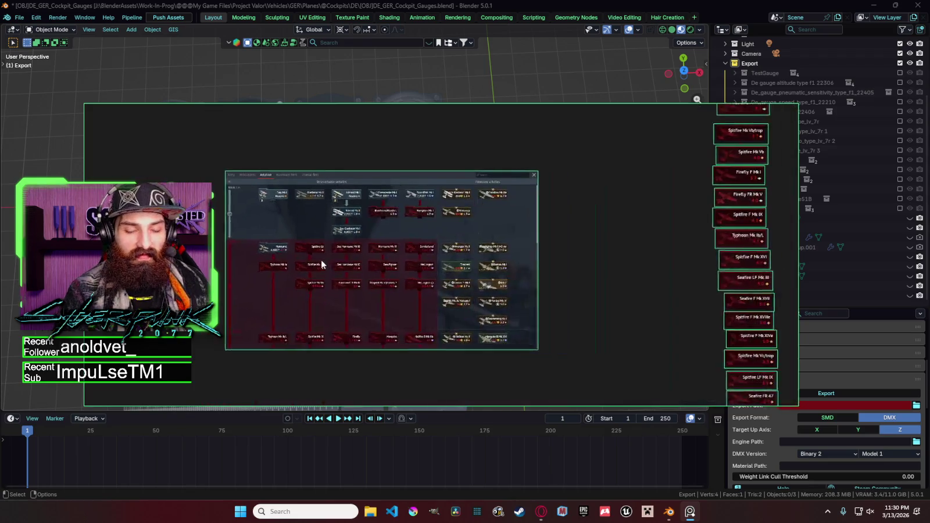
scroll(453, 254, up, 2)
scroll(322, 295, down, 1)
scroll(467, 308, down, 2)
scroll(448, 204, up, 2)
scroll(440, 195, up, 3)
scroll(386, 255, up, 1)
scroll(385, 255, up, 2)
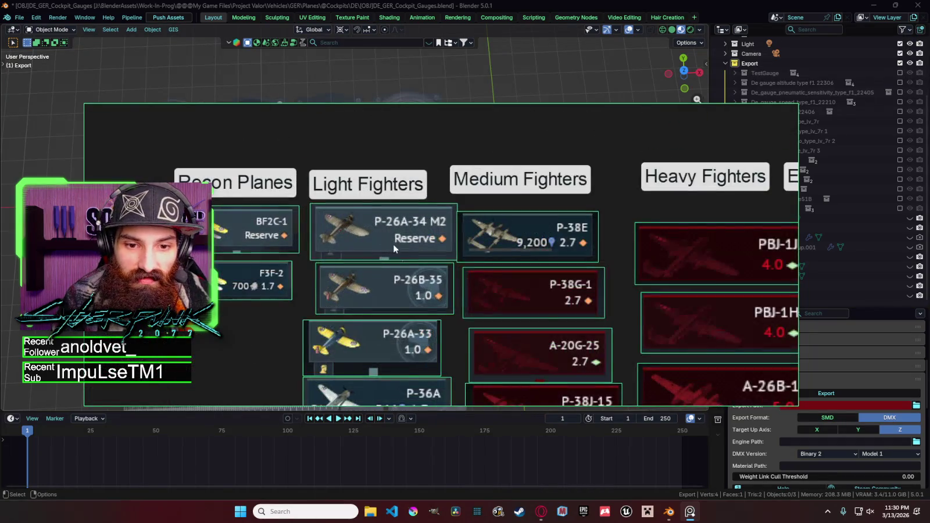
scroll(361, 249, down, 1)
scroll(408, 233, down, 2)
scroll(426, 228, up, 2)
scroll(405, 215, down, 2)
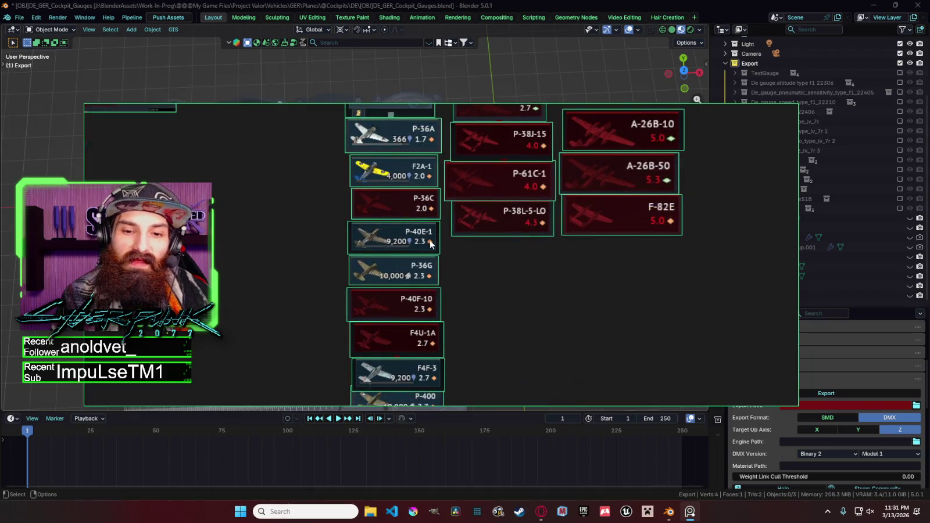
scroll(431, 244, down, 1)
scroll(442, 249, down, 1)
scroll(417, 289, down, 1)
scroll(419, 260, down, 3)
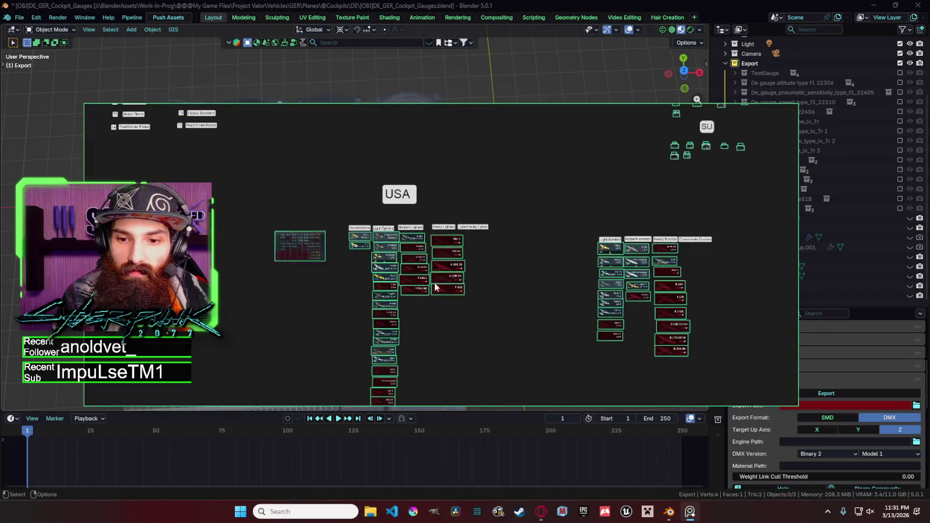
scroll(447, 256, down, 2)
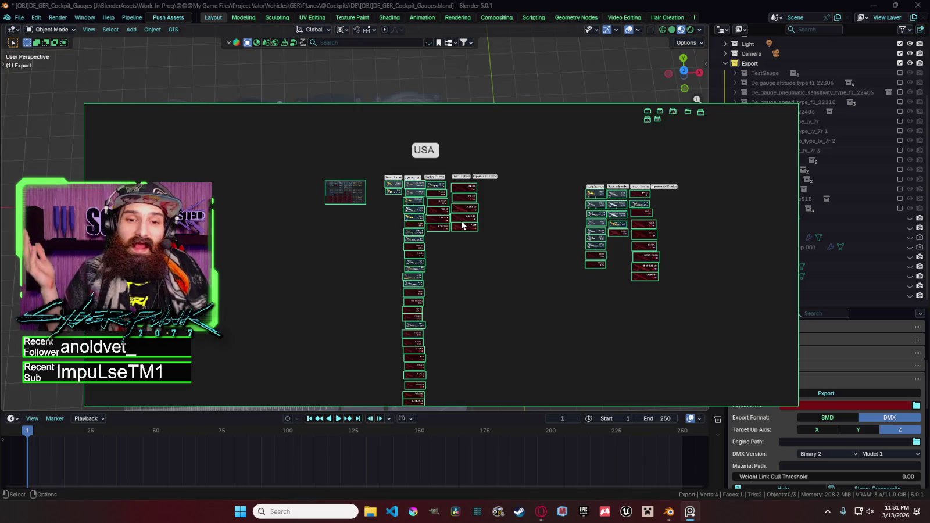
scroll(441, 200, down, 2)
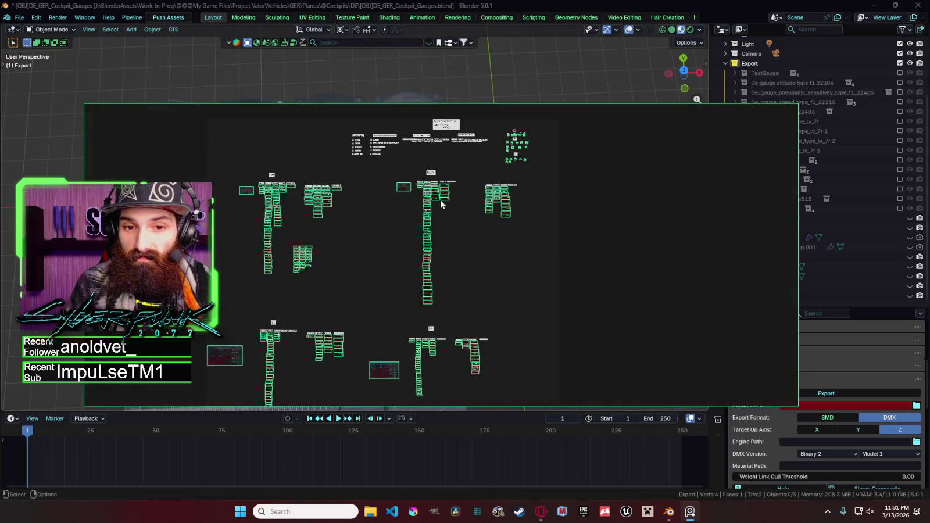
scroll(454, 291, up, 3)
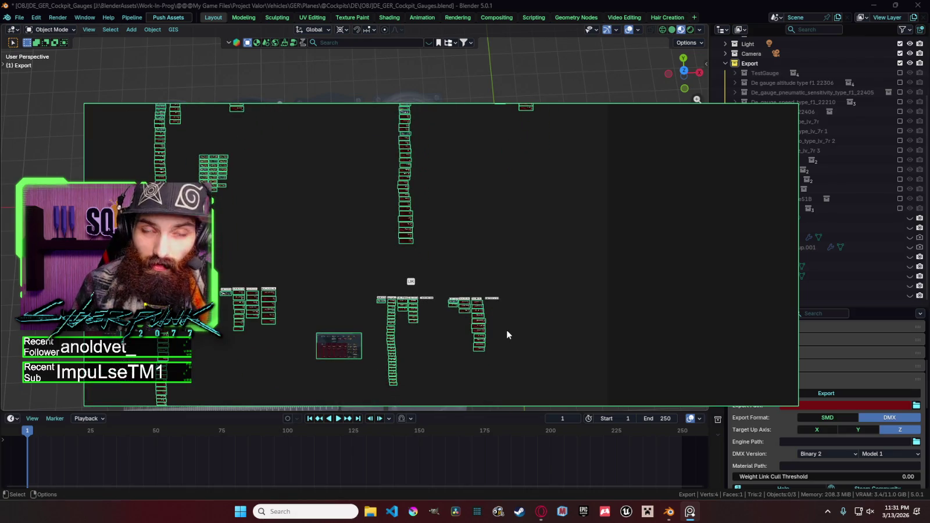
scroll(433, 274, up, 2)
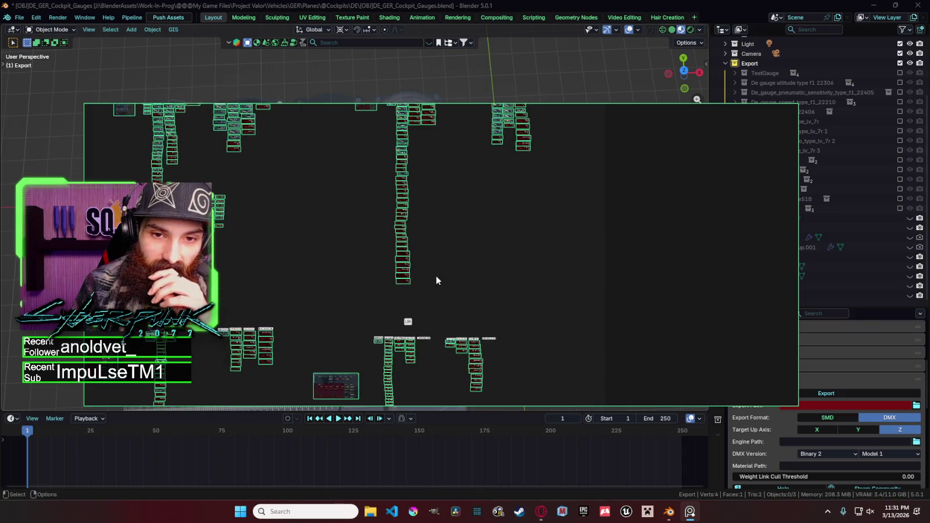
scroll(441, 253, down, 2)
scroll(413, 285, up, 3)
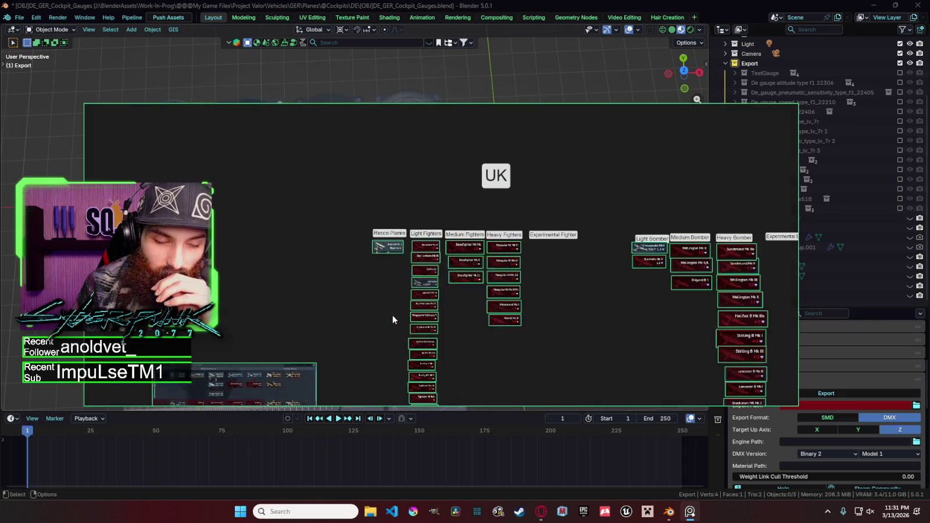
scroll(391, 311, up, 2)
scroll(389, 297, up, 1)
scroll(419, 279, up, 2)
scroll(438, 271, up, 2)
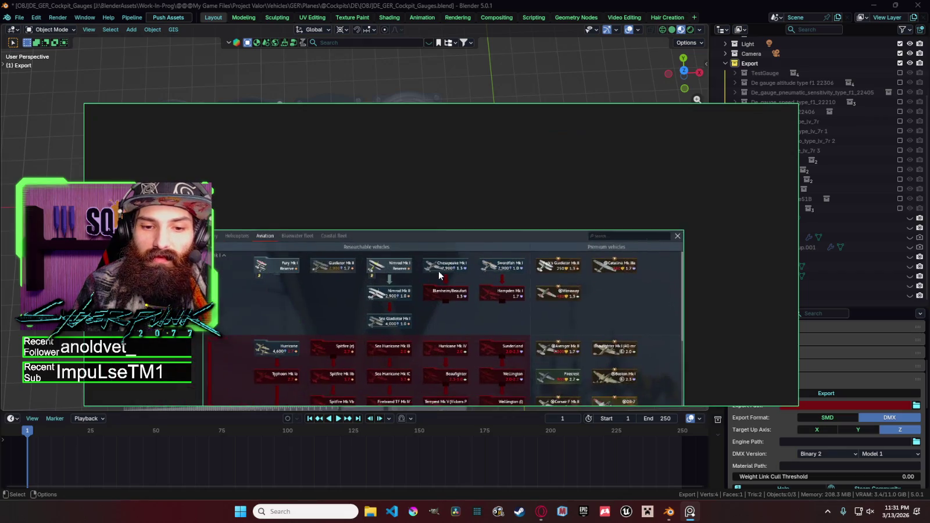
Step: Shift the view across the UK tech-tree screenshot and recentre it
scroll(435, 271, up, 1)
drag(434, 270, 467, 266)
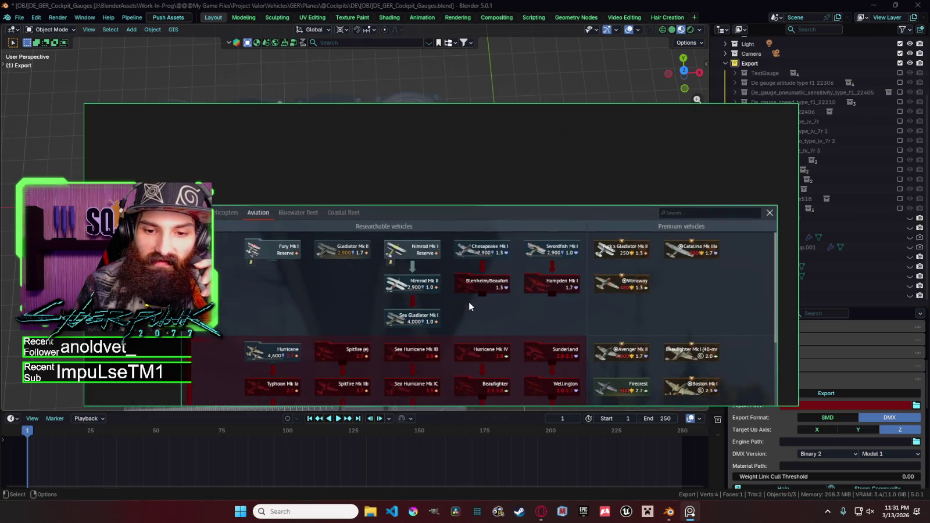
scroll(381, 299, down, 1)
scroll(375, 299, down, 1)
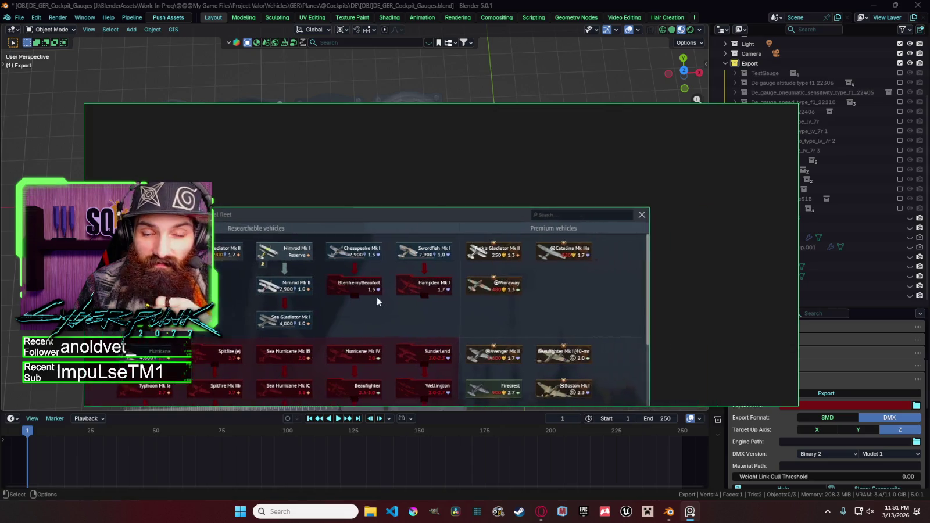
scroll(397, 295, down, 3)
mouse_move(396, 295)
mouse_down()
mouse_move(356, 267)
mouse_move(476, 268)
mouse_up()
Step: Zoom out and bring the UK card columns into view
scroll(333, 263, up, 3)
scroll(334, 268, up, 2)
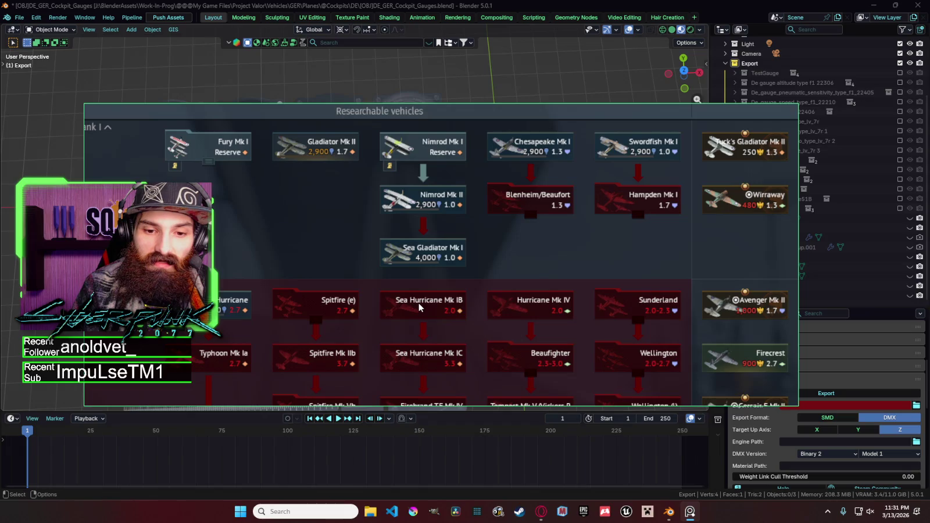
scroll(417, 294, down, 2)
scroll(414, 279, down, 2)
scroll(411, 260, down, 2)
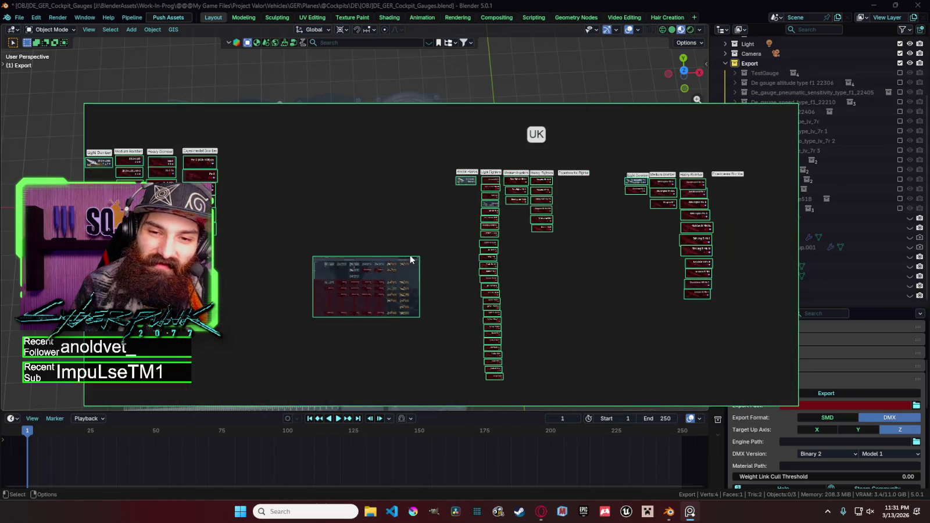
mouse_move(466, 252)
mouse_down()
mouse_move(479, 254)
mouse_move(397, 254)
mouse_up()
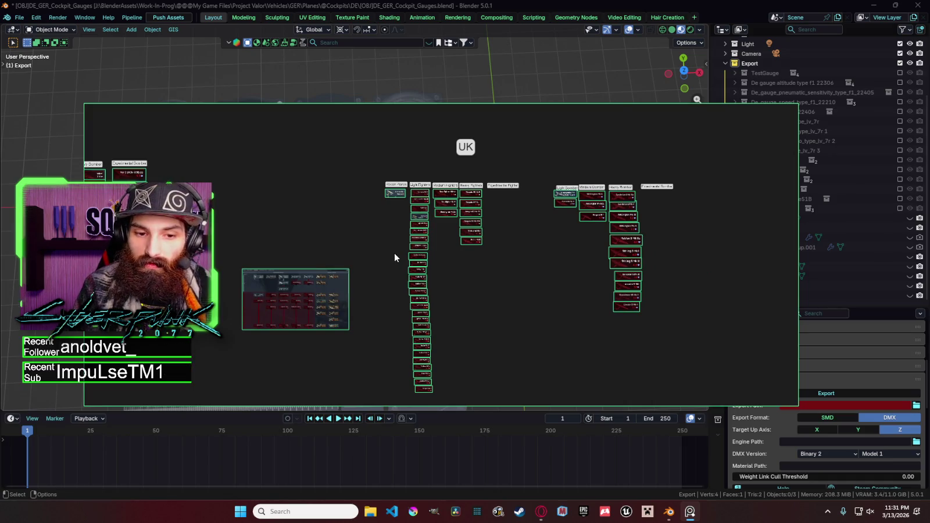
Step: Zoom and pan around the UK cards, then zoom out
scroll(375, 267, up, 2)
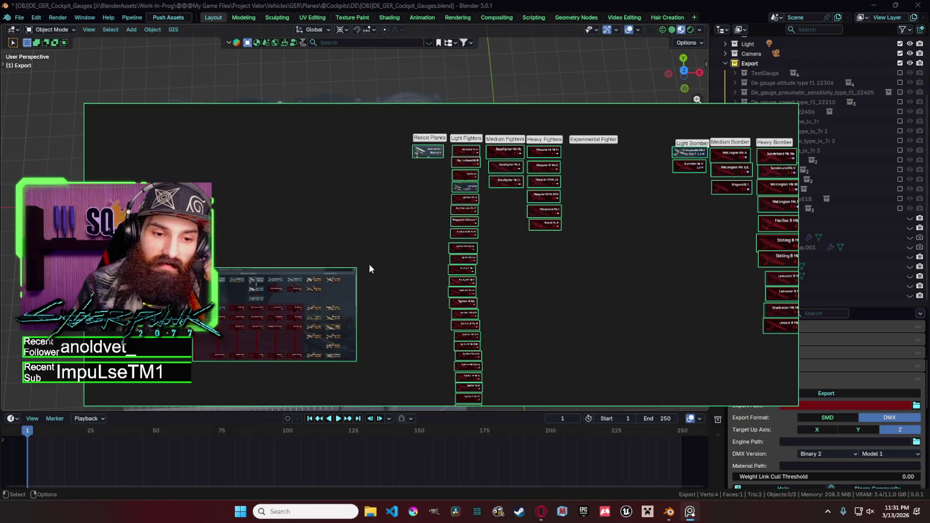
scroll(308, 289, up, 5)
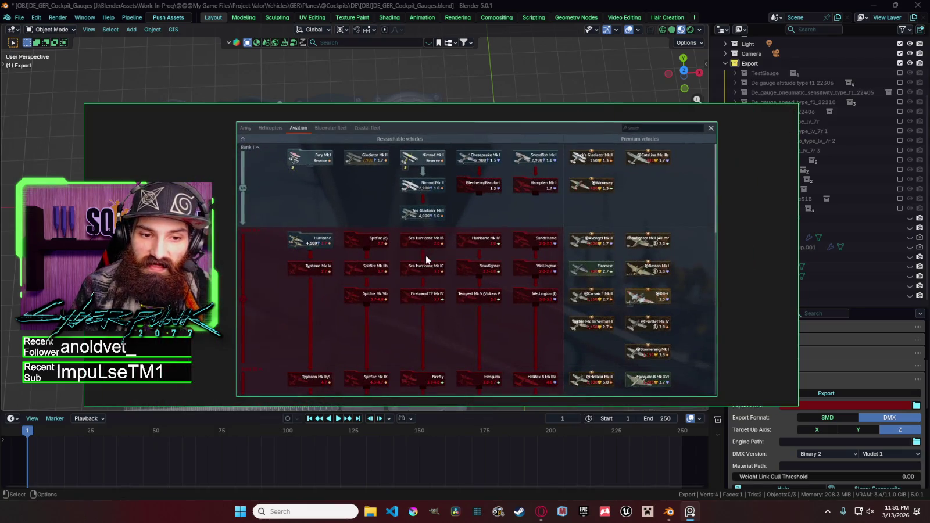
scroll(419, 233, down, 5)
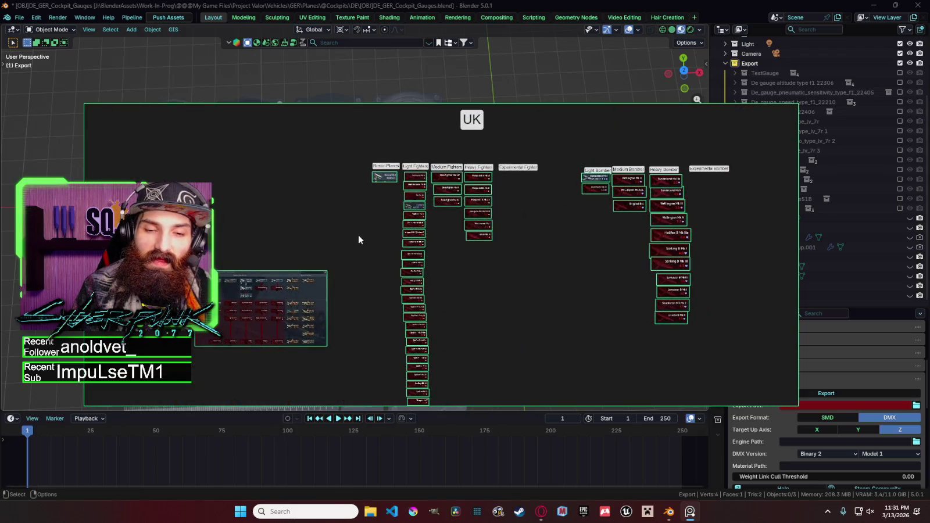
middle_drag(448, 237, 414, 251)
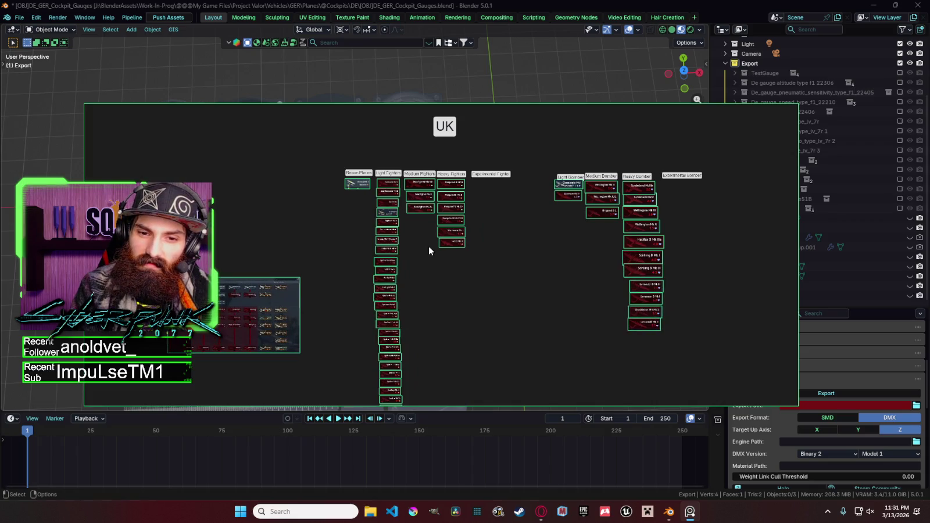
scroll(428, 246, up, 2)
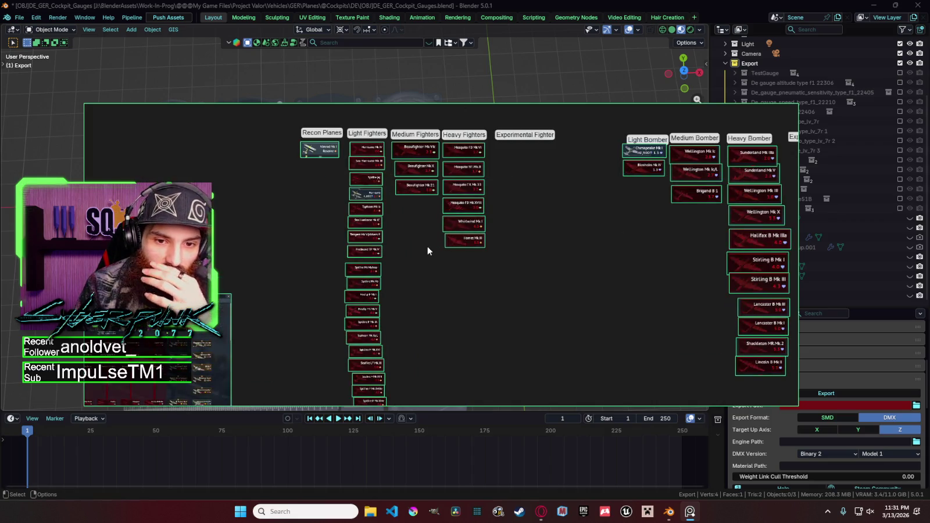
scroll(420, 243, down, 3)
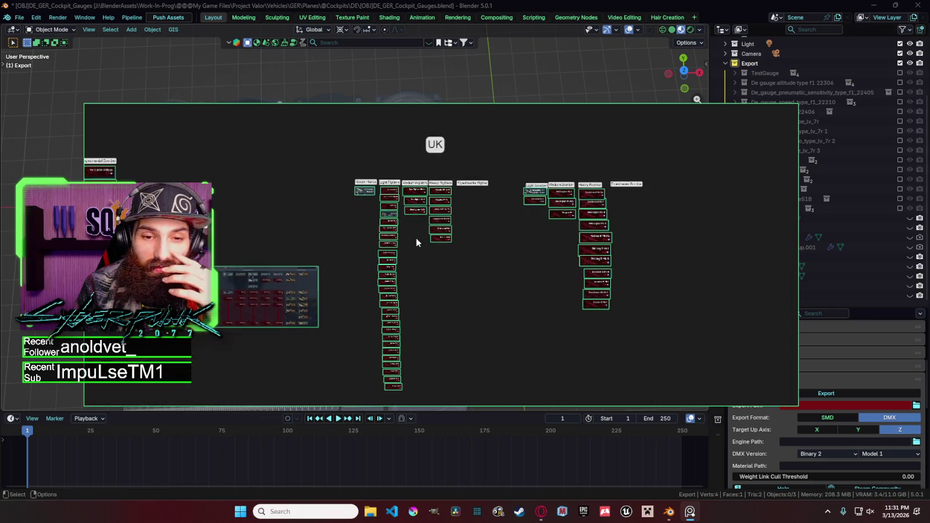
scroll(411, 219, up, 1)
scroll(411, 218, up, 2)
scroll(410, 219, down, 2)
scroll(411, 221, down, 1)
scroll(410, 217, down, 3)
Step: Pan over to the German and USA card clusters
middle_drag(408, 217, 585, 268)
scroll(402, 303, up, 2)
scroll(402, 302, up, 3)
scroll(361, 217, up, 2)
scroll(350, 207, down, 5)
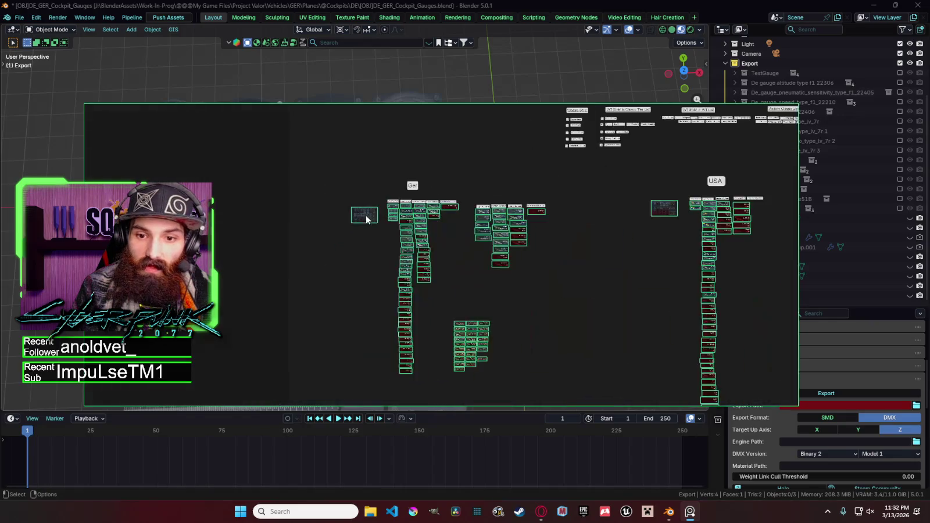
Step: Zoom into the German tech-tree screenshot
scroll(391, 182, up, 2)
scroll(372, 187, up, 2)
scroll(372, 187, up, 3)
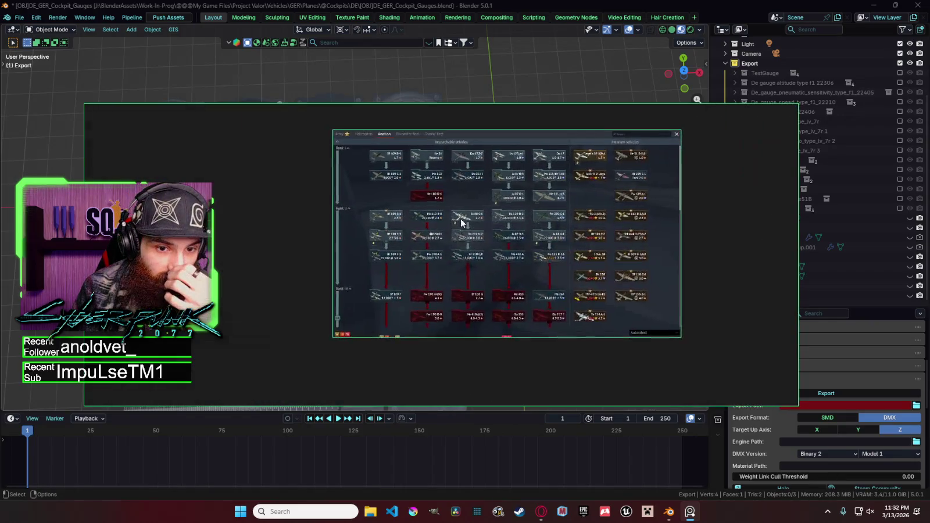
scroll(396, 192, up, 3)
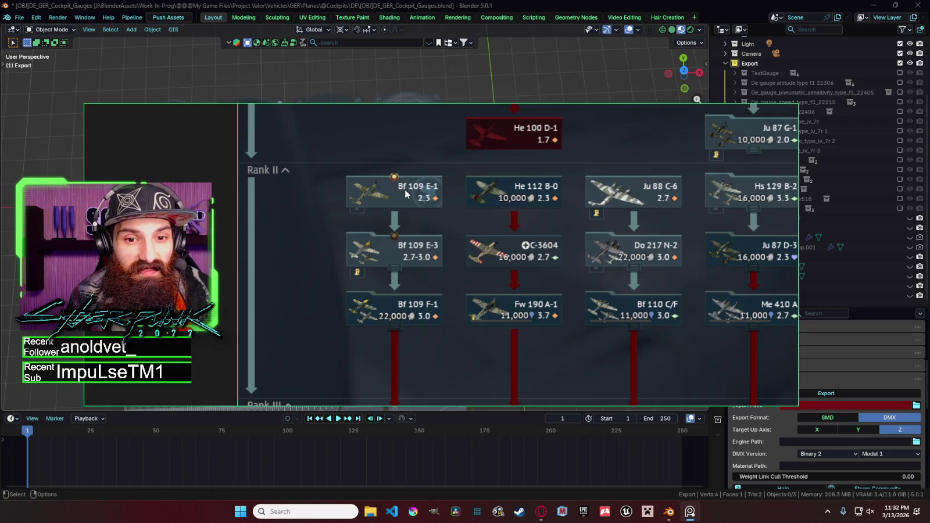
scroll(418, 181, up, 4)
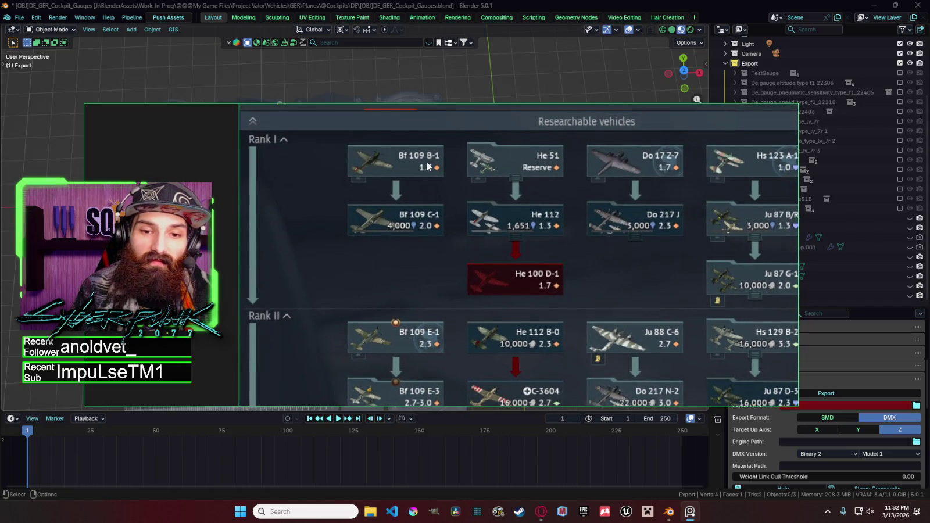
scroll(428, 166, down, 1)
scroll(544, 216, right, 3)
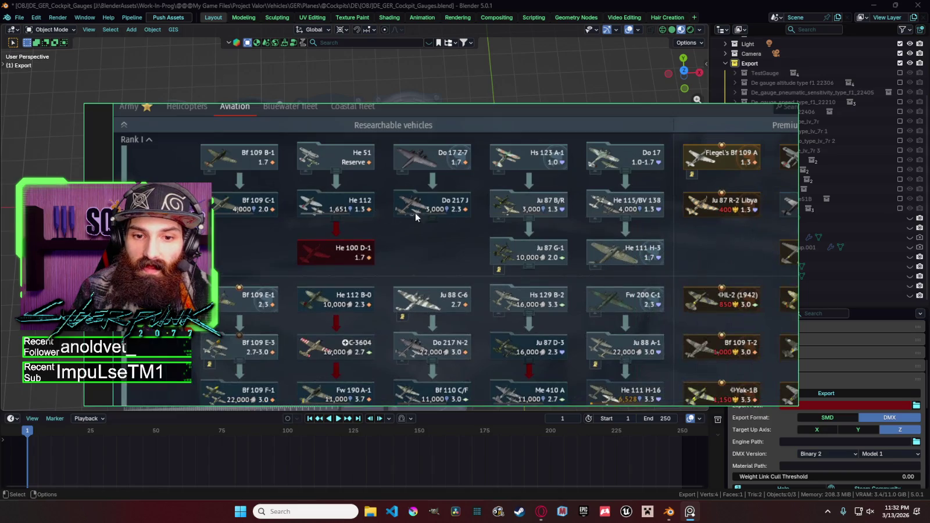
Step: Scroll through the German Rank I and Rank II cards
scroll(463, 201, down, 4)
scroll(357, 178, down, 2)
scroll(328, 191, down, 1)
scroll(453, 204, down, 3)
scroll(590, 324, up, 3)
scroll(482, 199, down, 2)
scroll(464, 205, up, 3)
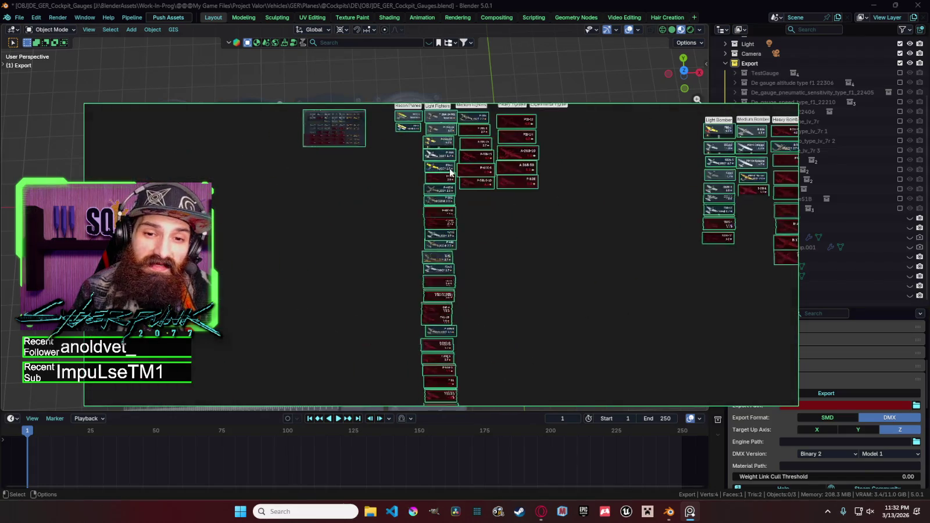
scroll(471, 214, up, 1)
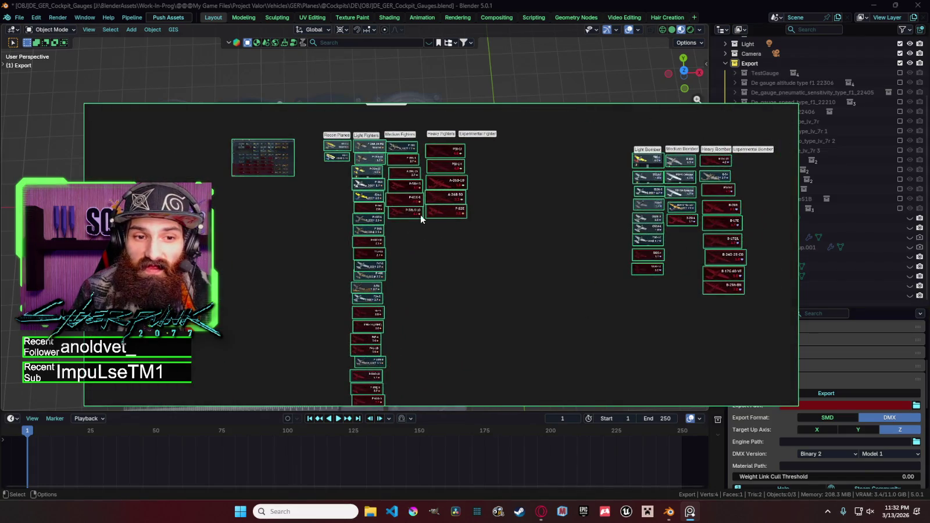
Step: Zoom out until all four nation groups fit on screen
scroll(414, 215, down, 3)
scroll(407, 271, down, 2)
scroll(448, 233, down, 1)
scroll(461, 243, down, 2)
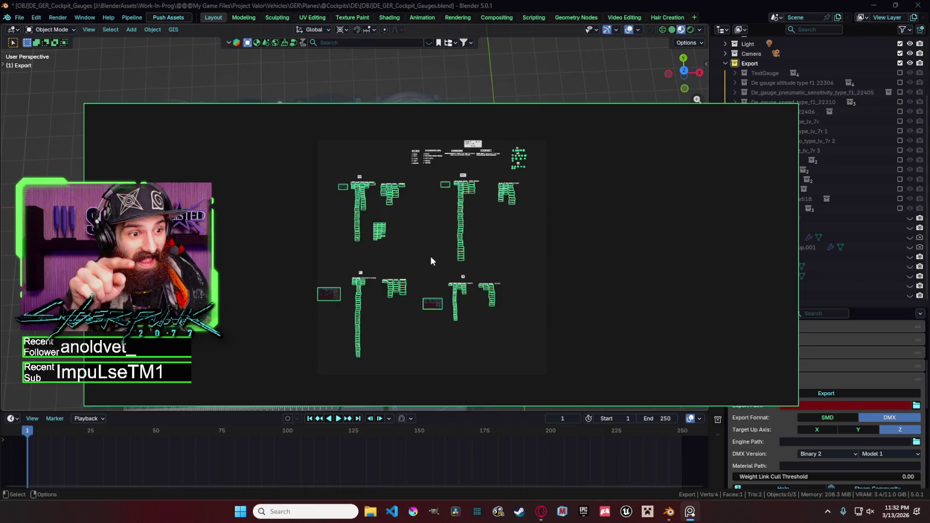
scroll(475, 168, up, 1)
scroll(482, 166, up, 2)
scroll(464, 187, up, 1)
scroll(405, 202, up, 1)
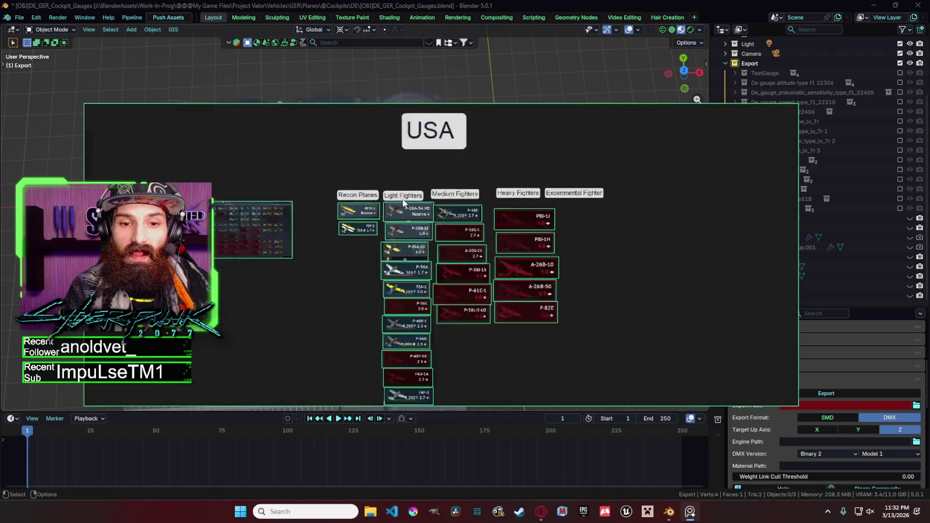
scroll(403, 201, down, 3)
scroll(405, 333, down, 1)
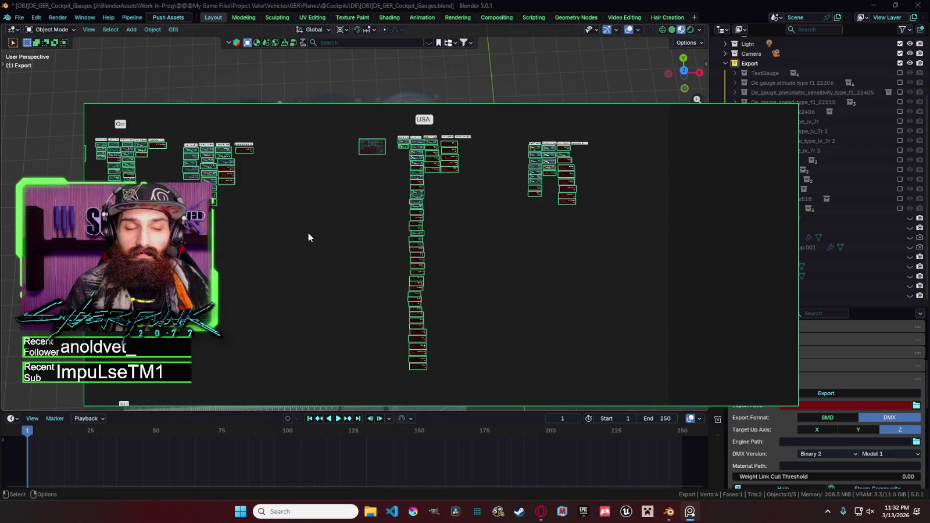
scroll(397, 344, down, 3)
scroll(504, 259, up, 3)
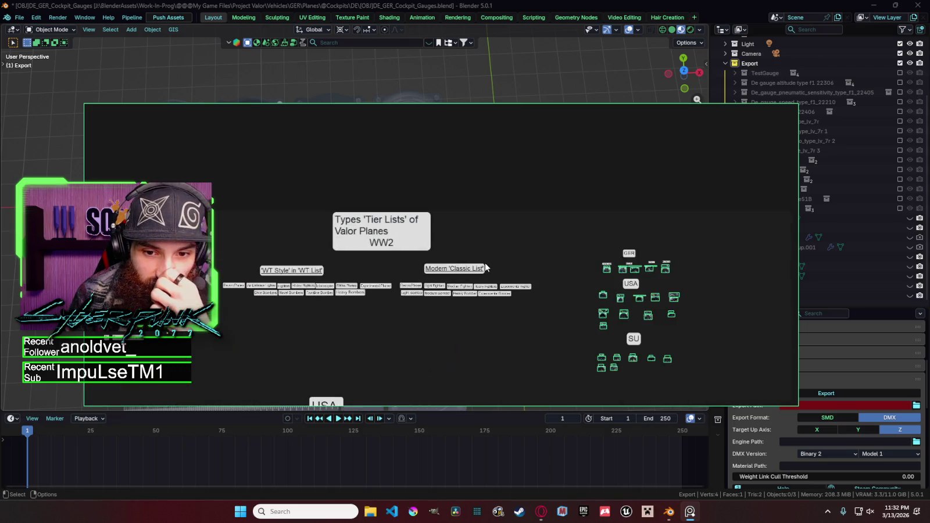
middle_drag(453, 263, 543, 235)
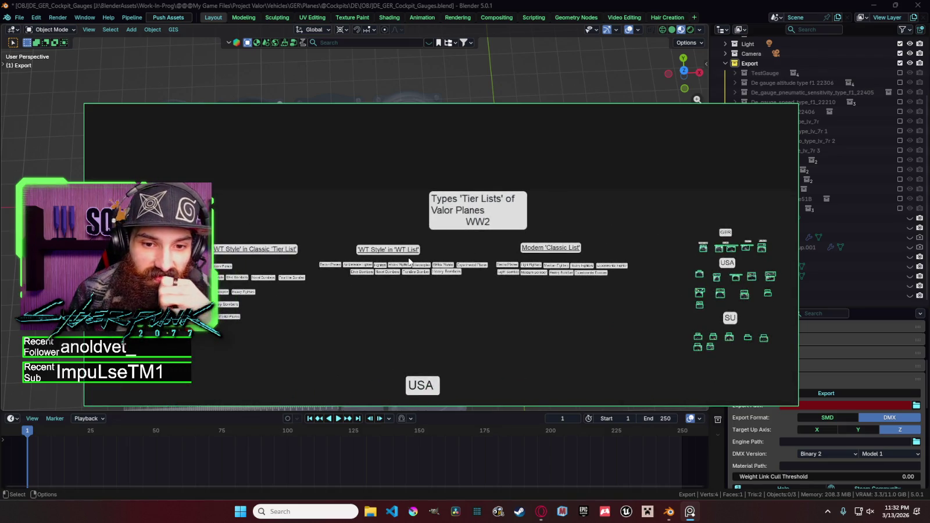
middle_drag(410, 261, 462, 241)
scroll(422, 224, up, 2)
scroll(412, 147, down, 3)
scroll(442, 174, down, 2)
scroll(463, 149, up, 2)
scroll(463, 175, up, 1)
middle_drag(462, 199, 525, 112)
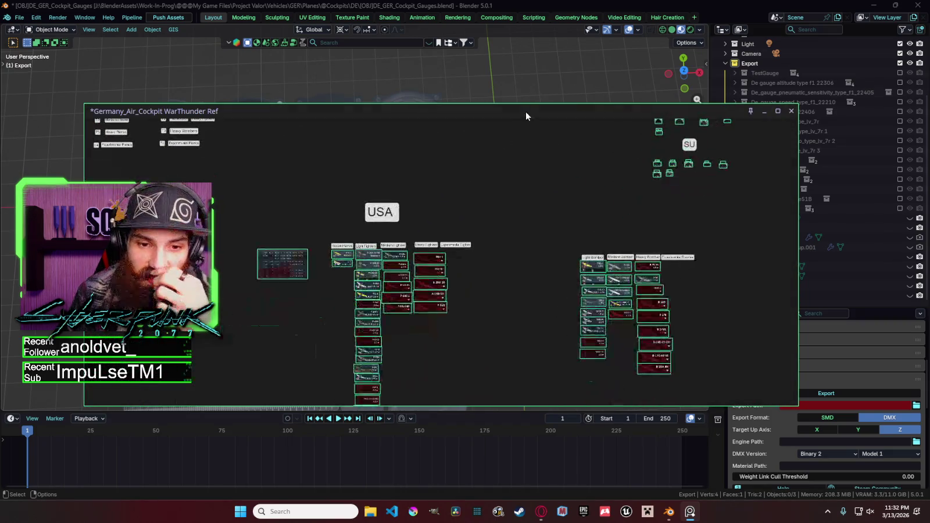
middle_drag(498, 210, 510, 188)
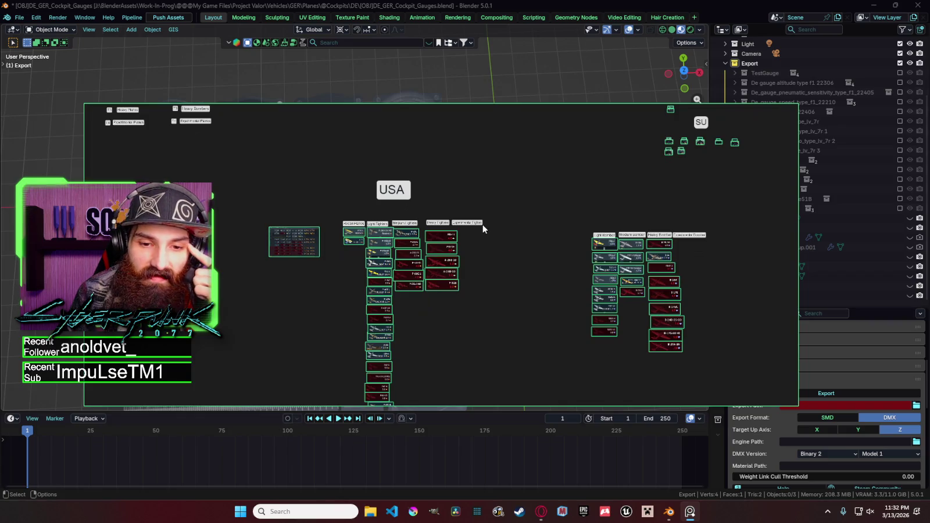
mouse_move(483, 225)
middle_down()
mouse_move(501, 172)
mouse_move(453, 179)
middle_up()
scroll(469, 189, down, 1)
scroll(459, 210, down, 1)
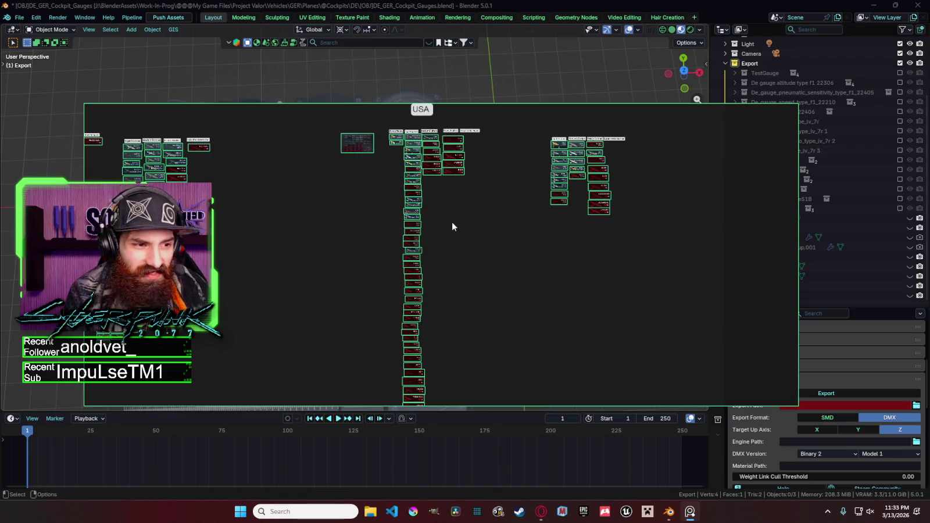
scroll(422, 222, up, 2)
scroll(419, 210, down, 2)
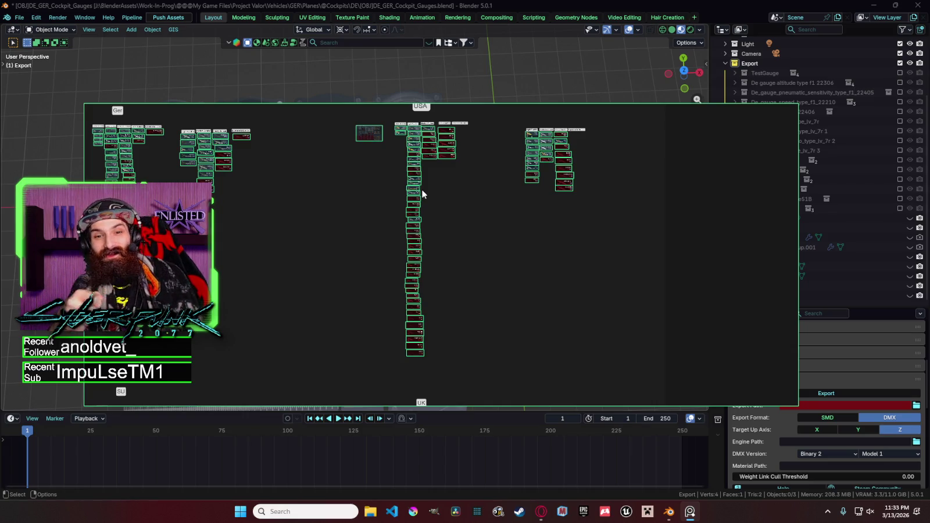
scroll(423, 195, up, 3)
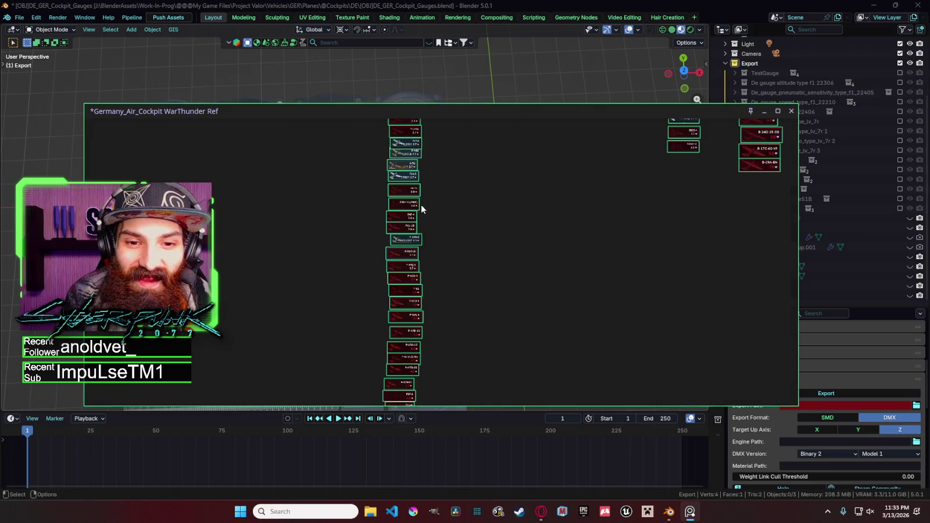
scroll(456, 186, down, 2)
scroll(461, 176, down, 3)
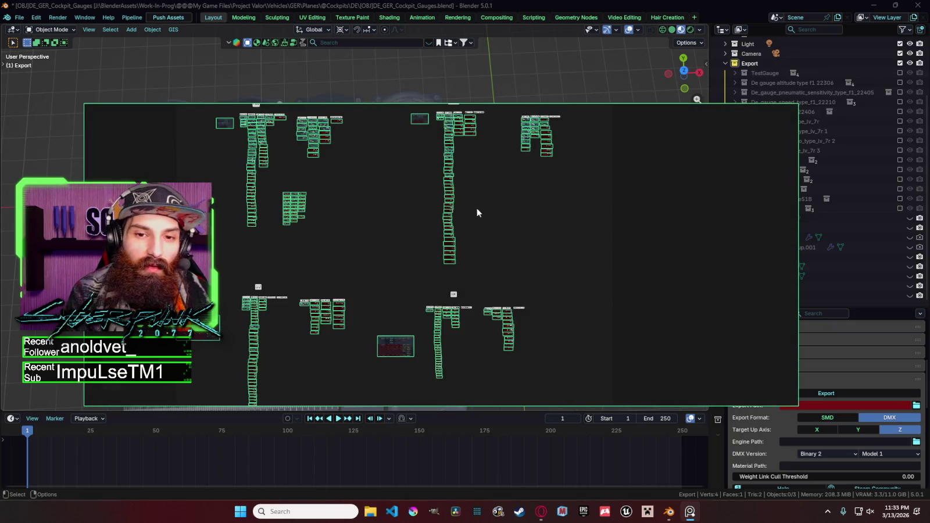
scroll(477, 181, up, 4)
scroll(469, 227, down, 2)
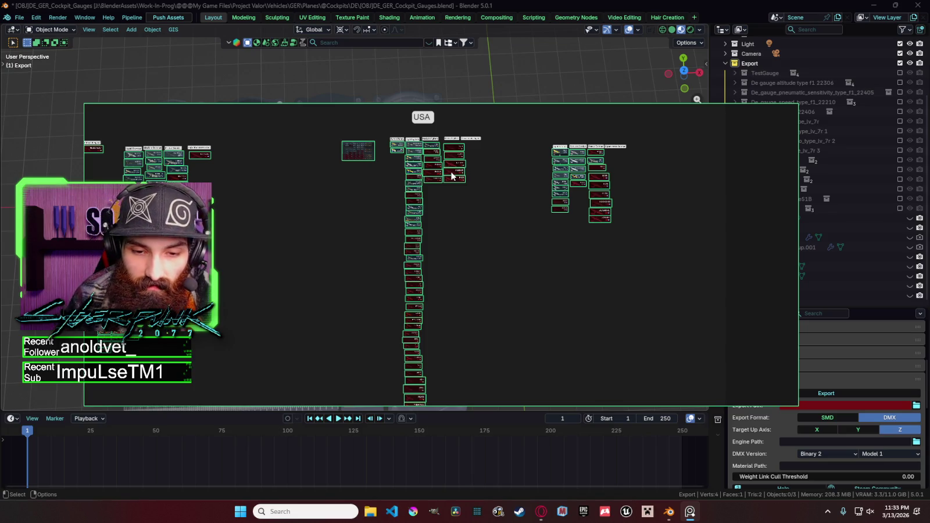
scroll(452, 175, down, 2)
mouse_move(464, 183)
shift+middle_down()
mouse_move(512, 158)
mouse_move(510, 183)
shift+middle_up()
scroll(523, 180, up, 2)
drag(605, 363, 485, 239)
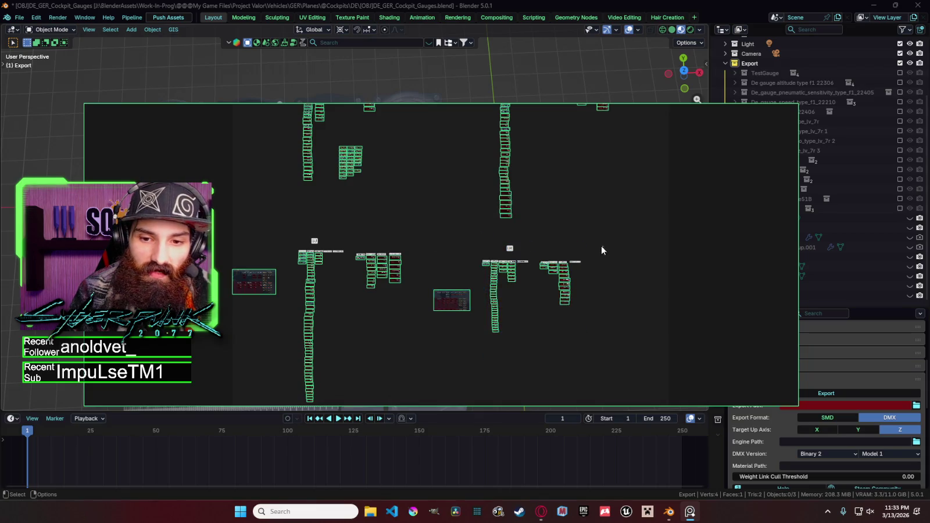
drag(635, 352, 542, 299)
key(r)
click(489, 233)
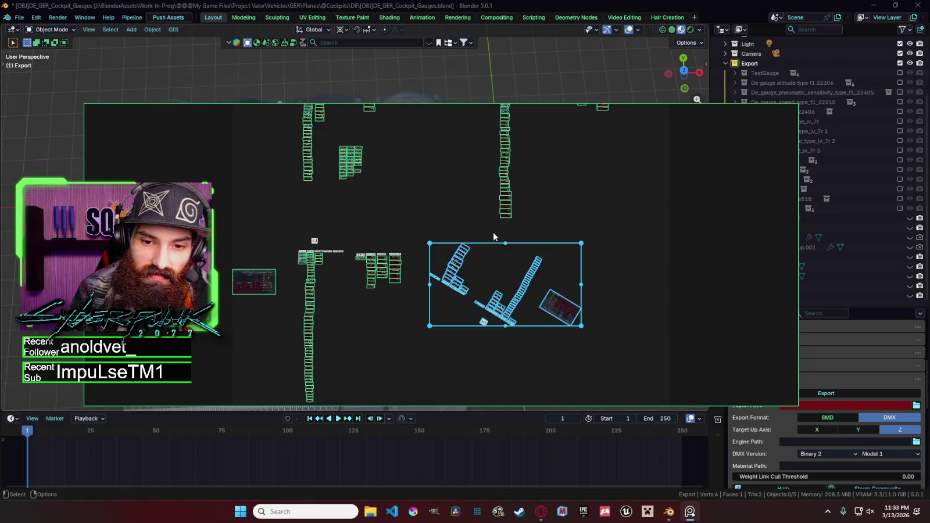
key(ctrl+z)
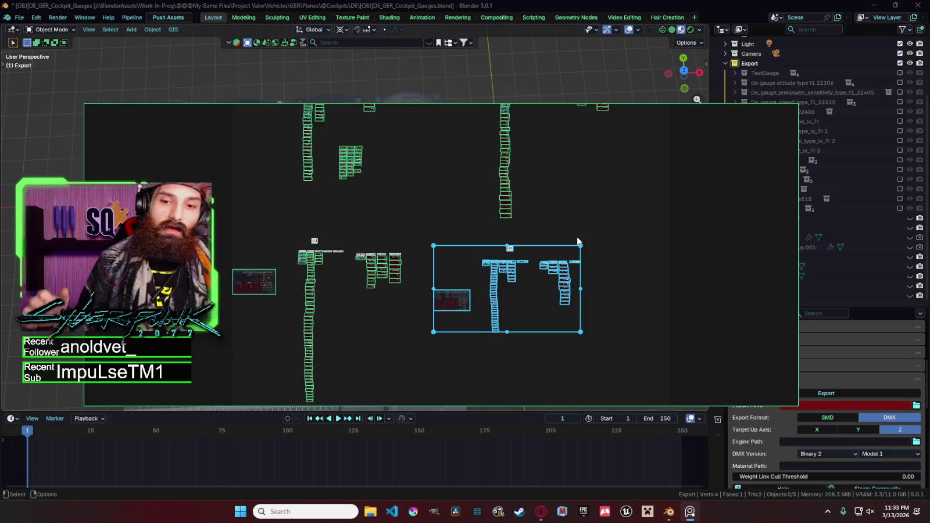
click(602, 189)
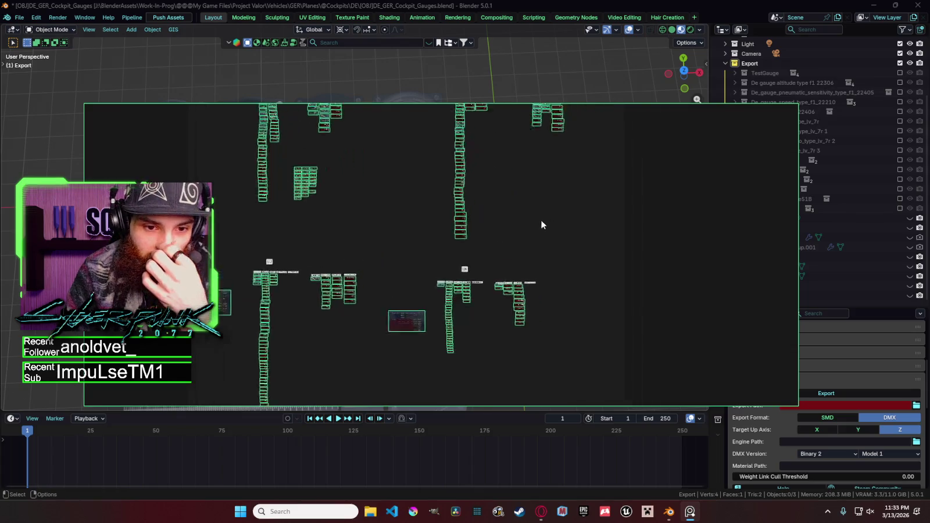
scroll(541, 219, up, 3)
drag(584, 307, 246, 144)
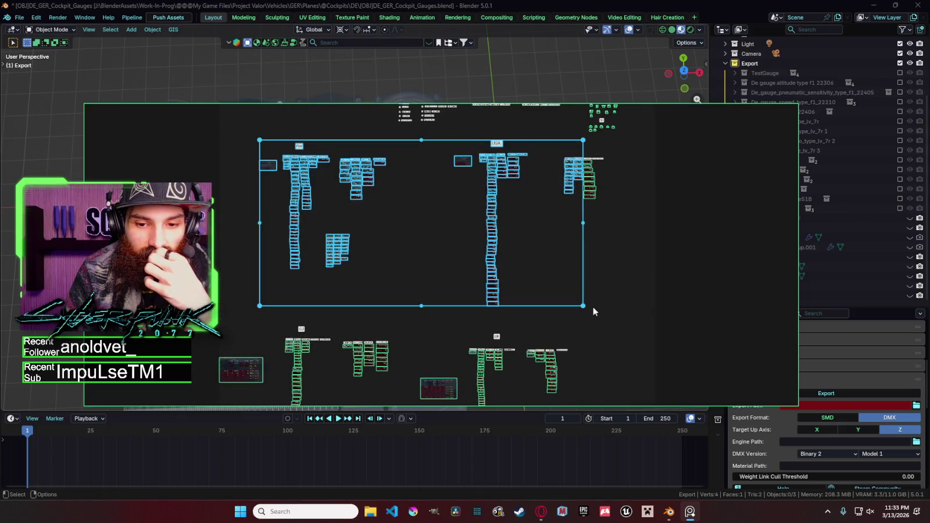
Step: Box-select the UK gauge group and zoom in and out to inspect it
scroll(565, 224, down, 3)
mouse_move(595, 383)
mouse_down()
mouse_move(498, 315)
mouse_move(458, 266)
mouse_up()
scroll(500, 291, up, 2)
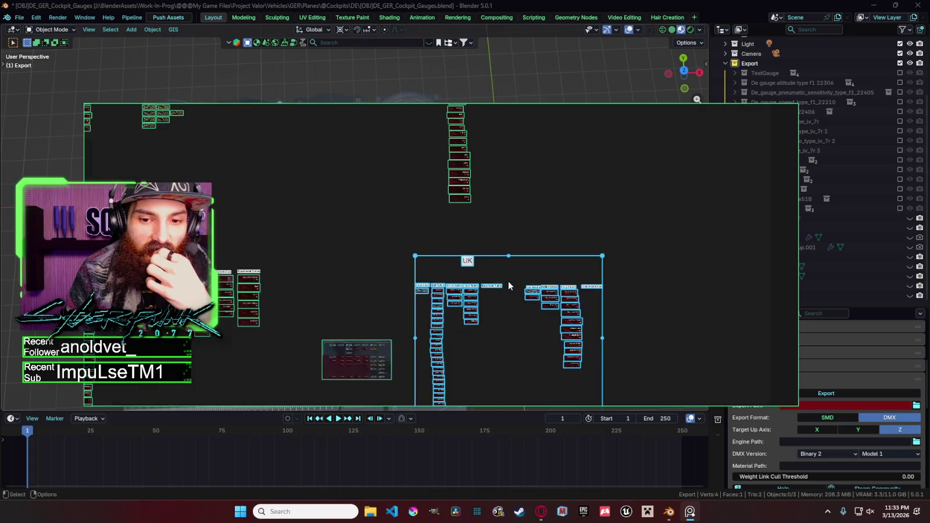
scroll(508, 281, up, 2)
scroll(636, 140, down, 1)
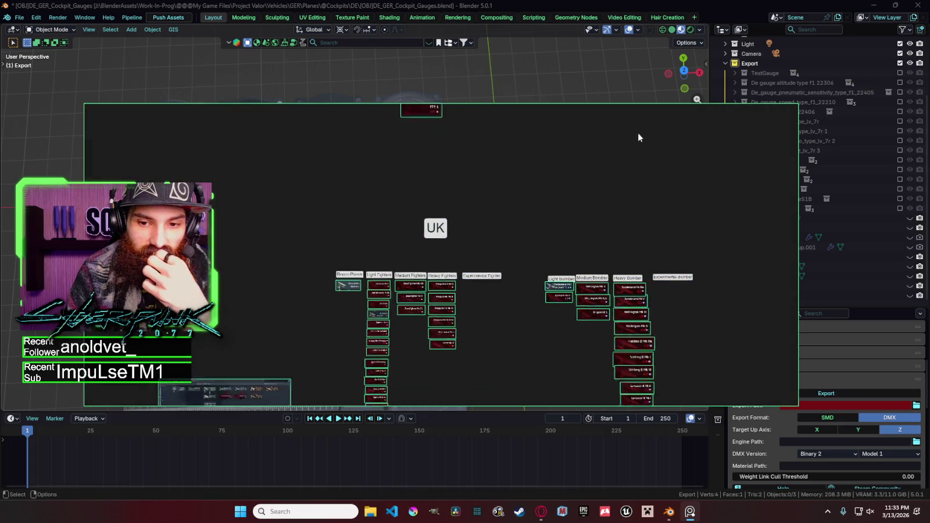
scroll(610, 137, down, 1)
scroll(537, 185, down, 1)
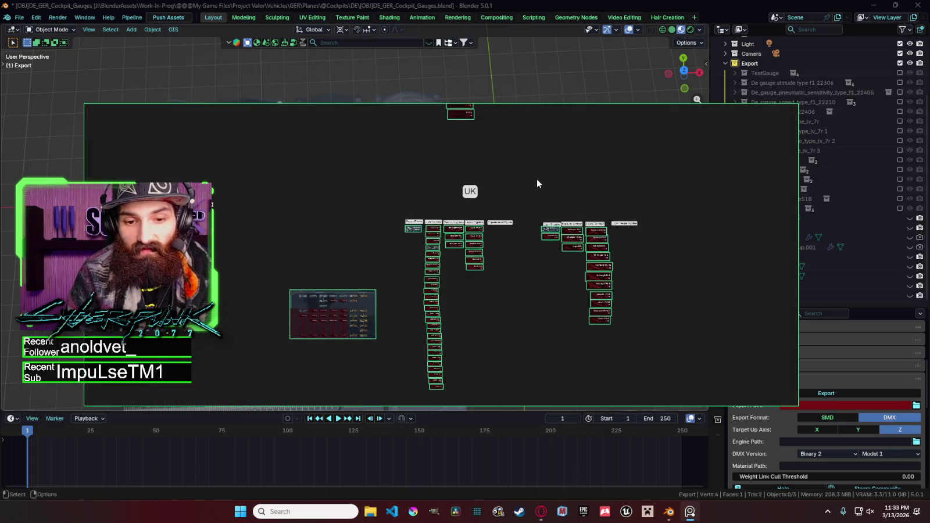
scroll(537, 179, up, 2)
scroll(475, 157, down, 1)
scroll(460, 209, up, 1)
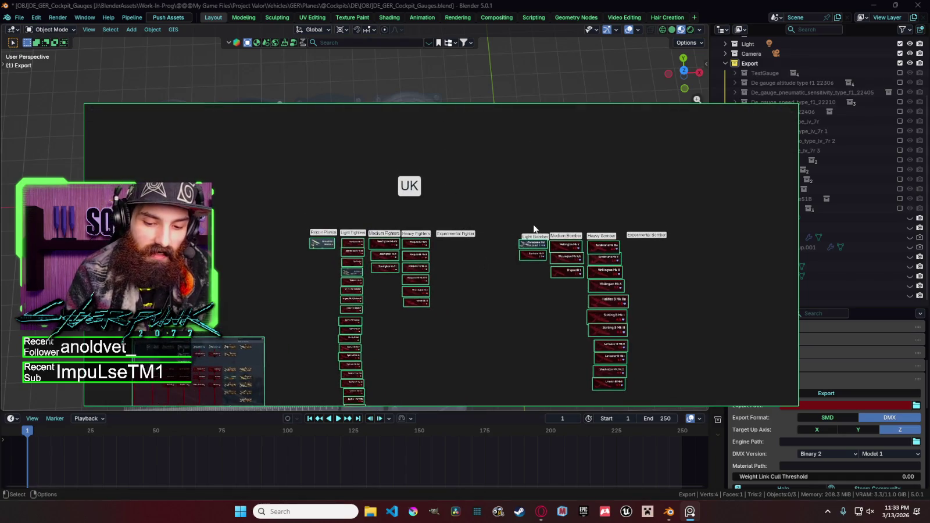
scroll(533, 227, down, 1)
scroll(533, 230, down, 2)
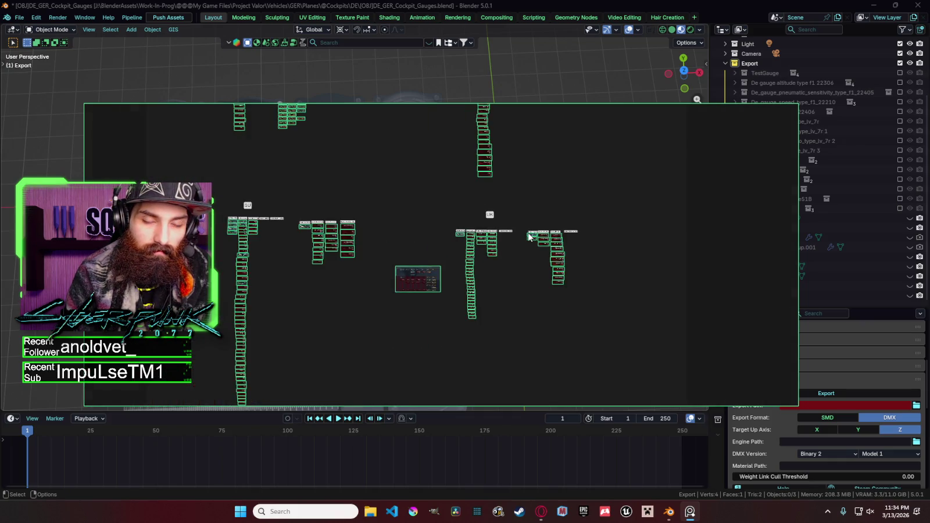
scroll(521, 234, up, 1)
scroll(521, 233, up, 2)
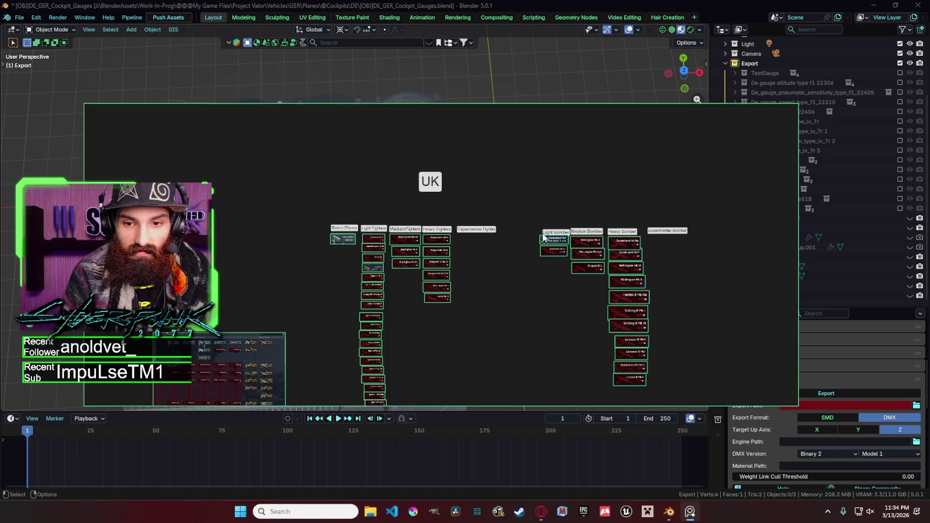
scroll(518, 199, down, 3)
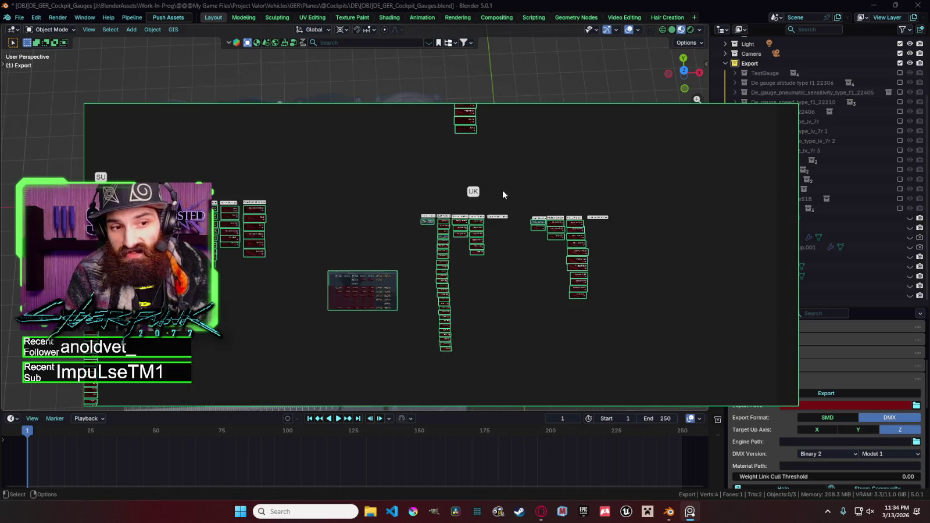
Step: Select the USA and Ger gauge groups plus the lower groups of the left column
middle_drag(549, 242, 546, 312)
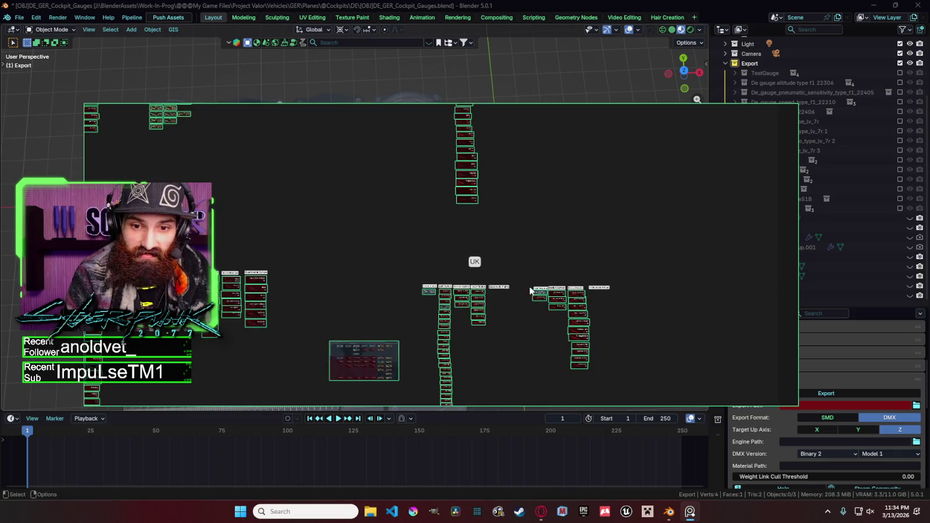
scroll(553, 291, down, 3)
drag(618, 330, 509, 222)
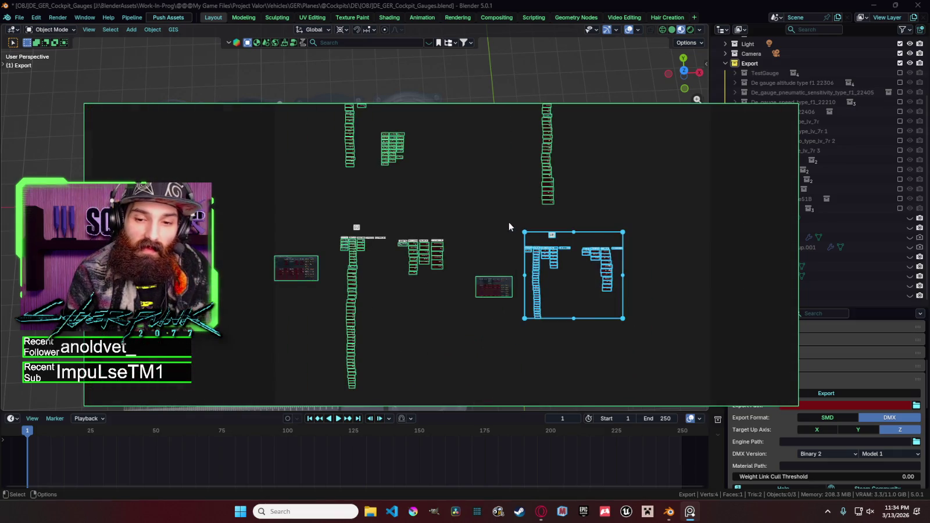
middle_drag(509, 223, 463, 274)
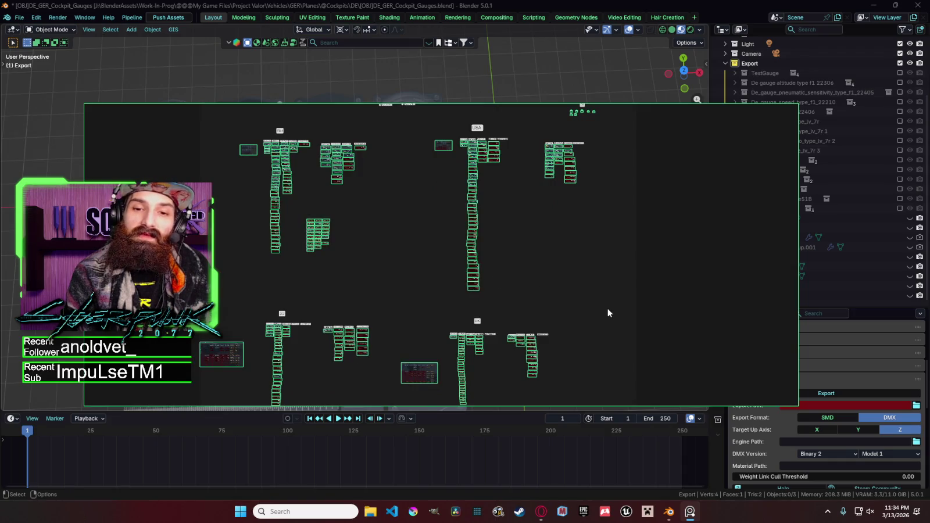
drag(608, 308, 456, 123)
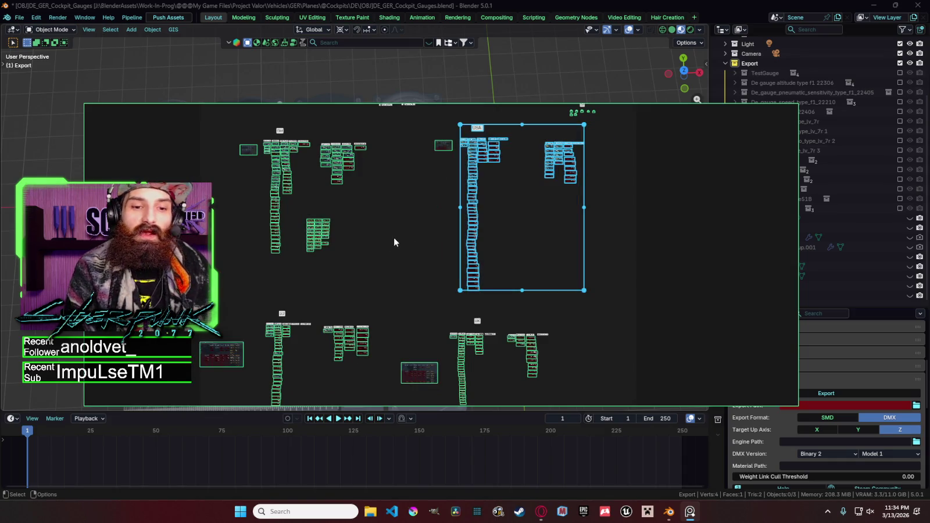
shift+drag(420, 304, 229, 124)
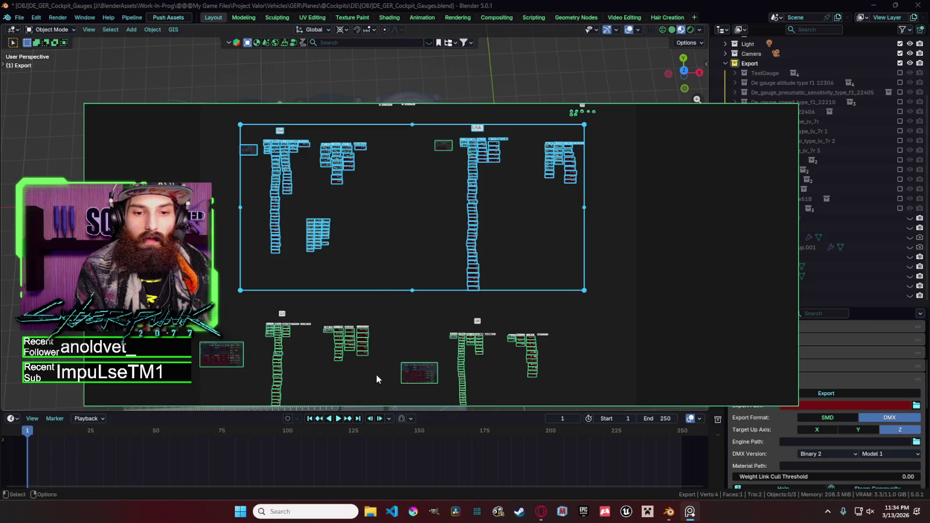
shift+drag(262, 303, 401, 415)
shift+middle_drag(394, 371, 469, 198)
scroll(450, 221, down, 3)
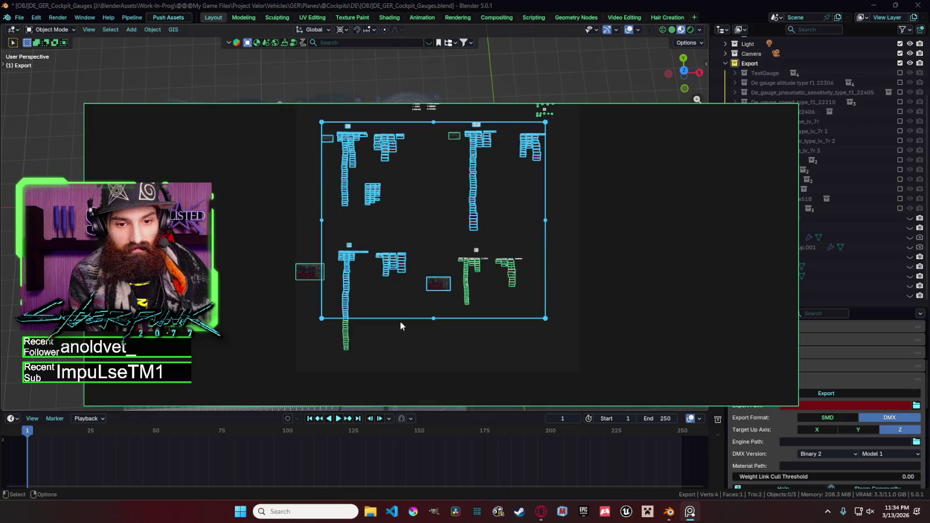
shift+drag(414, 361, 343, 253)
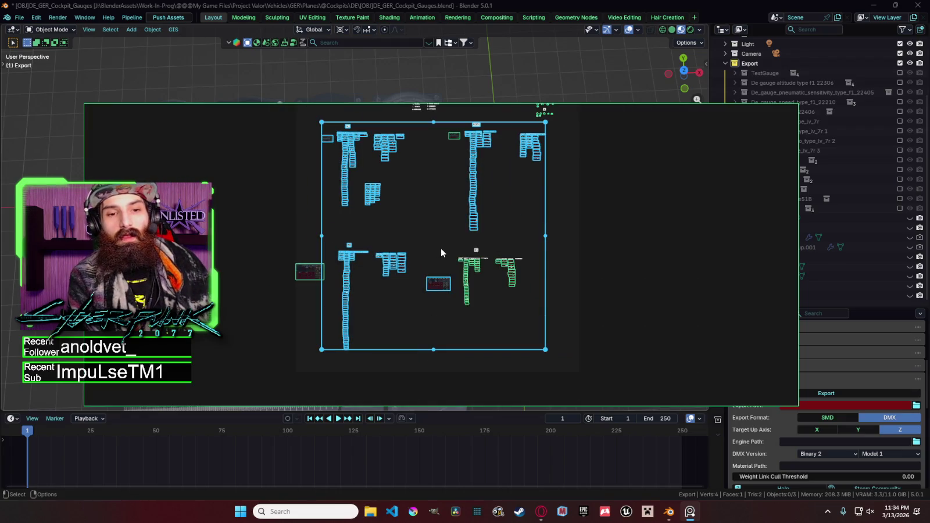
Step: Reselect the upper gauge groups, then the left, bottom-right and top-left groups individually
shift+middle_drag(410, 261, 437, 254)
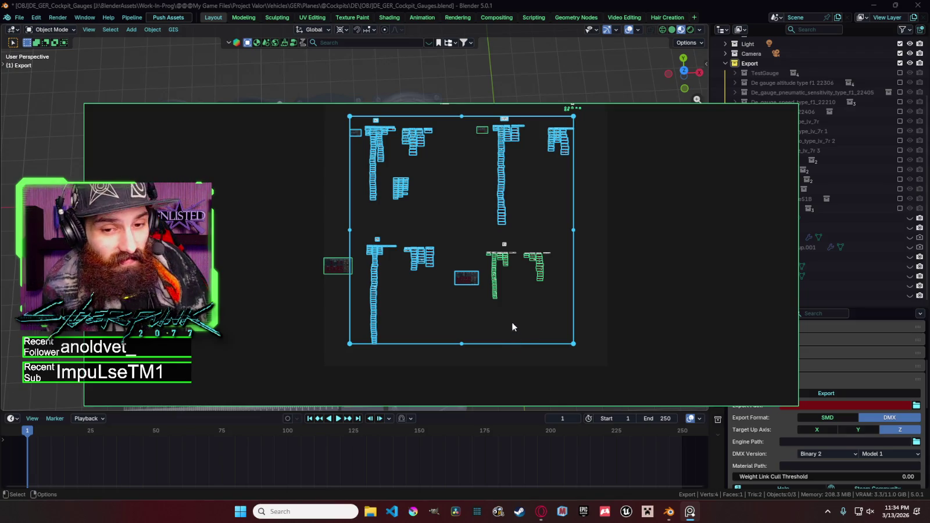
drag(599, 243, 375, 123)
middle_drag(589, 233, 559, 285)
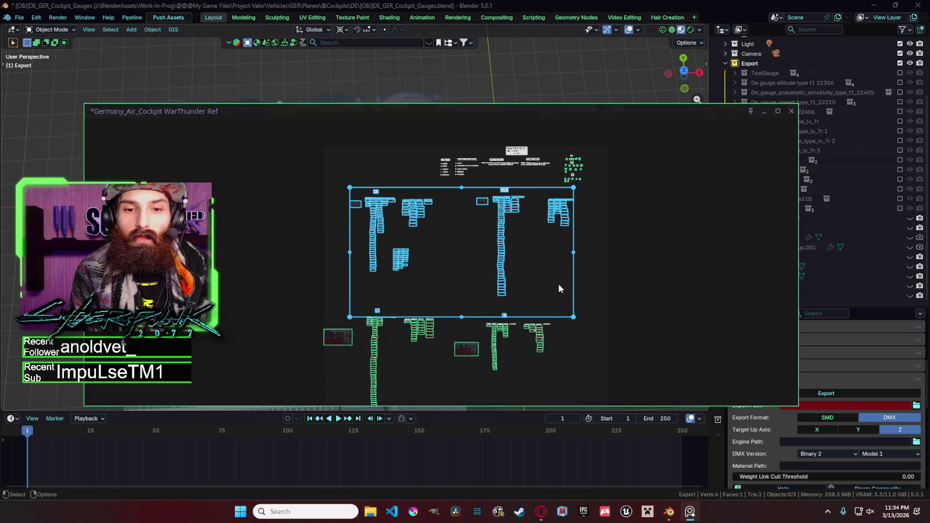
drag(585, 381, 486, 293)
drag(451, 266, 351, 169)
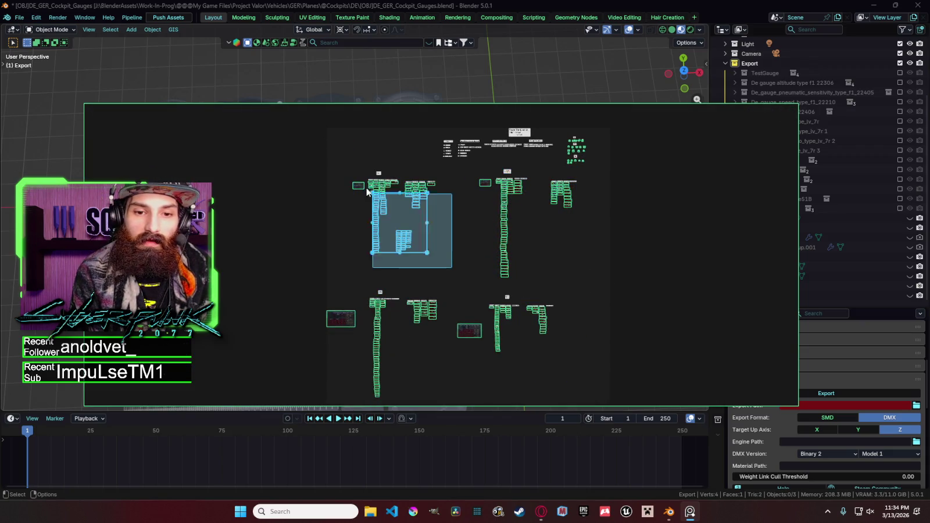
drag(570, 372, 482, 292)
drag(448, 265, 319, 164)
drag(569, 384, 350, 169)
drag(575, 276, 417, 183)
click(405, 222)
Step: Select the top-left, bottom-right, top-right and bottom-left card groups one at a time
drag(564, 369, 485, 290)
drag(596, 286, 424, 178)
drag(440, 269, 410, 238)
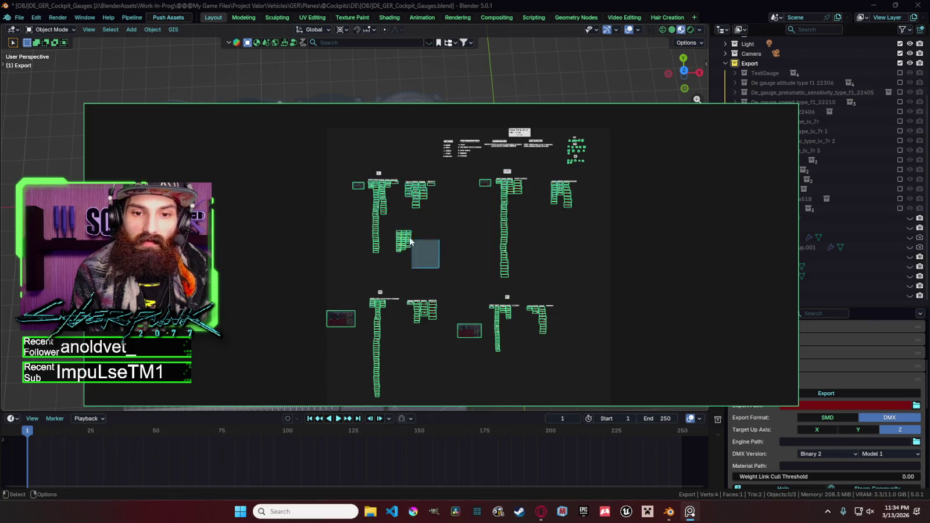
drag(565, 323, 483, 169)
drag(567, 344, 489, 273)
click(435, 391)
drag(435, 390, 325, 268)
drag(446, 255, 407, 227)
Step: Cycle again through the bottom-left strip and the remaining four card groups
click(437, 328)
mouse_move(523, 244)
mouse_down()
mouse_move(584, 300)
mouse_move(541, 326)
mouse_up()
drag(439, 400, 326, 290)
drag(441, 269, 349, 175)
drag(582, 282, 477, 166)
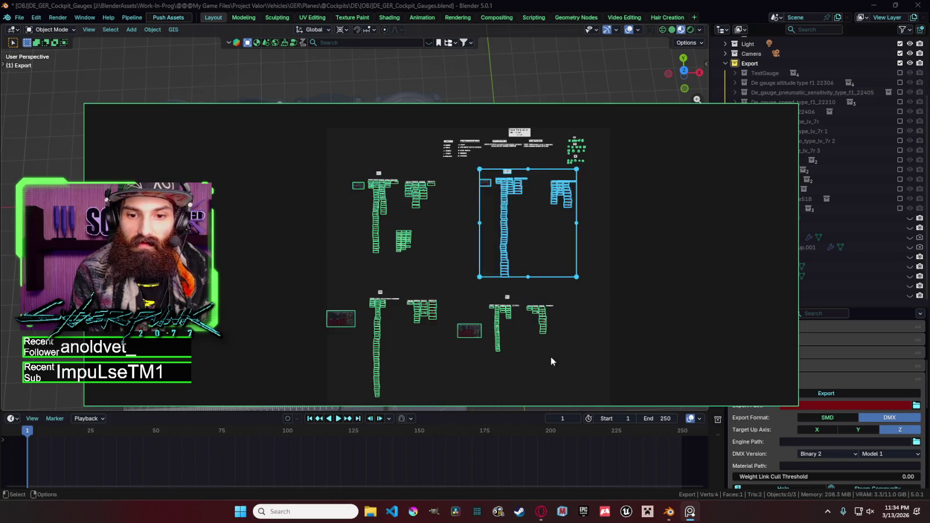
drag(549, 355, 458, 274)
Step: Make the PureRef window taller so more plane-card groups are visible
mouse_move(399, 401)
mouse_down()
mouse_move(338, 219)
mouse_move(354, 445)
mouse_up()
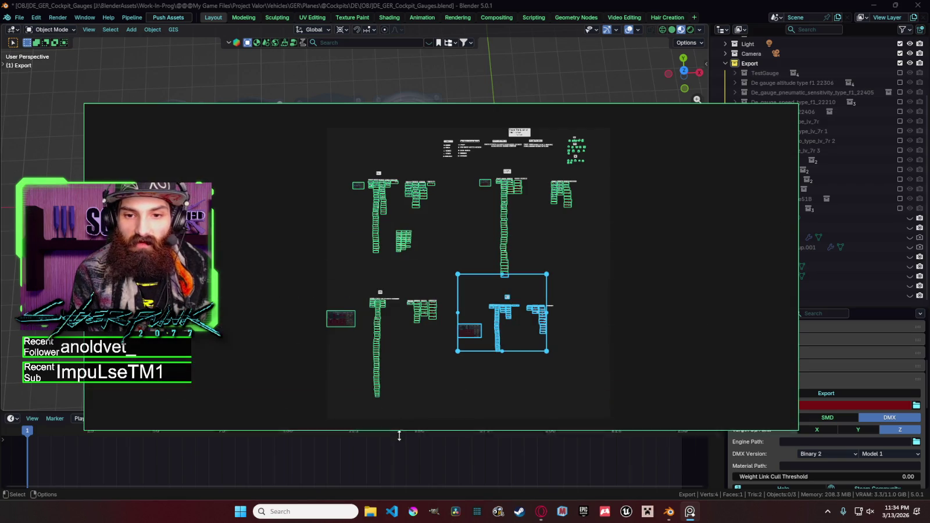
scroll(431, 275, up, 1)
scroll(433, 279, up, 4)
scroll(411, 266, down, 2)
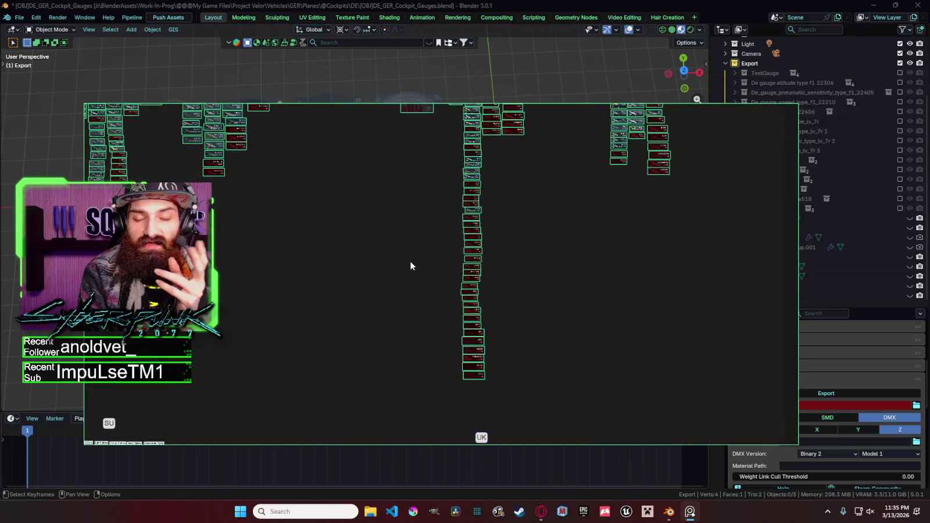
Step: Save the aircraft reference board scene with Ctrl+S
scroll(411, 266, down, 2)
key(ctrl+s)
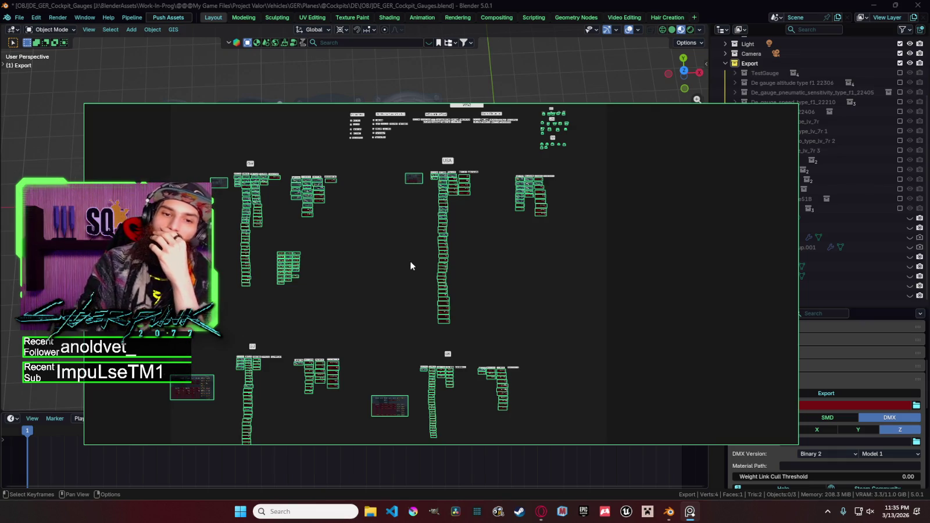
scroll(563, 189, up, 5)
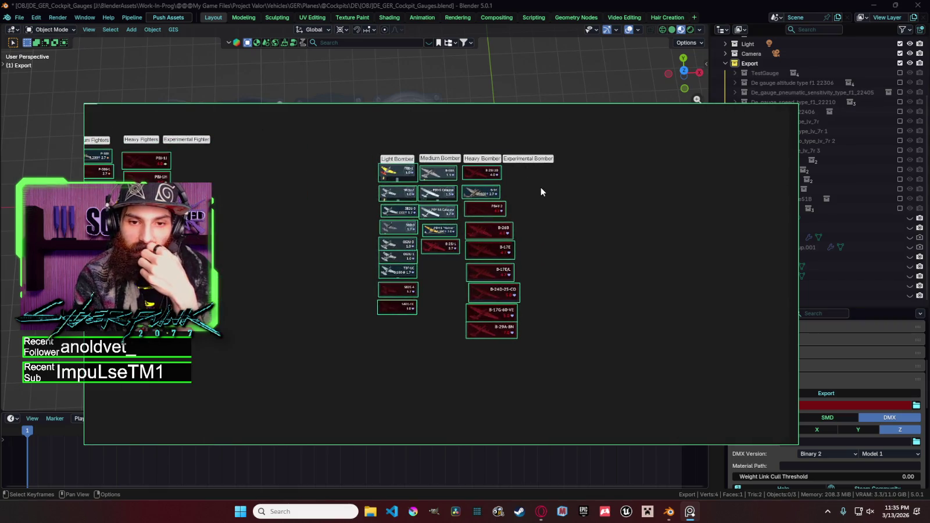
scroll(541, 187, down, 3)
scroll(530, 193, down, 1)
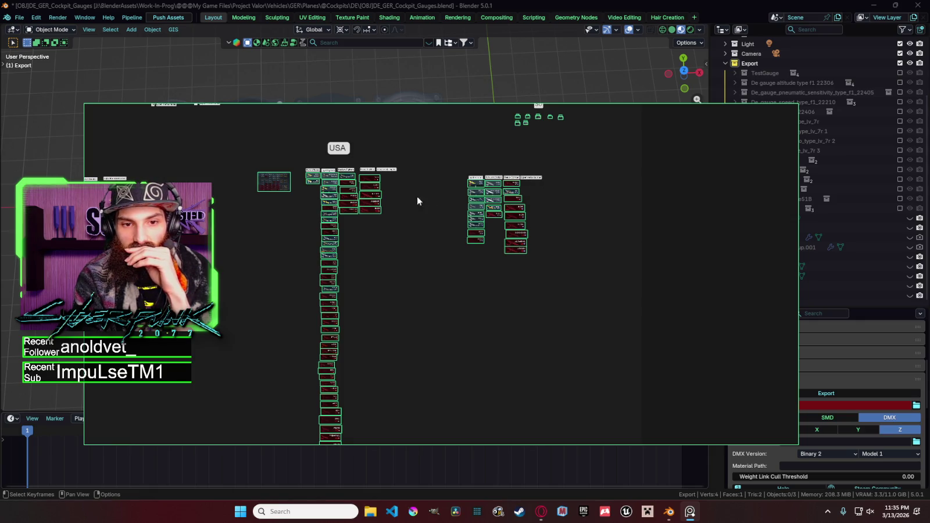
scroll(416, 196, up, 2)
scroll(409, 196, down, 2)
scroll(401, 221, down, 1)
middle_drag(400, 226, 492, 224)
scroll(491, 221, down, 1)
scroll(500, 180, up, 5)
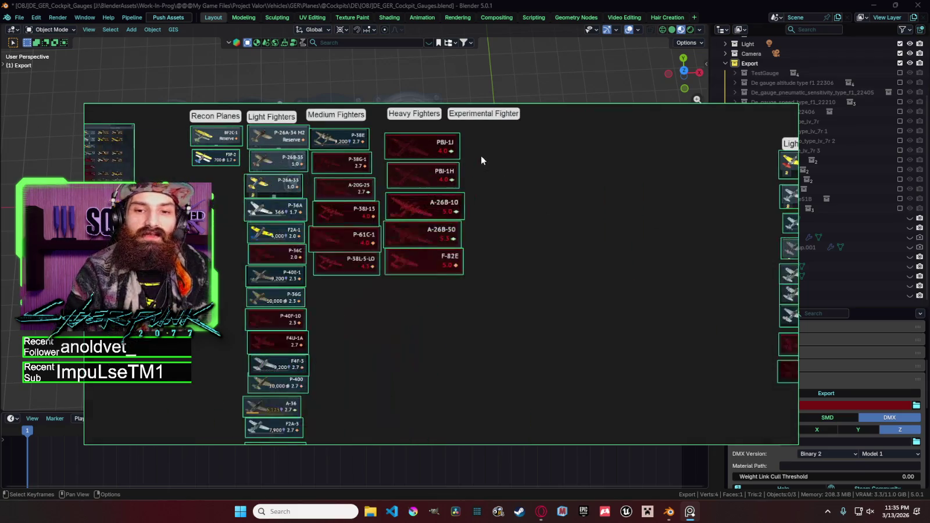
scroll(549, 228, down, 4)
scroll(550, 229, down, 2)
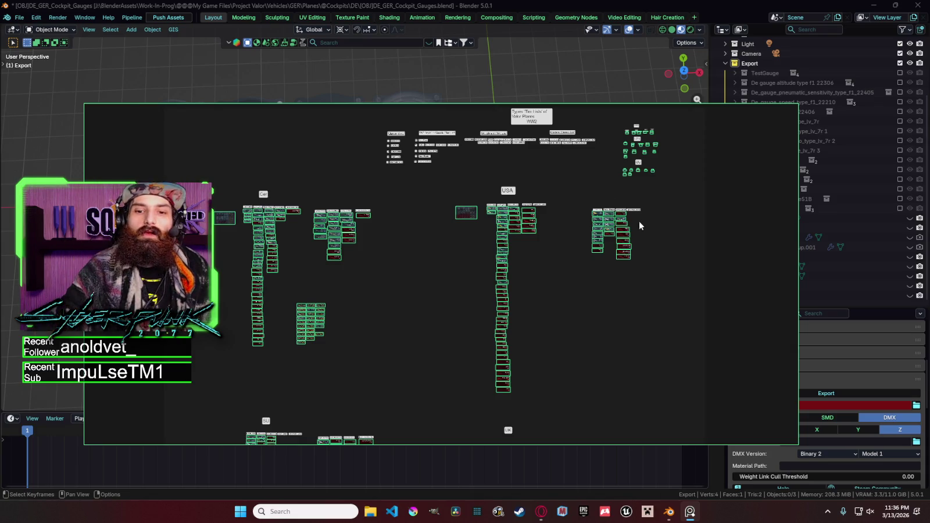
scroll(536, 184, up, 2)
scroll(519, 211, up, 3)
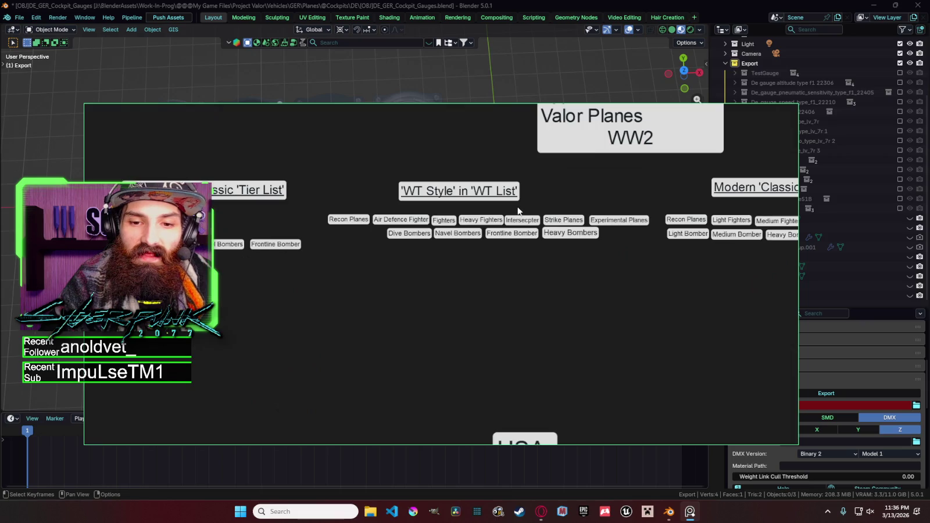
click(501, 192)
click(475, 265)
click(402, 221)
click(444, 221)
click(481, 220)
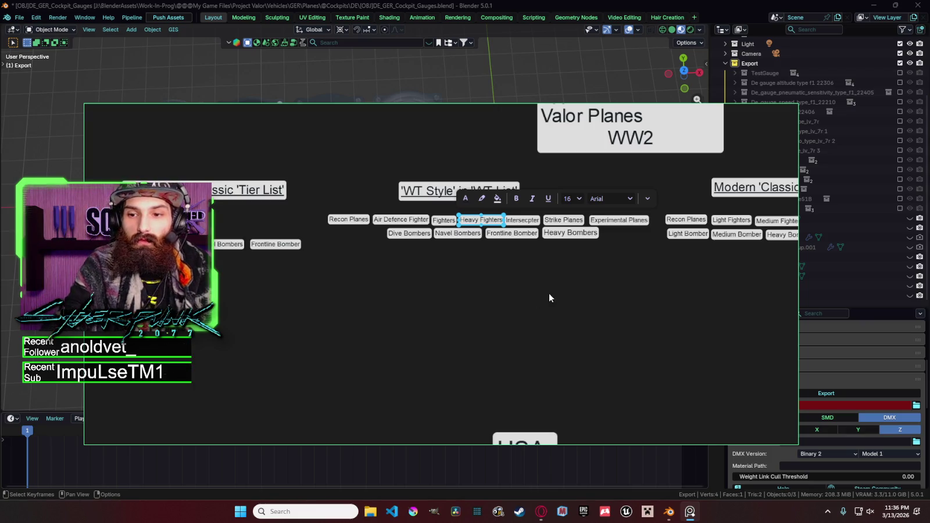
scroll(491, 237, right, 5)
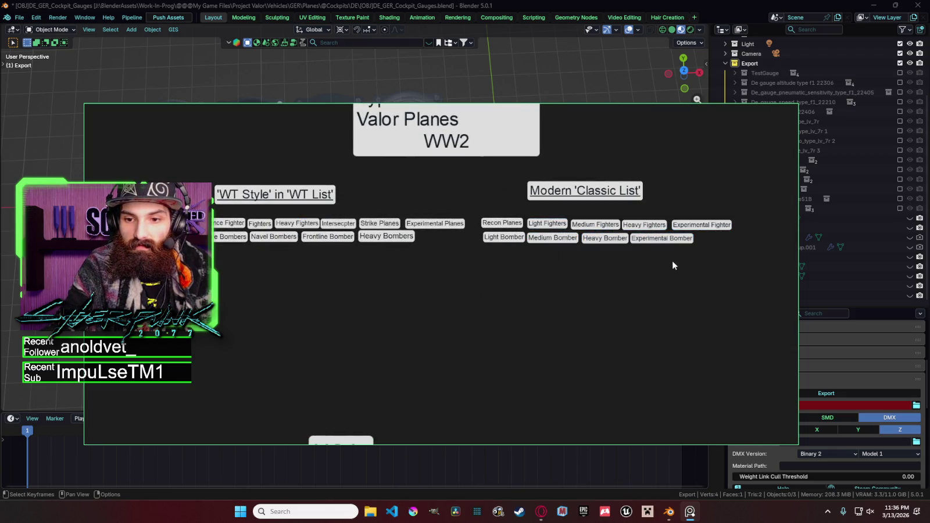
scroll(646, 286, down, 3)
scroll(610, 326, down, 3)
scroll(581, 320, down, 2)
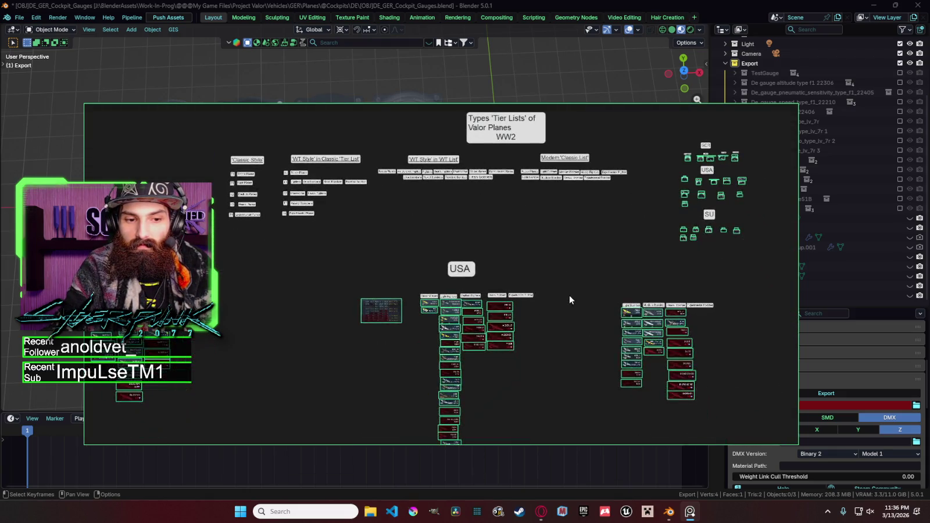
scroll(572, 302, down, 3)
scroll(557, 274, right, 3)
scroll(534, 307, down, 2)
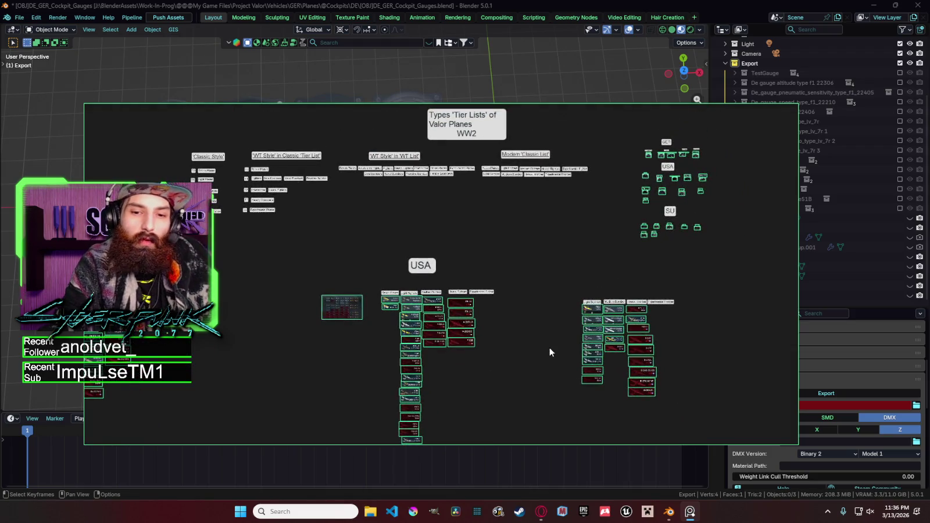
scroll(496, 303, down, 2)
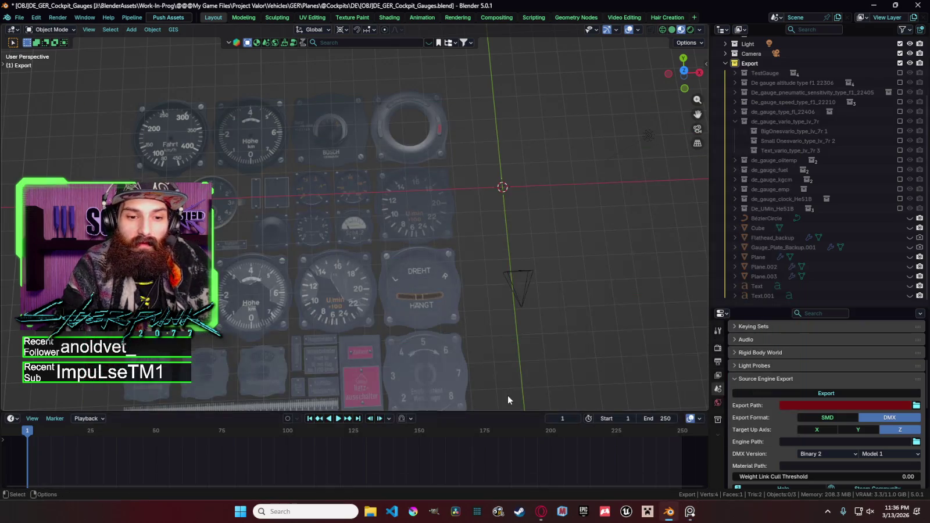
scroll(550, 308, down, 4)
scroll(550, 308, left, 2)
scroll(551, 308, down, 3)
scroll(524, 291, left, 5)
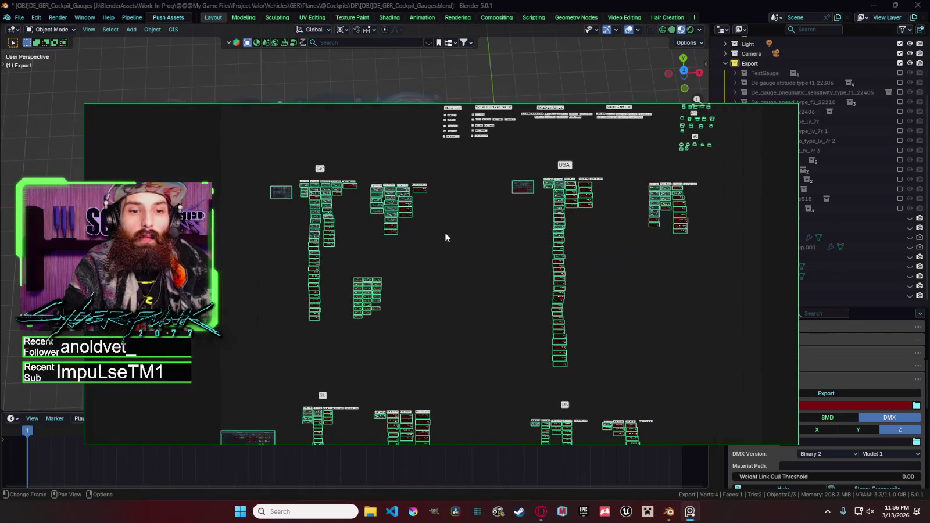
scroll(624, 292, down, 3)
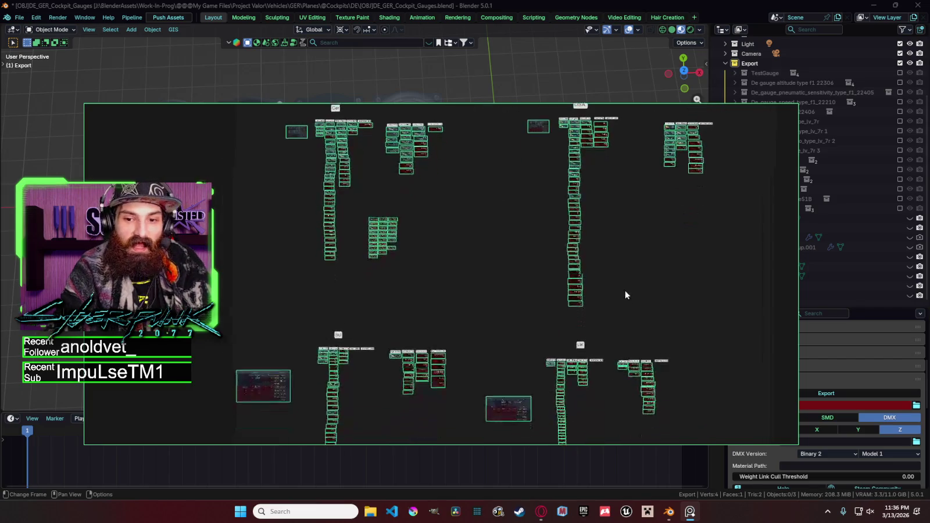
scroll(626, 370, up, 4)
scroll(567, 274, up, 2)
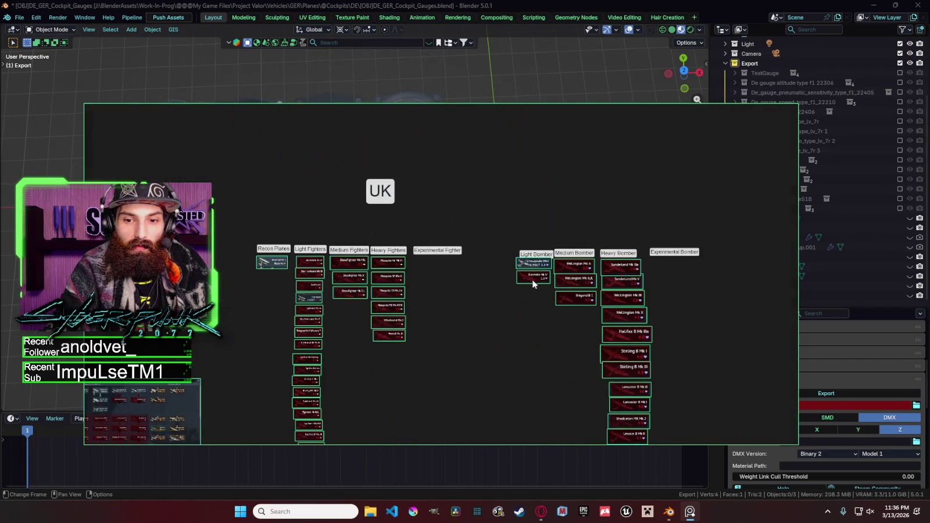
scroll(530, 300, down, 3)
scroll(560, 303, up, 4)
scroll(551, 267, up, 2)
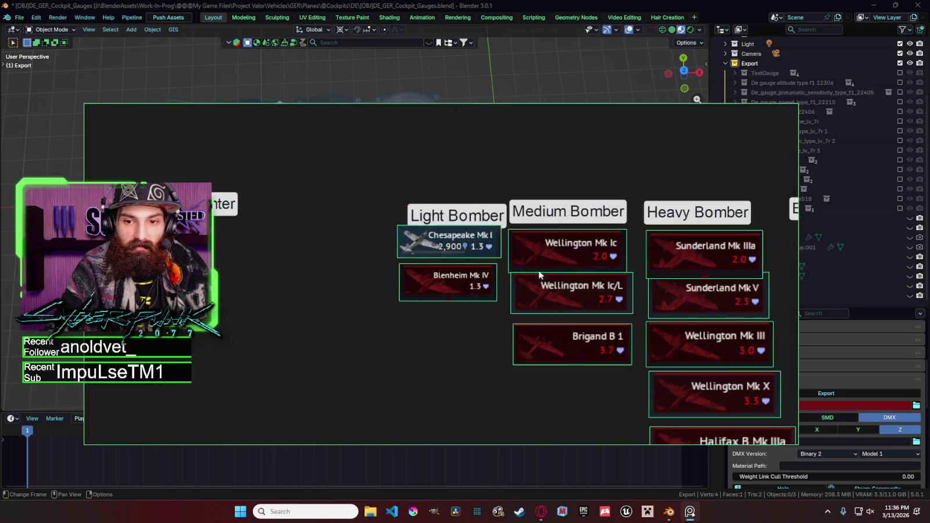
click(465, 284)
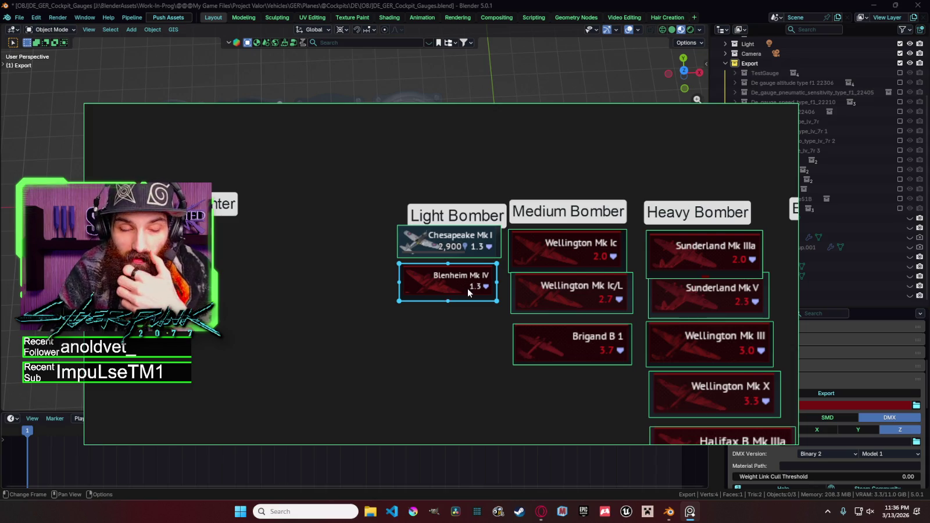
scroll(468, 289, down, 2)
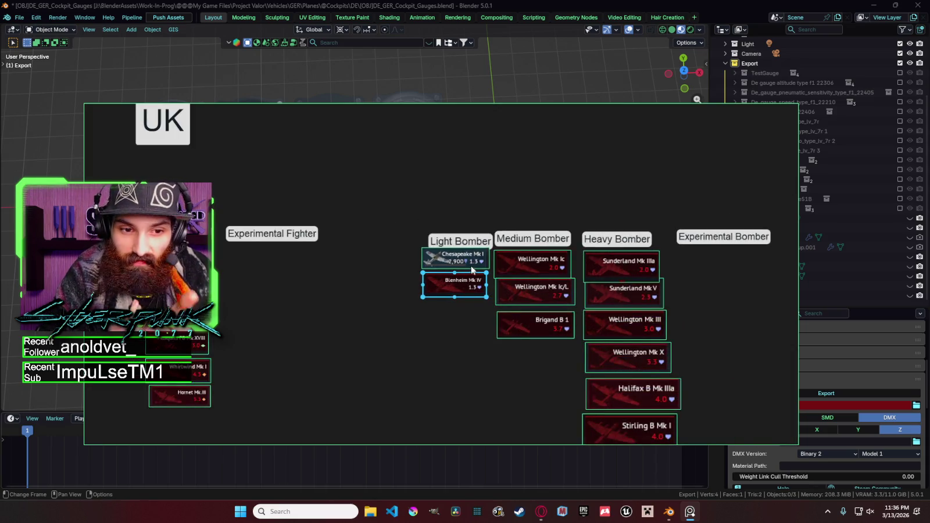
scroll(440, 249, down, 2)
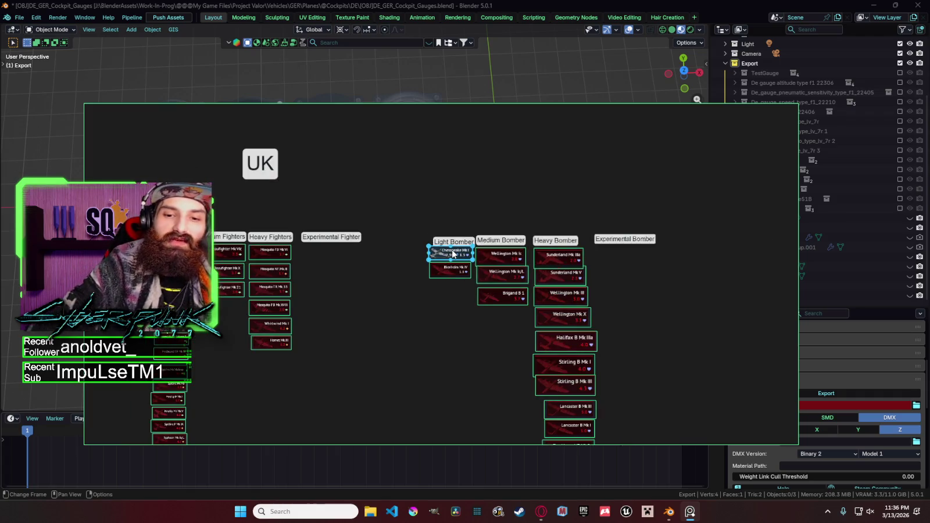
scroll(396, 221, down, 3)
scroll(435, 233, down, 2)
scroll(318, 256, up, 3)
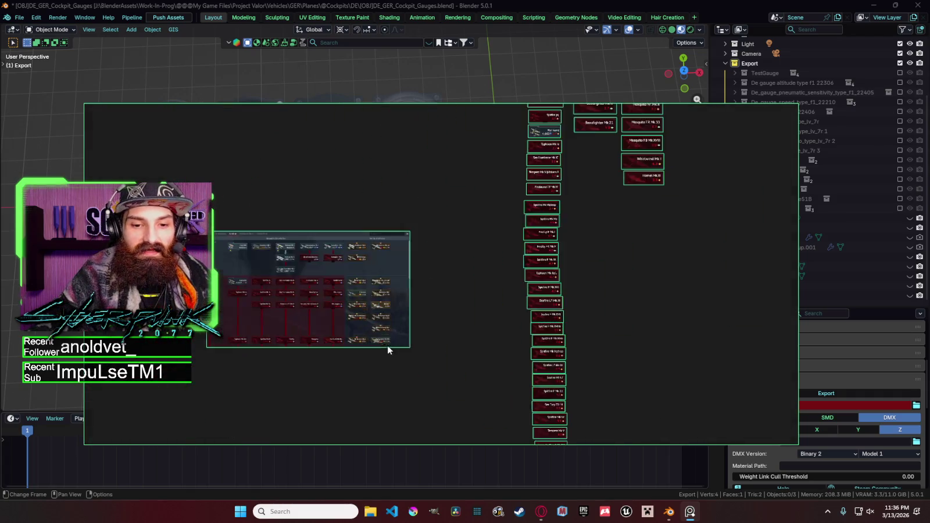
scroll(318, 255, up, 3)
scroll(317, 251, up, 2)
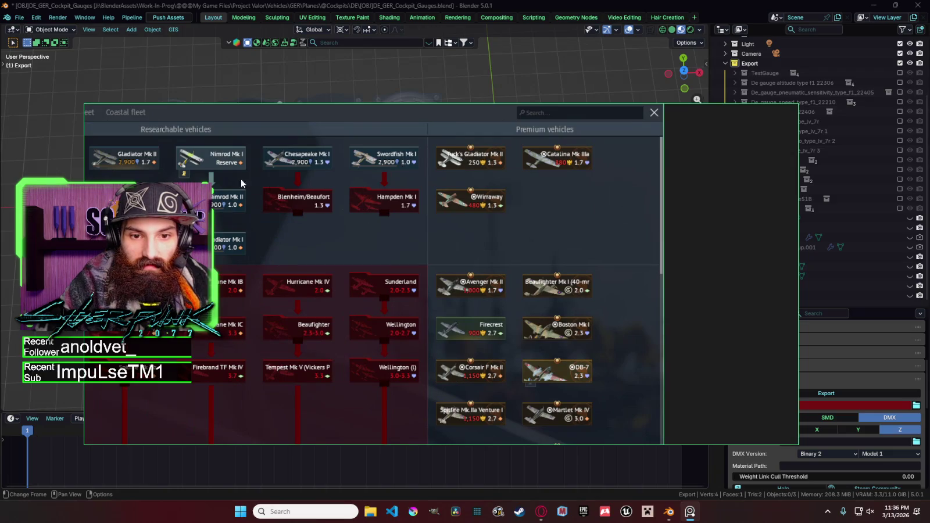
scroll(269, 221, down, 3)
scroll(361, 343, up, 2)
scroll(385, 350, up, 2)
click(478, 243)
click(414, 217)
scroll(407, 217, down, 2)
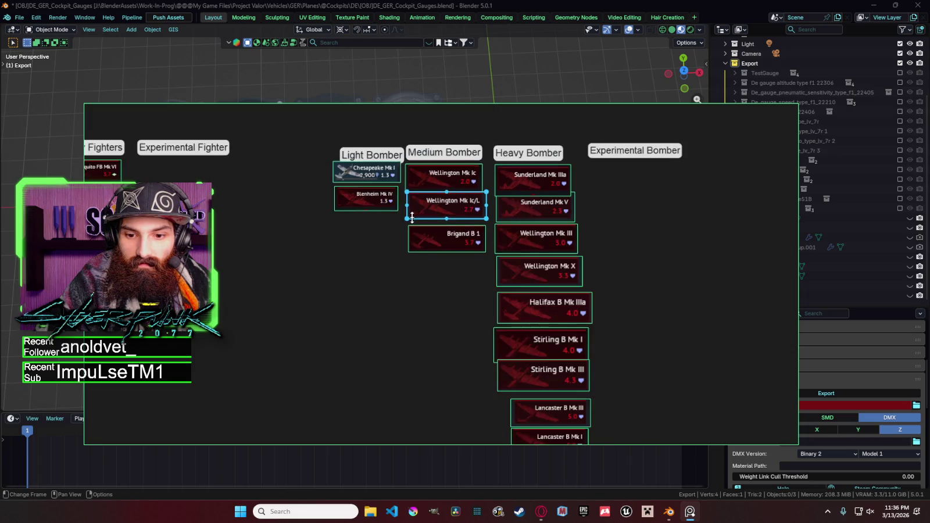
scroll(408, 216, down, 2)
scroll(441, 235, up, 2)
click(430, 250)
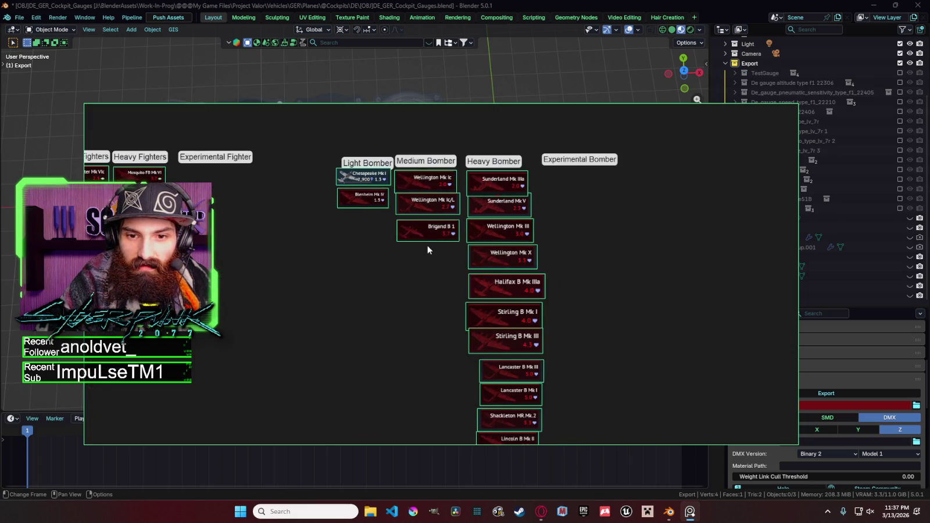
scroll(405, 250, down, 3)
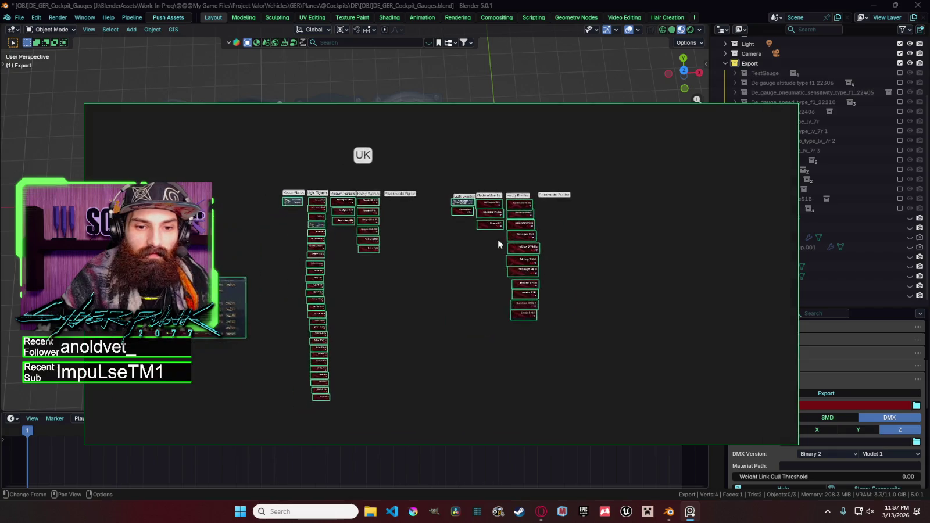
scroll(460, 244, down, 2)
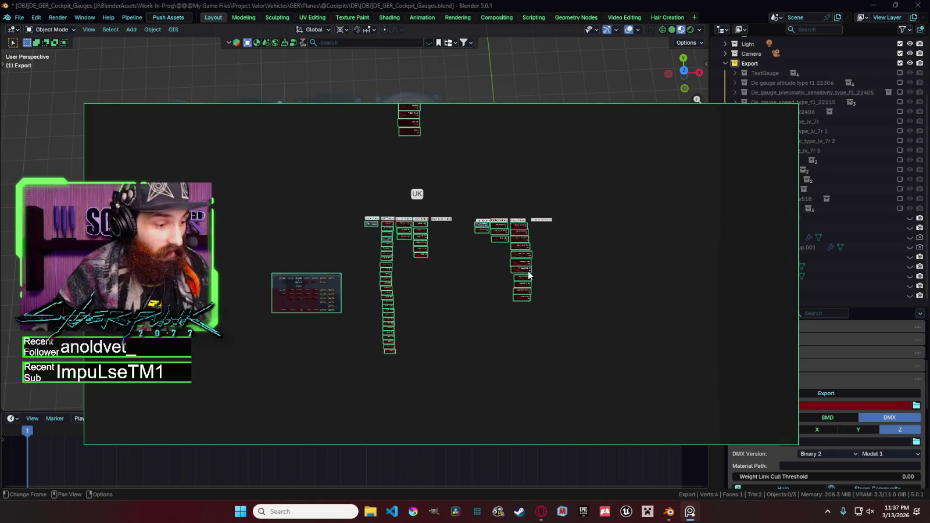